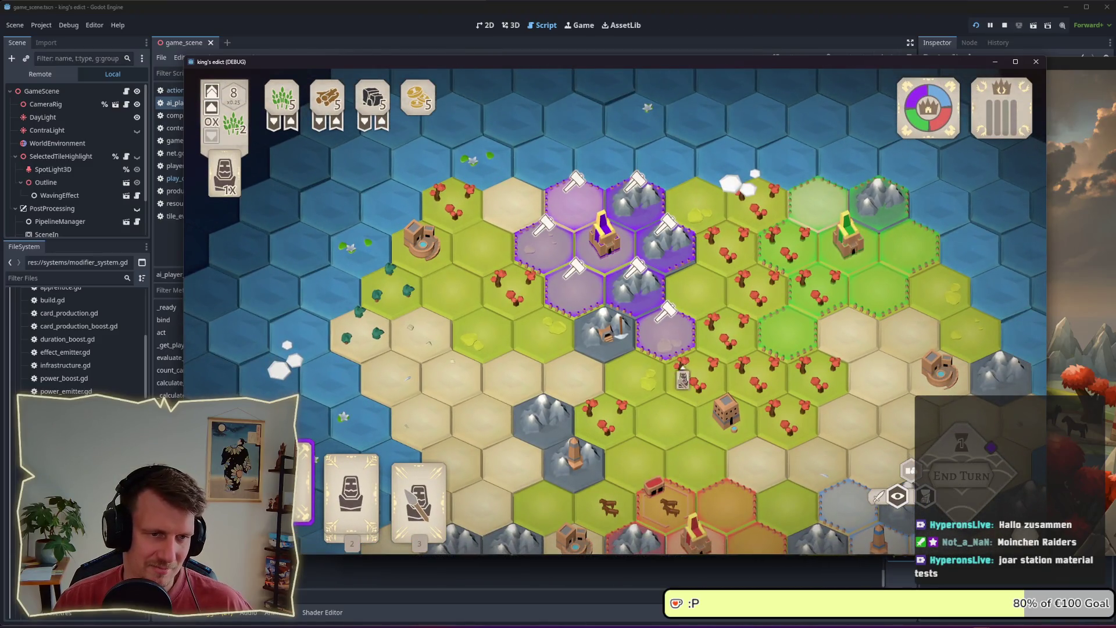
- Build a Blacksmith on the chosen purple hex using the first card in hand
drag(682, 378, 650, 353)
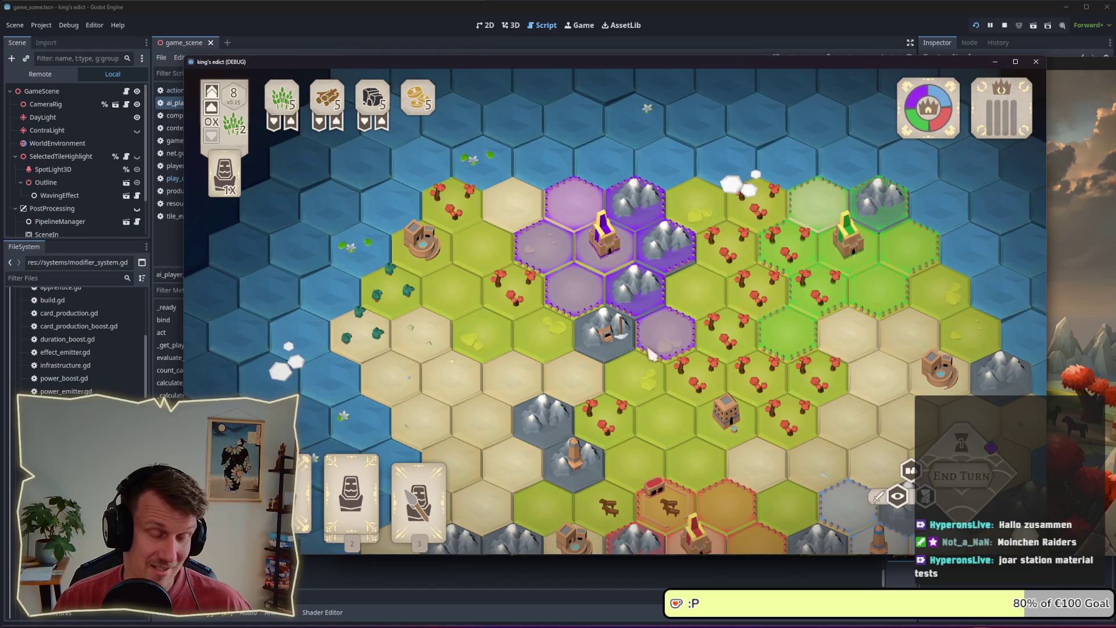
key(1)
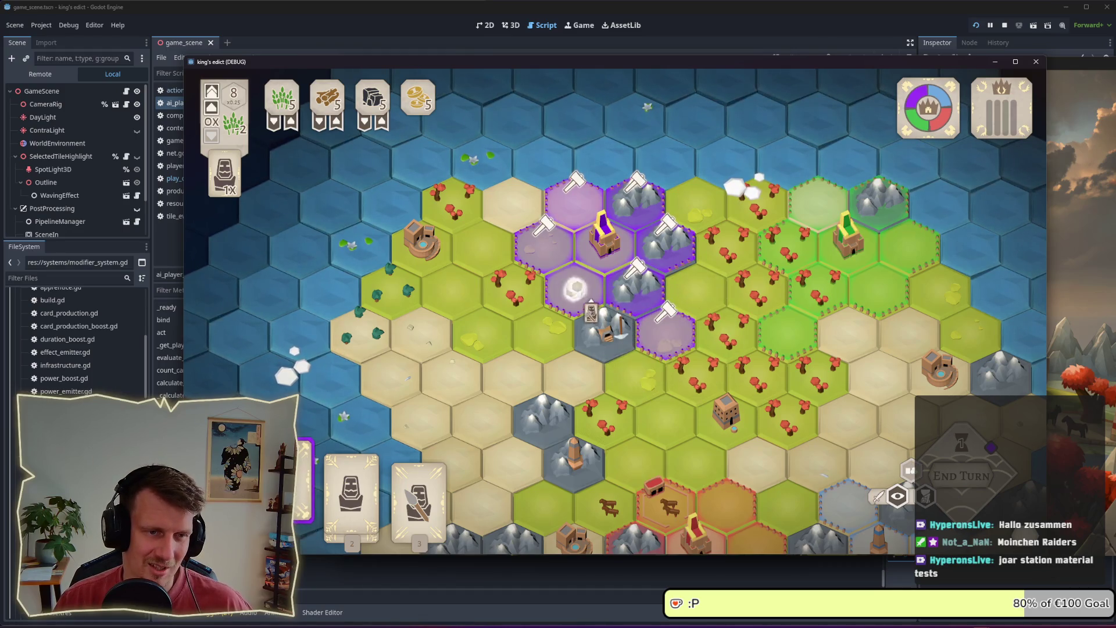
click(575, 288)
click(599, 323)
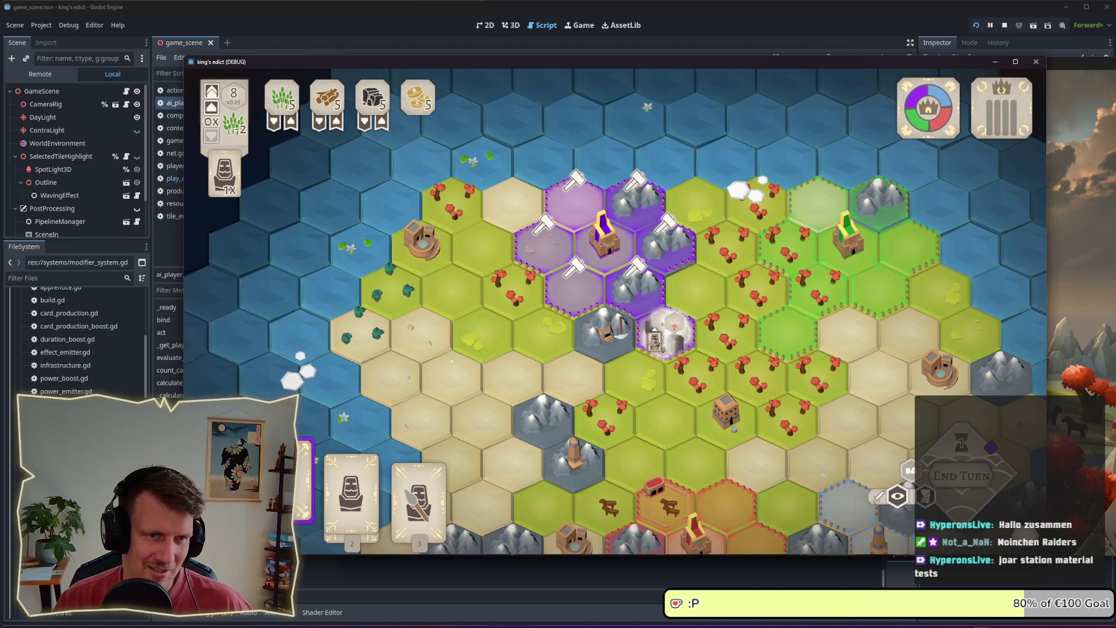
right_click(661, 347)
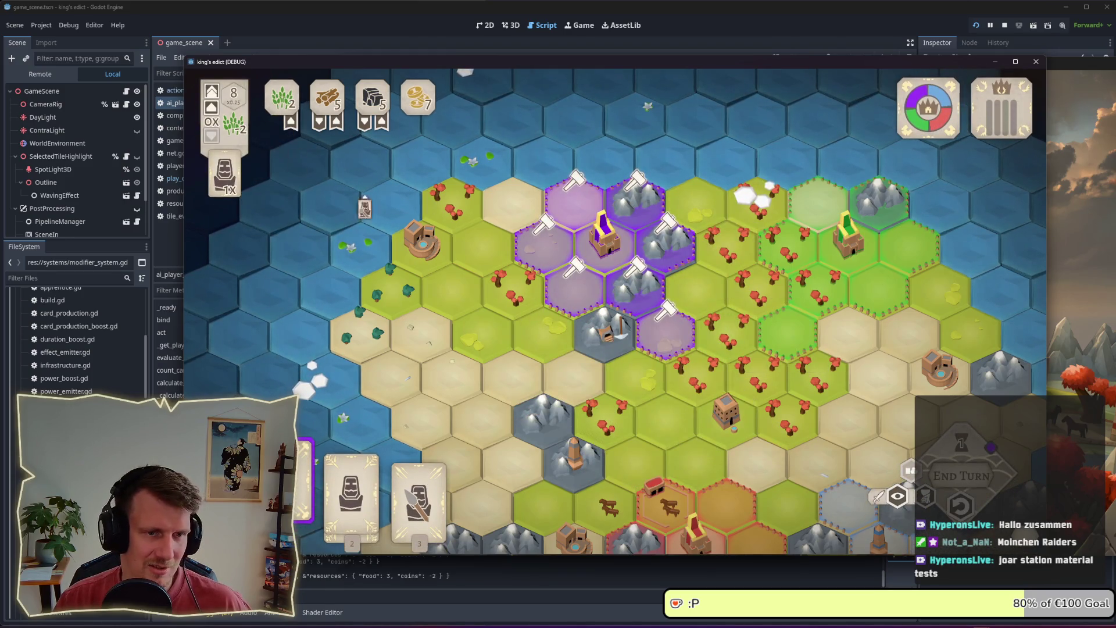
click(666, 336)
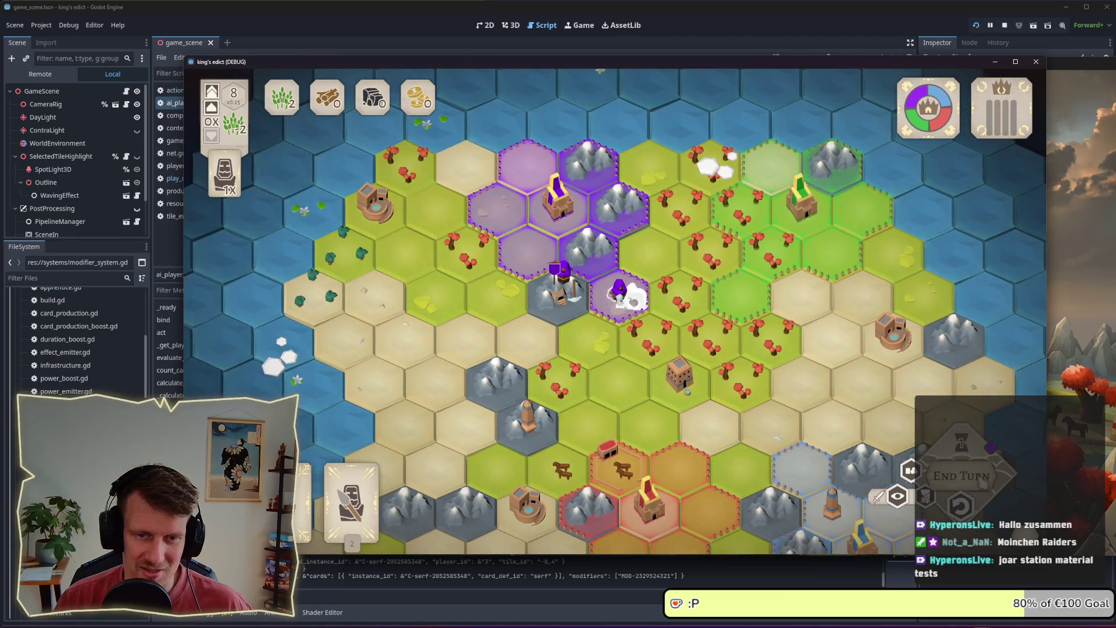
- End the turn, watch the AI players move, and pick up the worker card
click(962, 476)
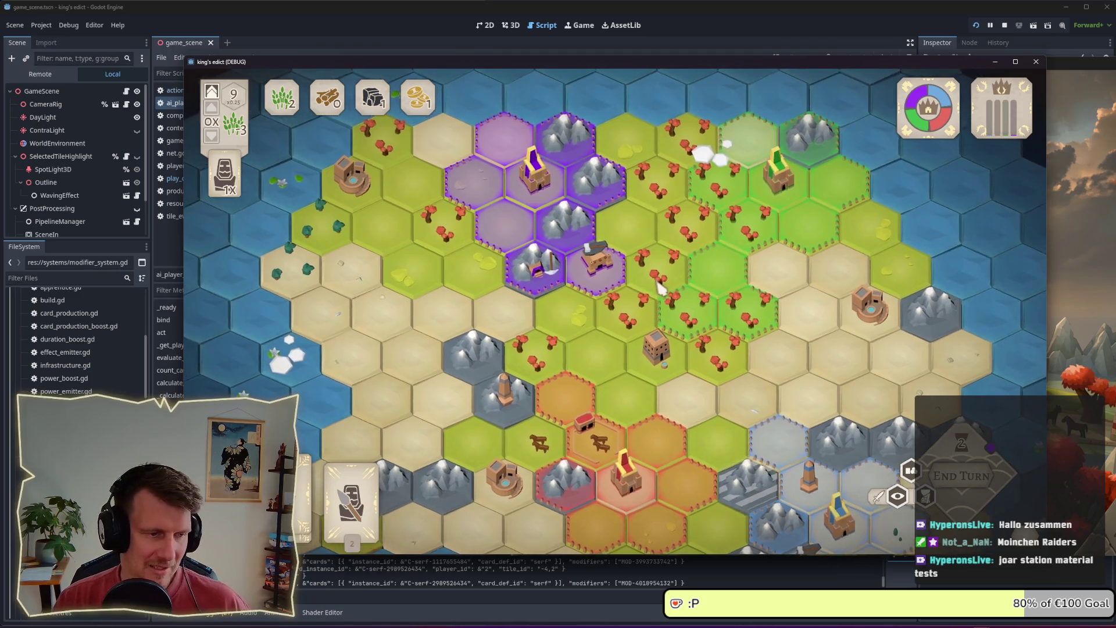
scroll(666, 326, up, 2)
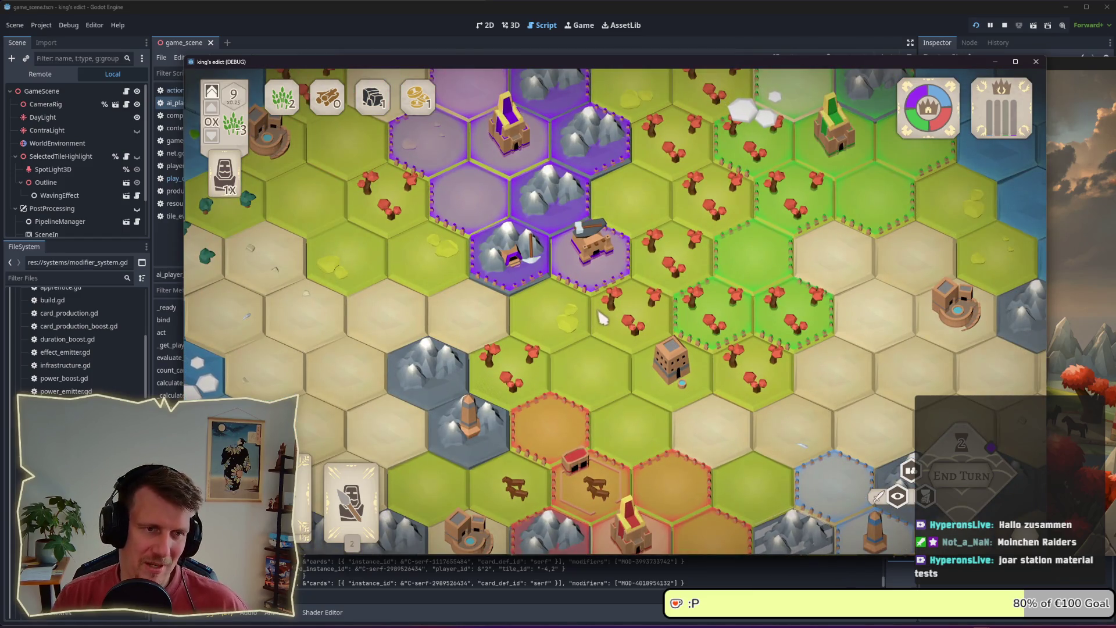
scroll(603, 314, down, 2)
drag(618, 321, 590, 318)
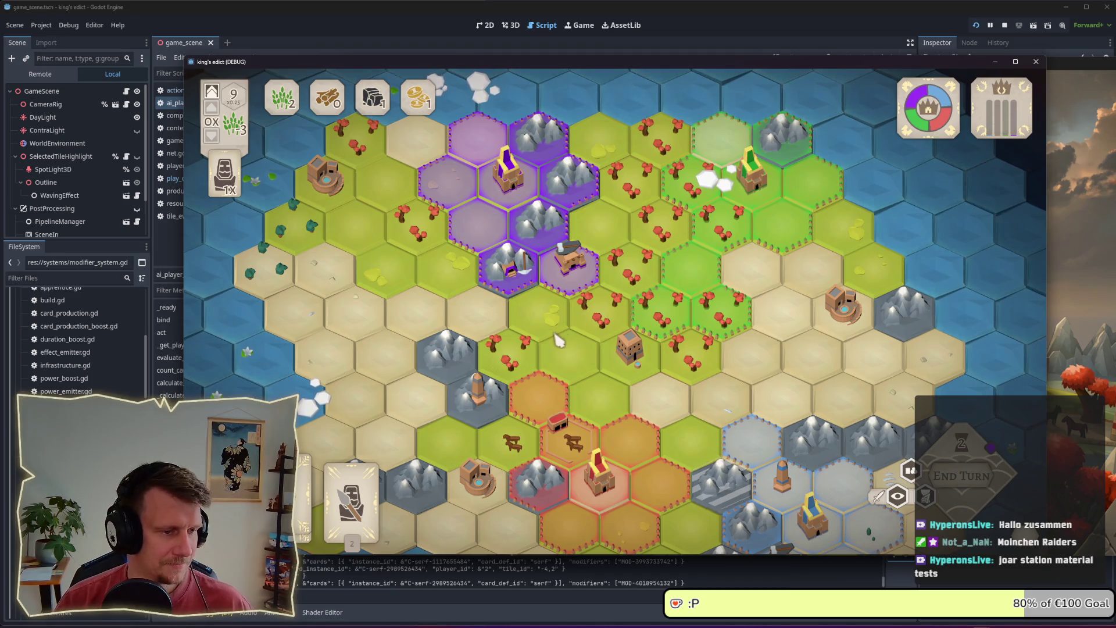
key(1)
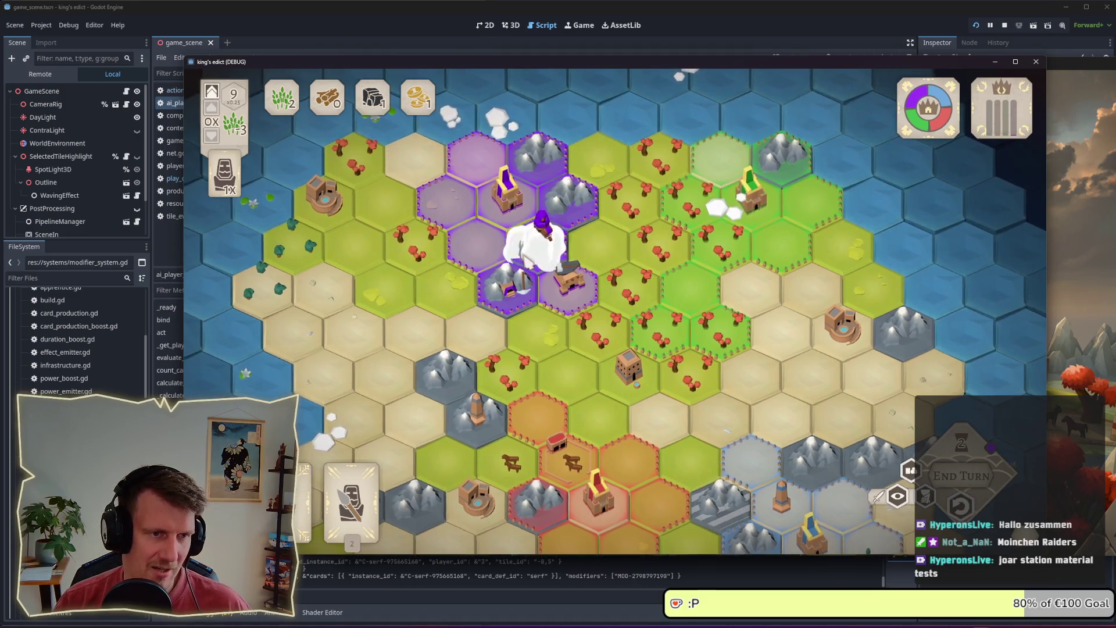
scroll(535, 256, up, 3)
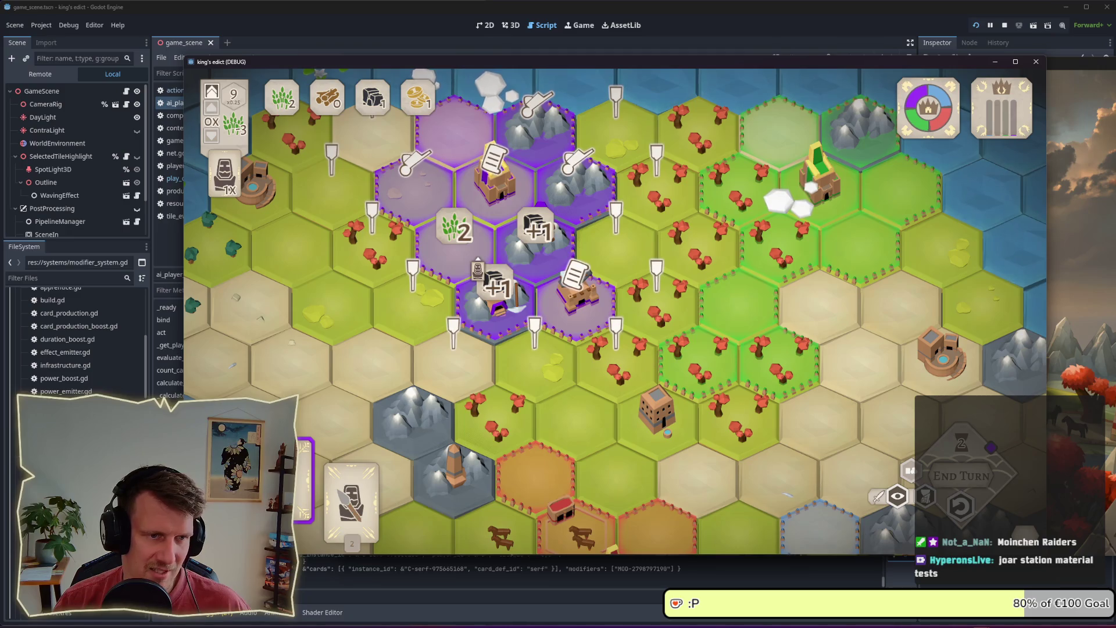
- Place the worker on the purple wheat hex and Servants on the mountain hex
click(462, 247)
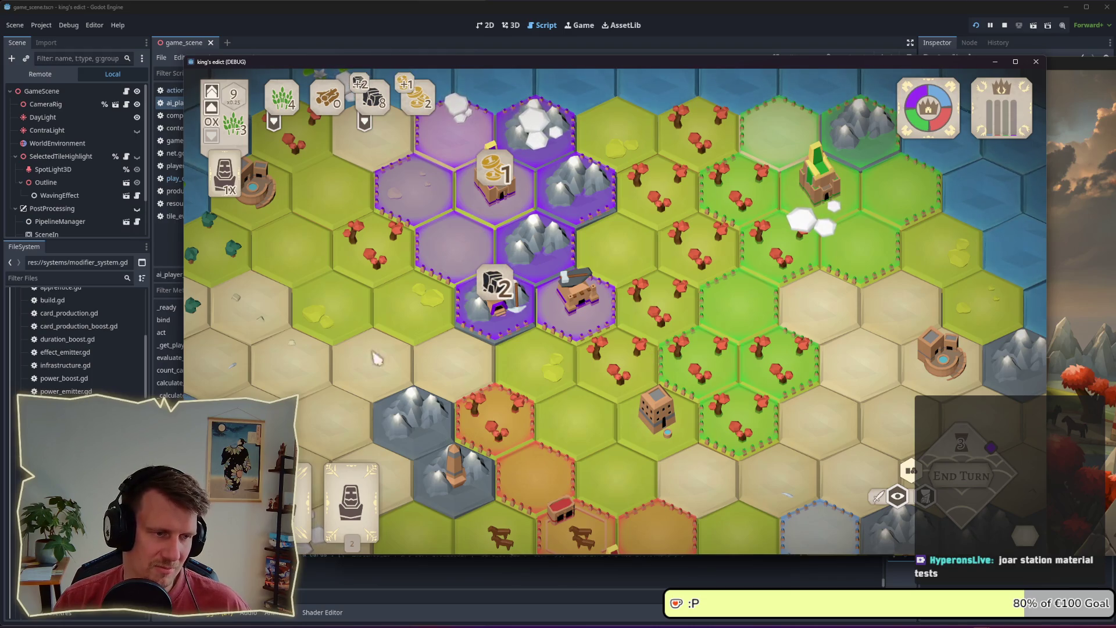
click(354, 494)
click(544, 259)
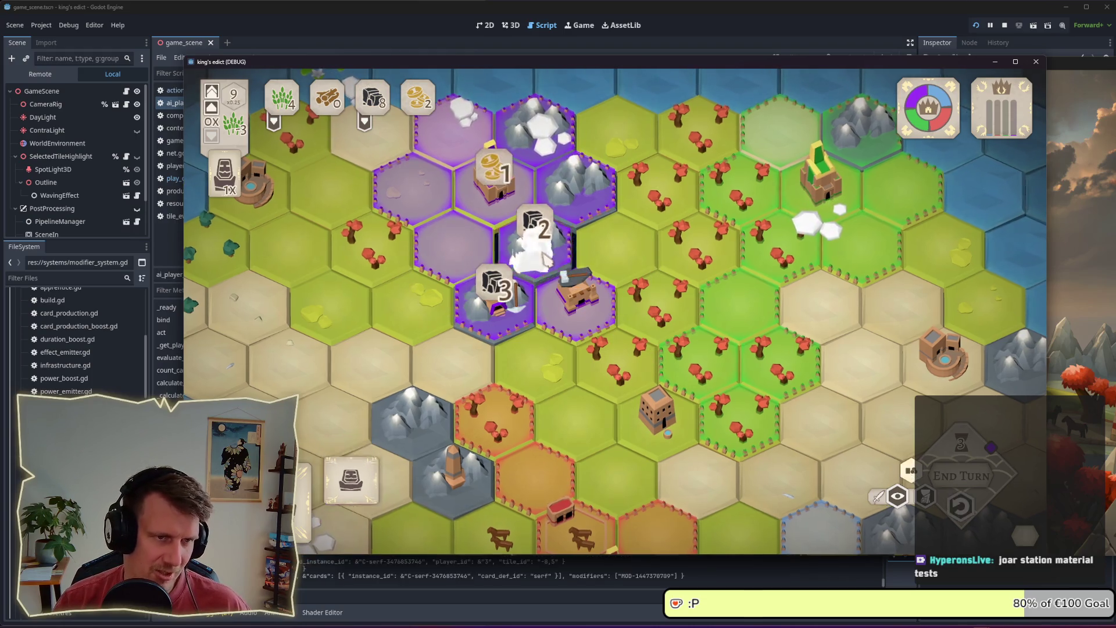
- End the turn, place a Servant on the building hex, and take the pickaxe card
click(964, 483)
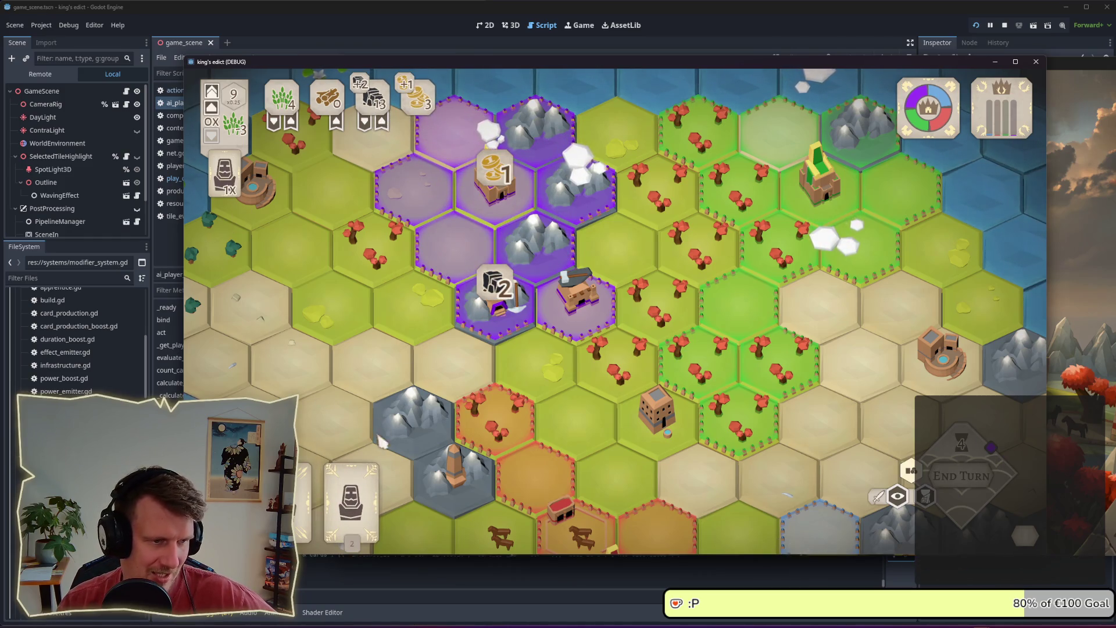
click(351, 494)
click(576, 299)
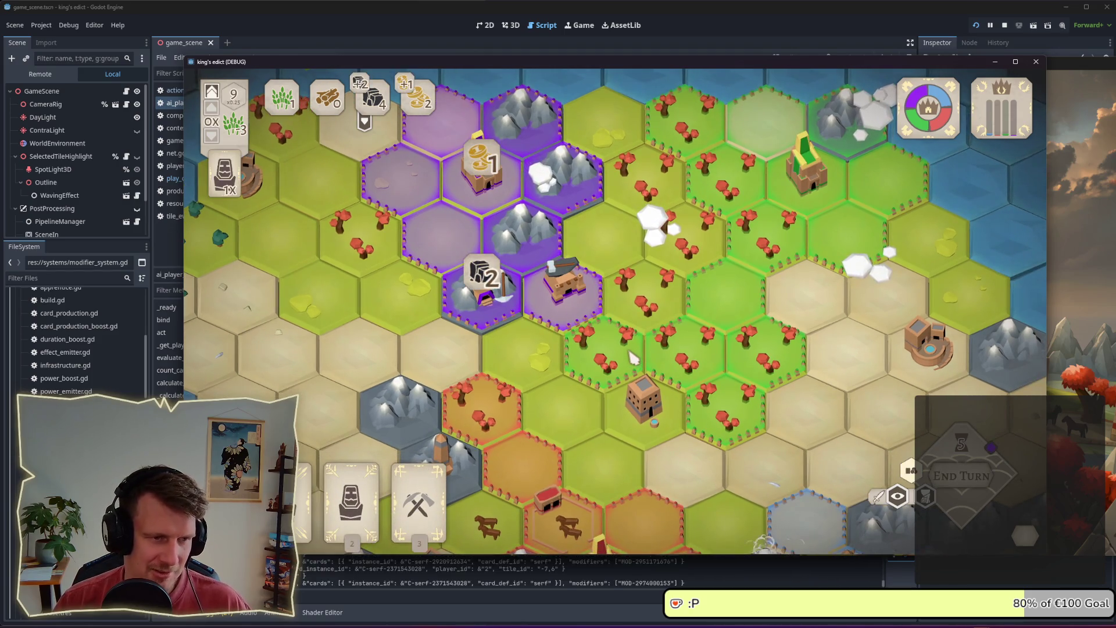
key(3)
key(3)
key(3)
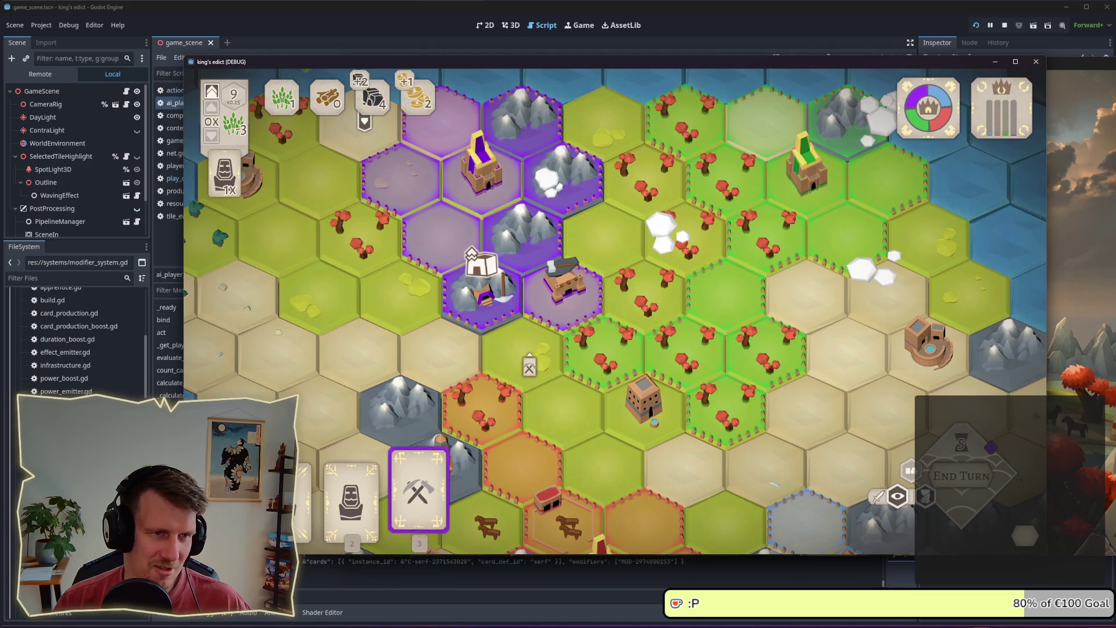
- Play the pickaxe tools card on a purple hex and the spearmen card on the anvil hex
click(496, 317)
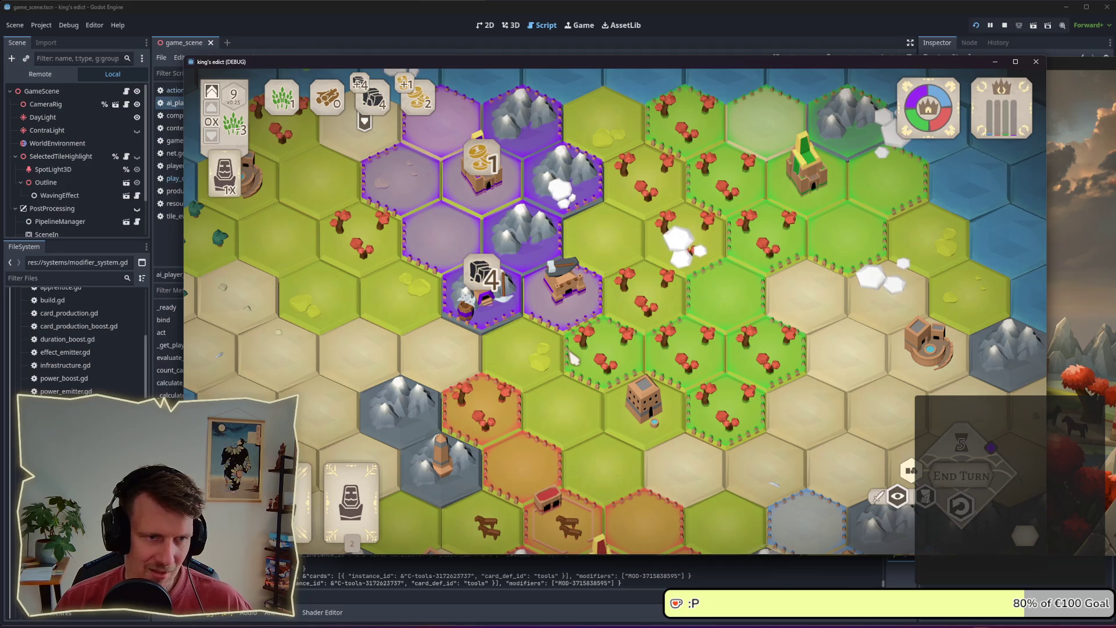
key(2)
click(567, 314)
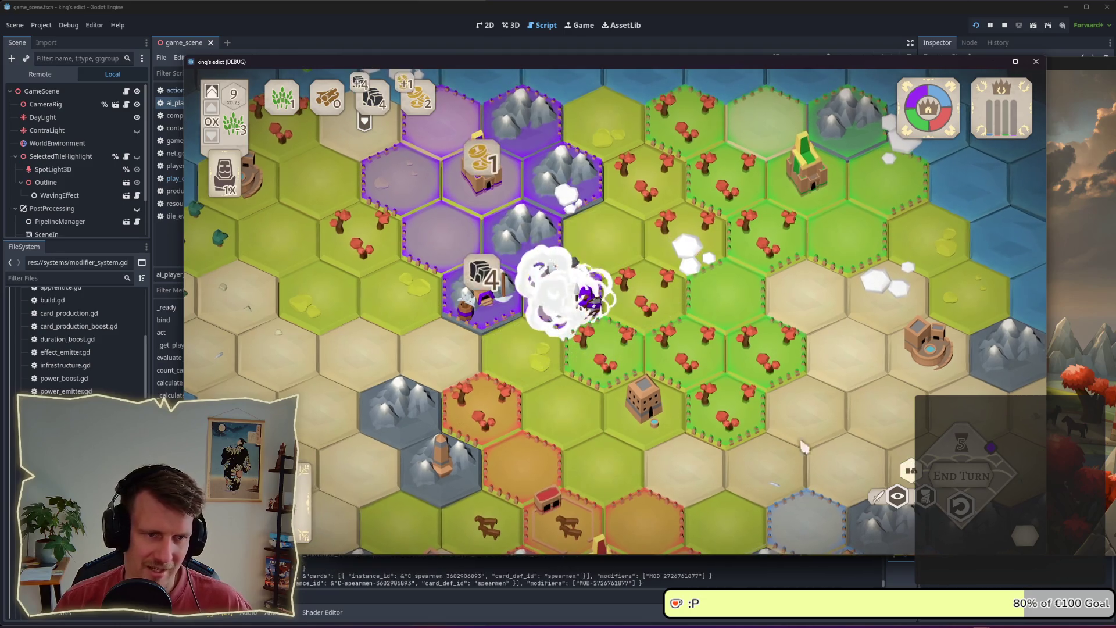
- End the turn, watch the AI players move on the map, then stop the game with F8
click(957, 479)
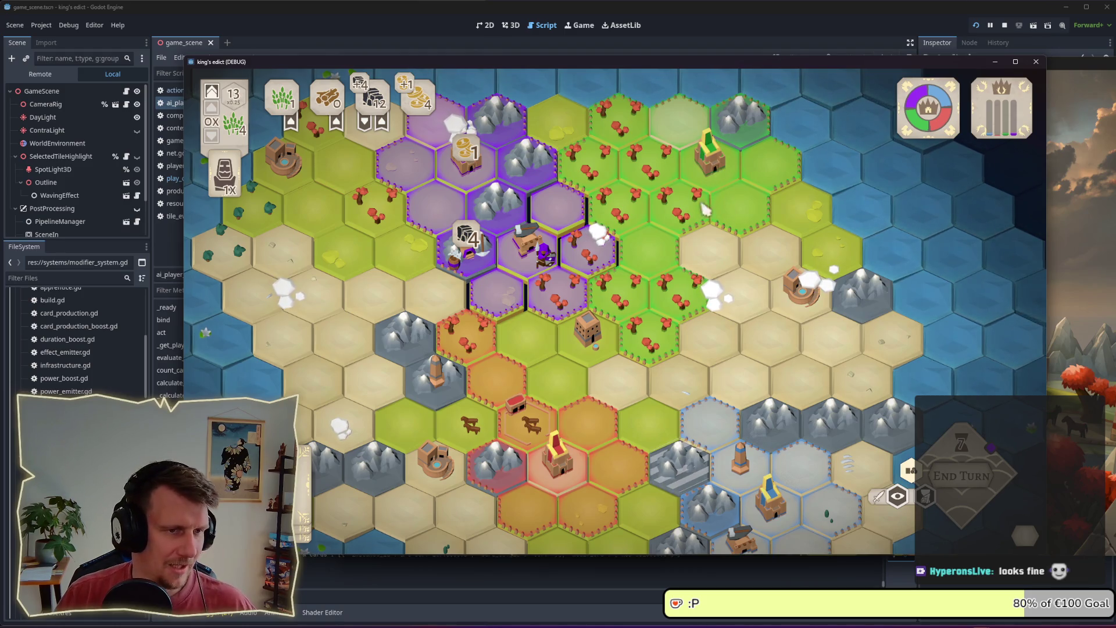
drag(604, 325, 596, 273)
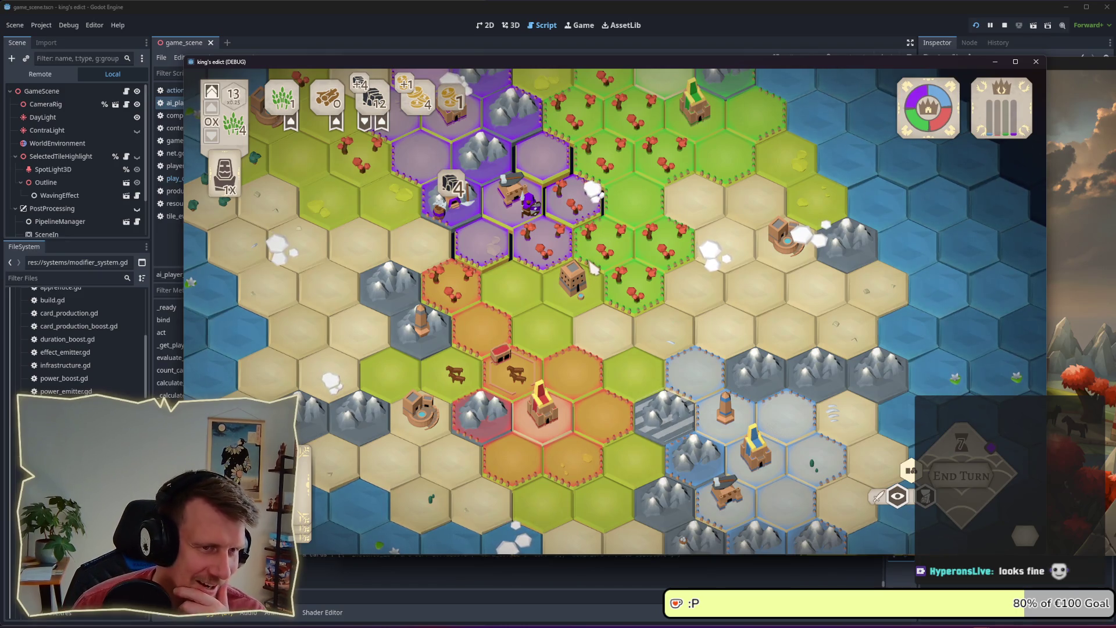
scroll(593, 266, up, 5)
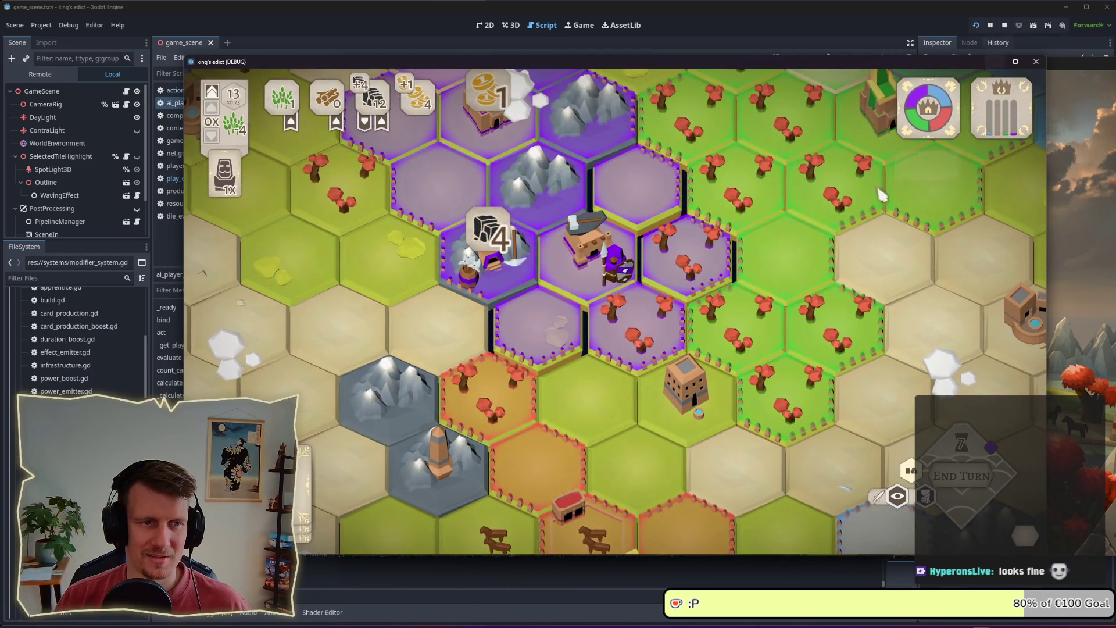
scroll(726, 276, down, 5)
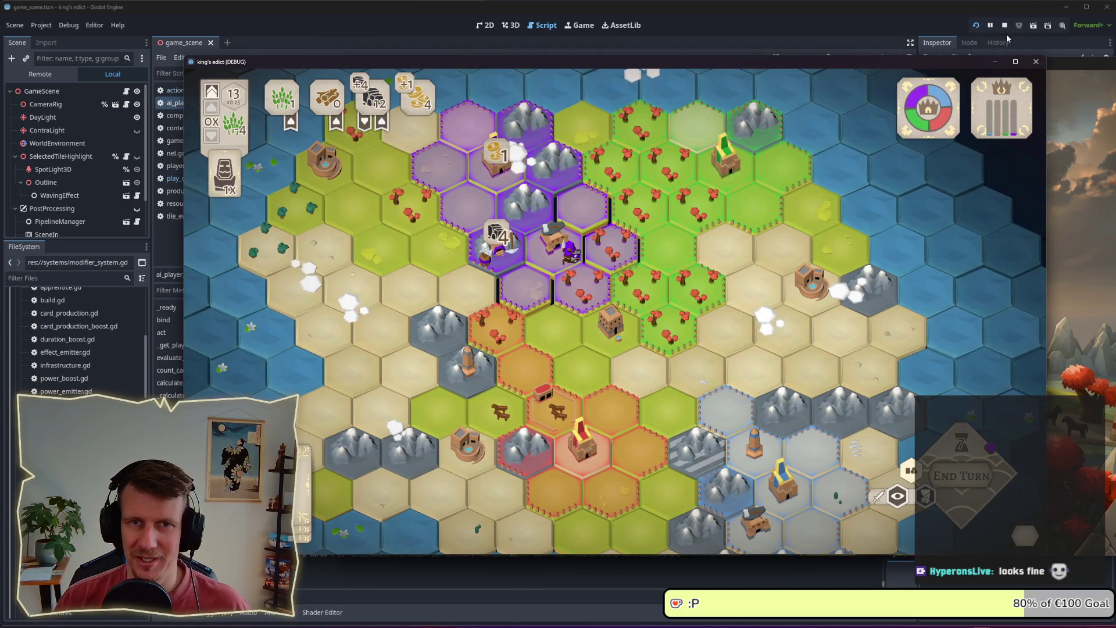
key(F8)
- Scroll through ai_player_controller.gd to review the _create_action and prioritize_actions functions
click(544, 227)
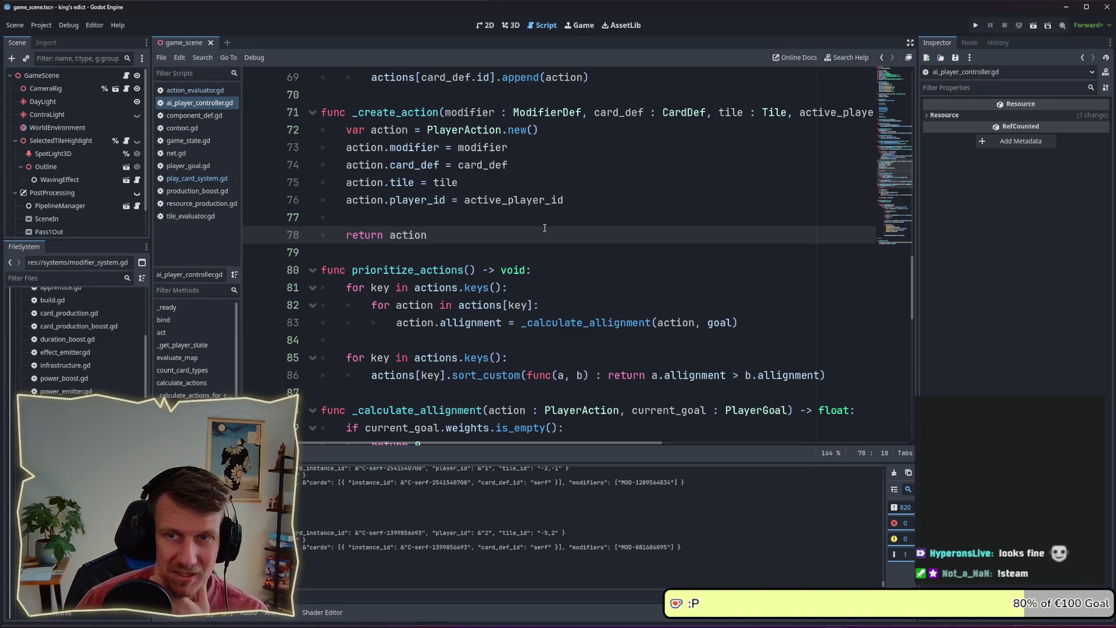
scroll(544, 228, down, 1)
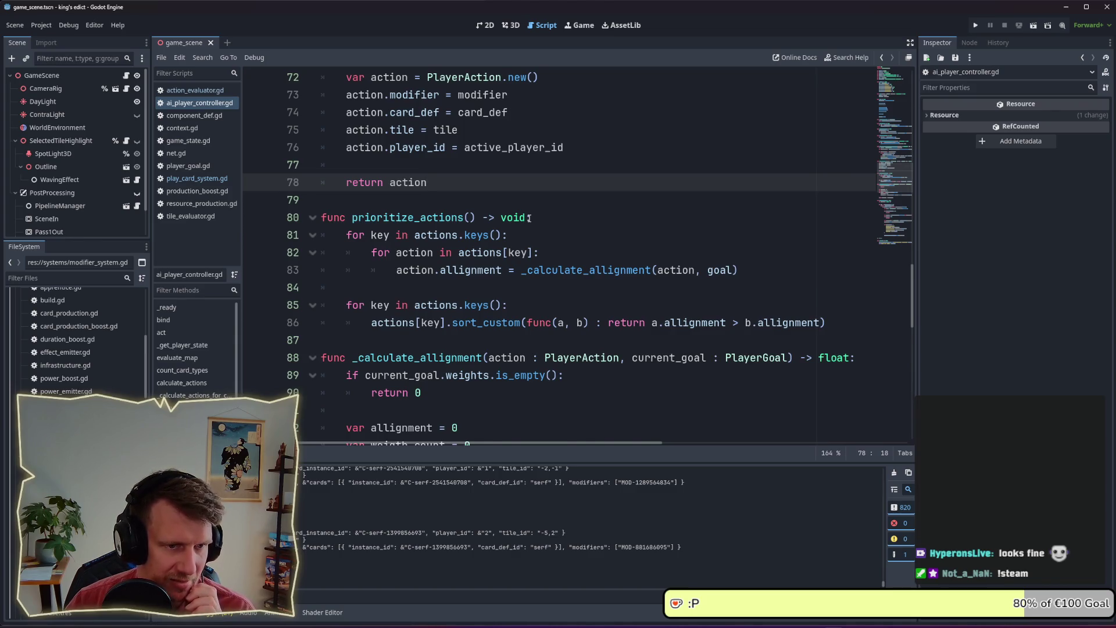
scroll(529, 218, down, 1)
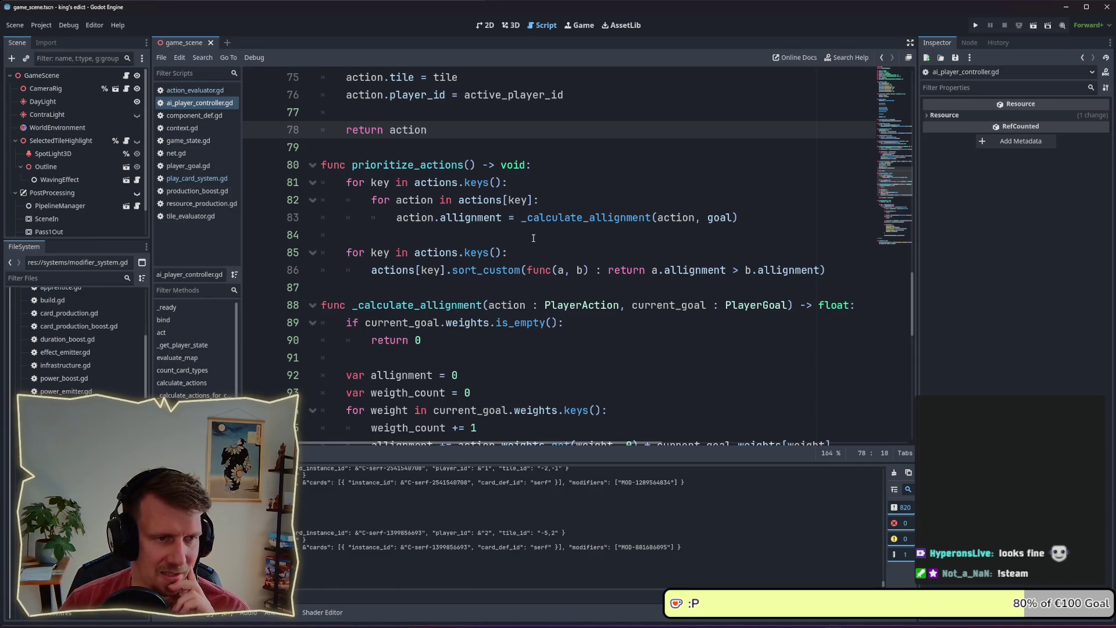
scroll(485, 233, down, 1)
mouse_move(465, 214)
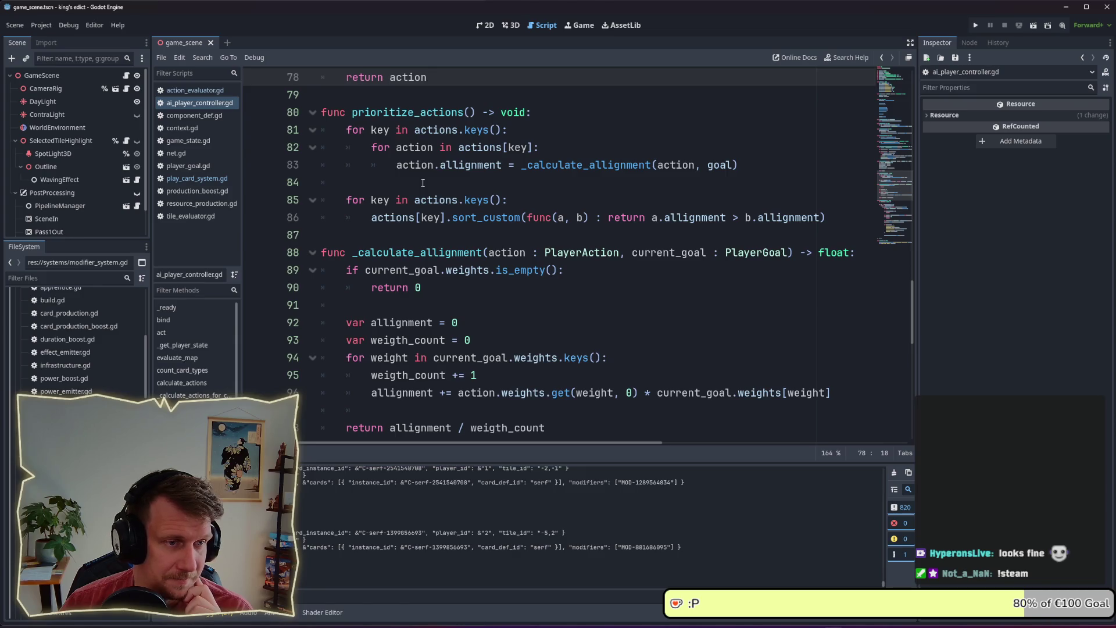
scroll(422, 183, up, 5)
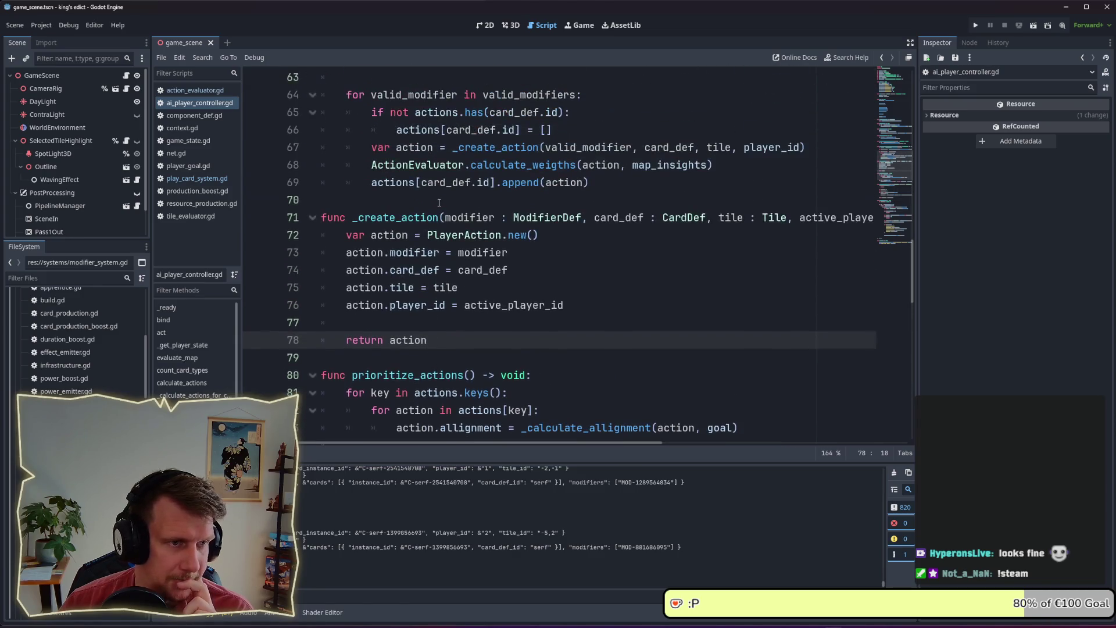
- Highlight every use of modifier, action and valid_modifier in the action-creation code
mouse_move(484, 270)
click(526, 249)
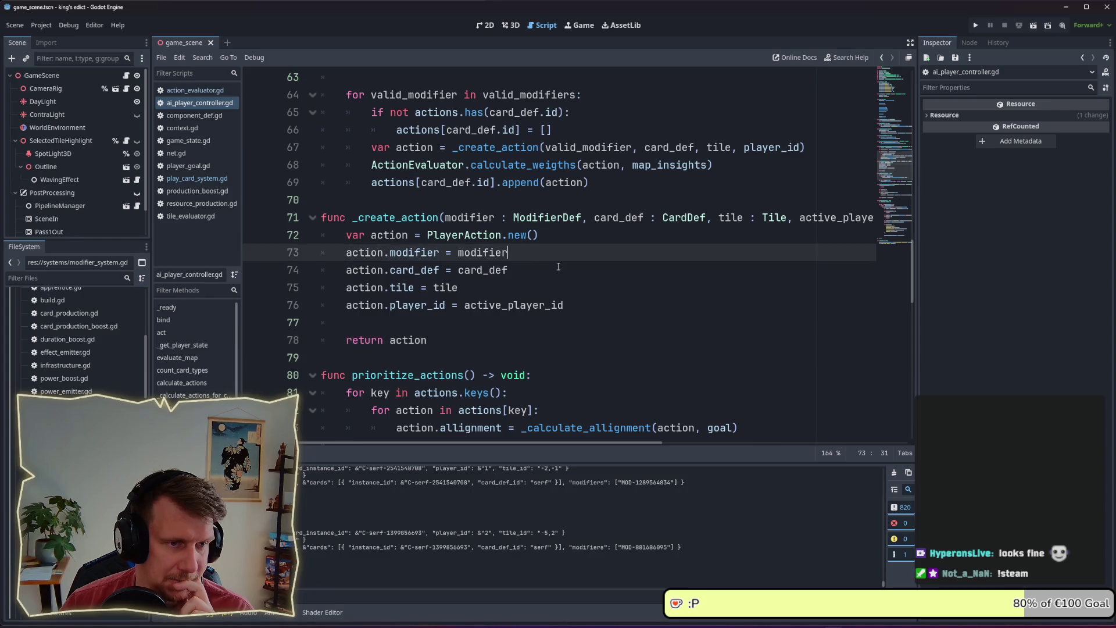
double_click(466, 251)
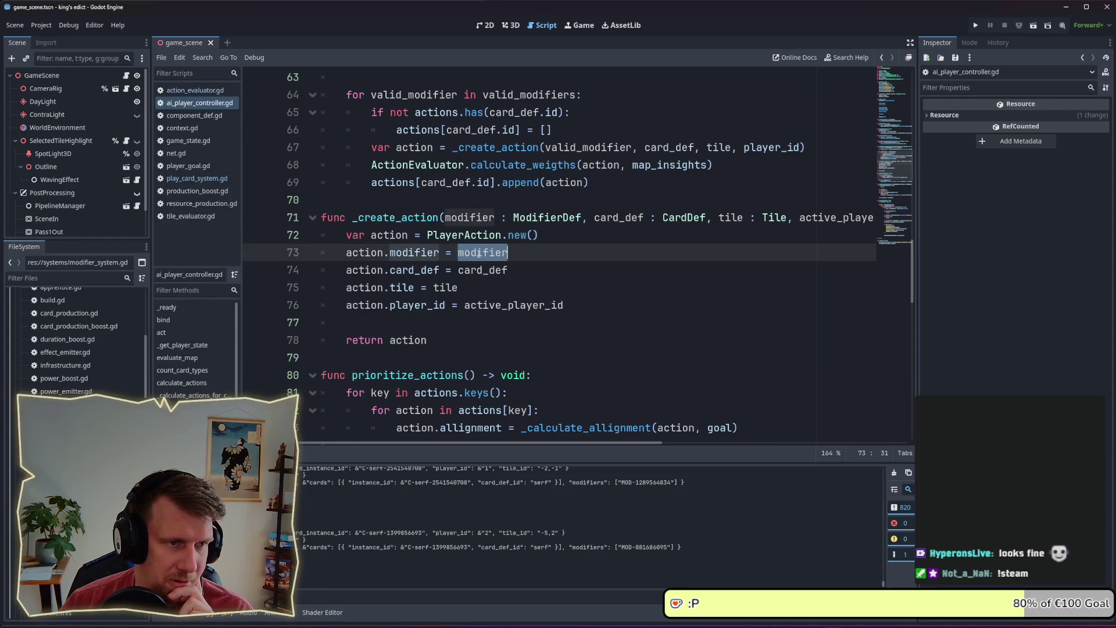
click(509, 252)
double_click(600, 165)
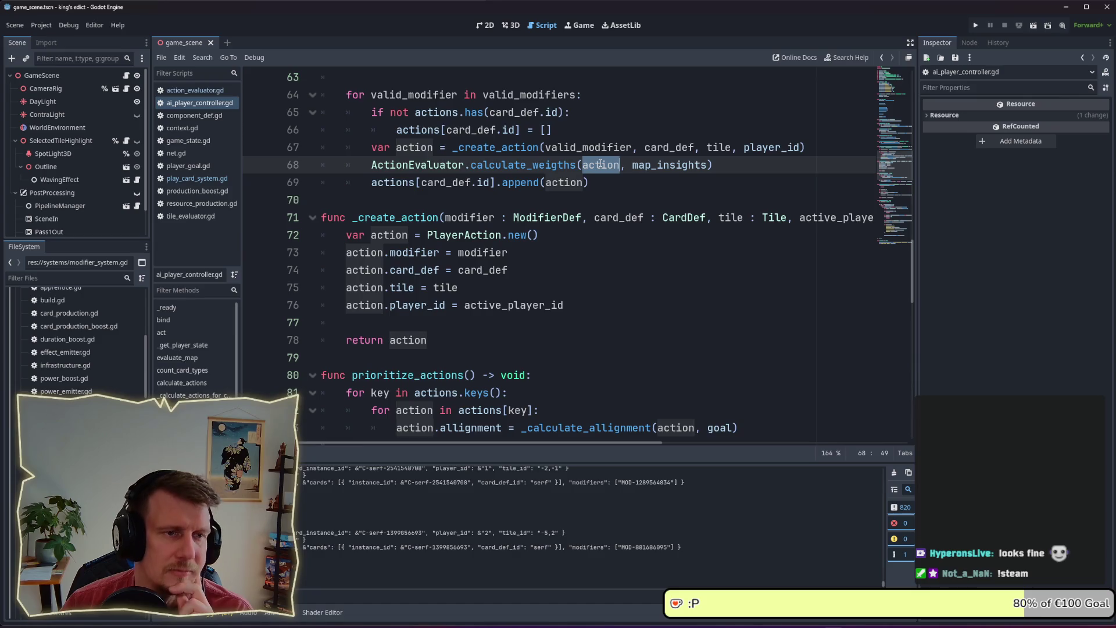
double_click(578, 148)
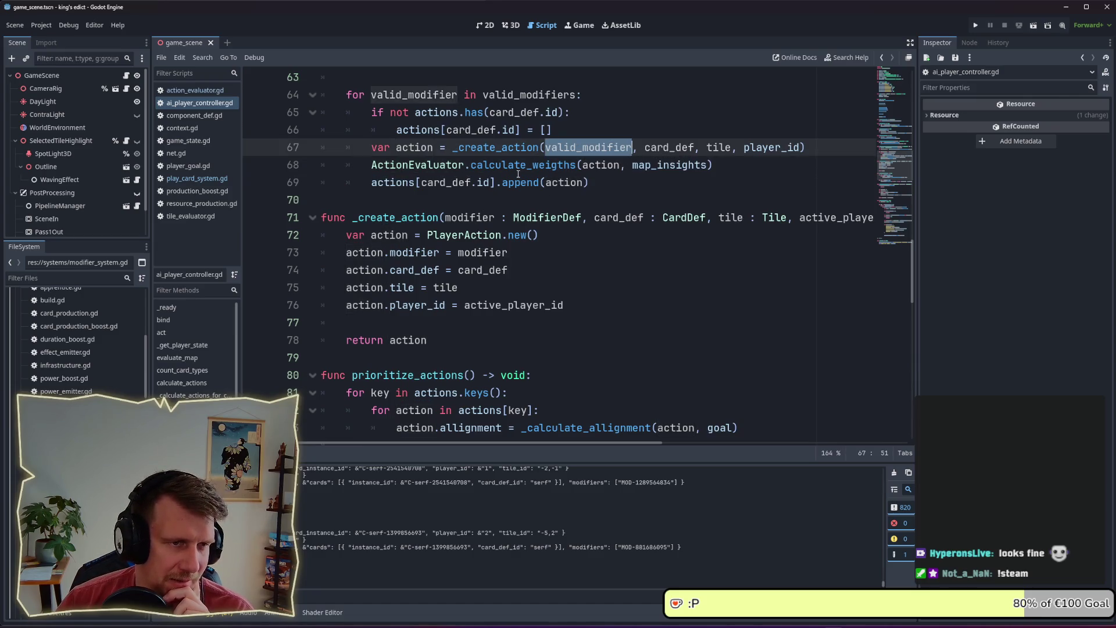
- Inspect actions[card_def.id] on line 69, then run the game with F5 and open the multiplayer lobby
click(589, 182)
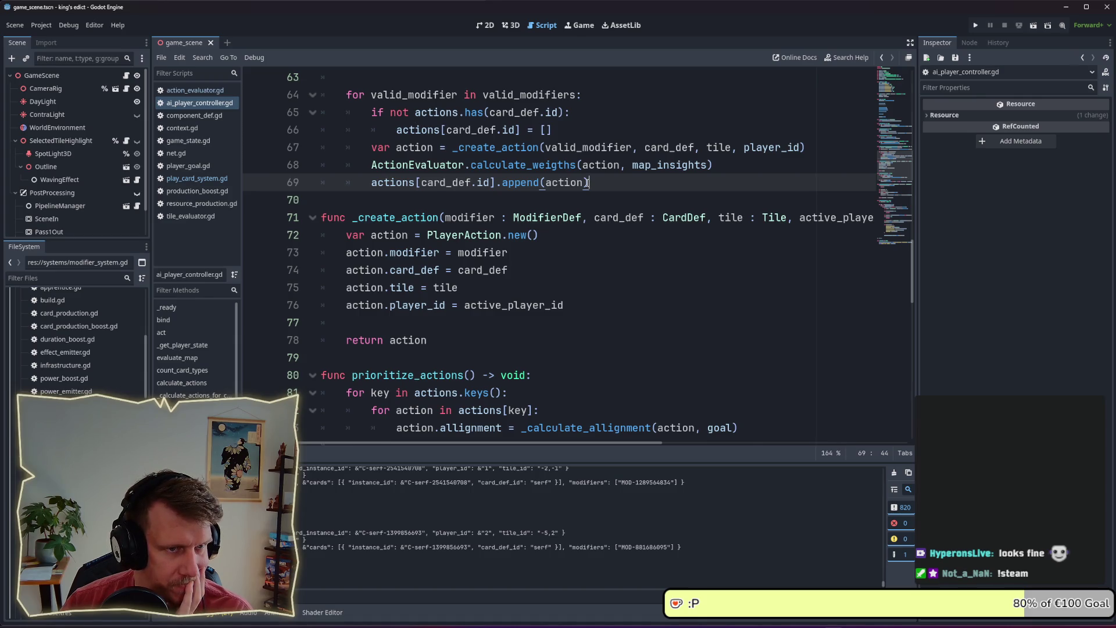
double_click(470, 183)
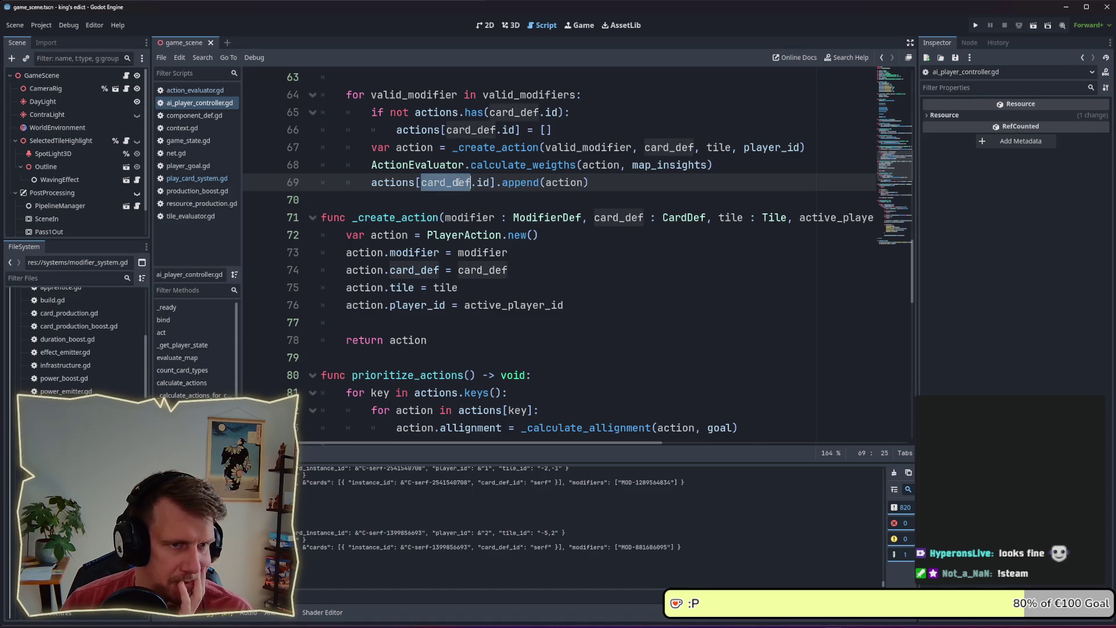
double_click(481, 182)
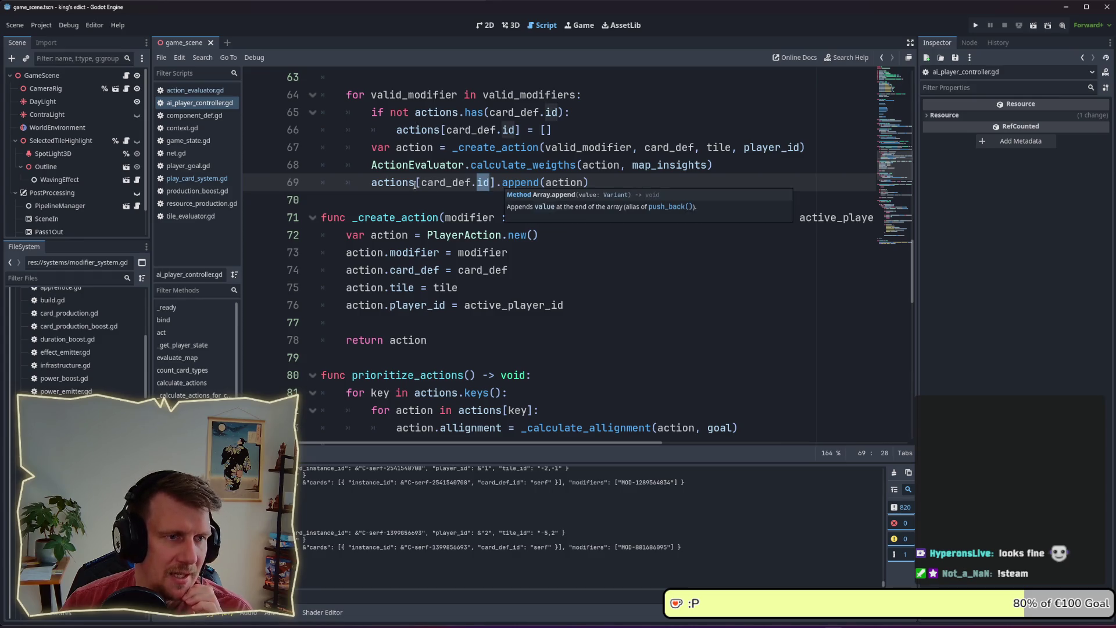
drag(372, 183, 496, 181)
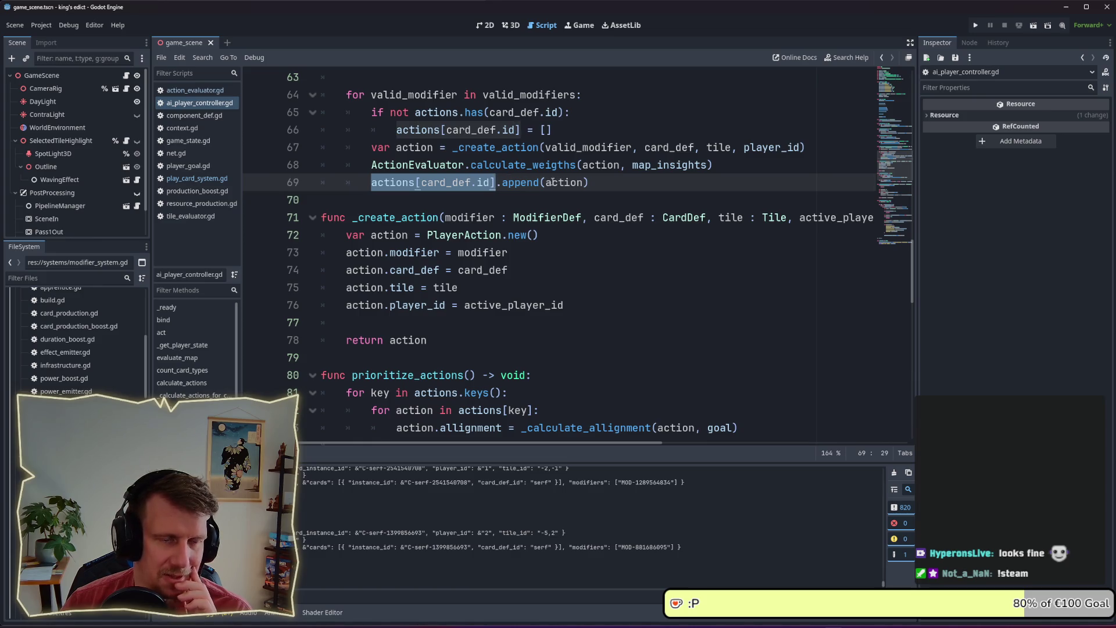
click(588, 182)
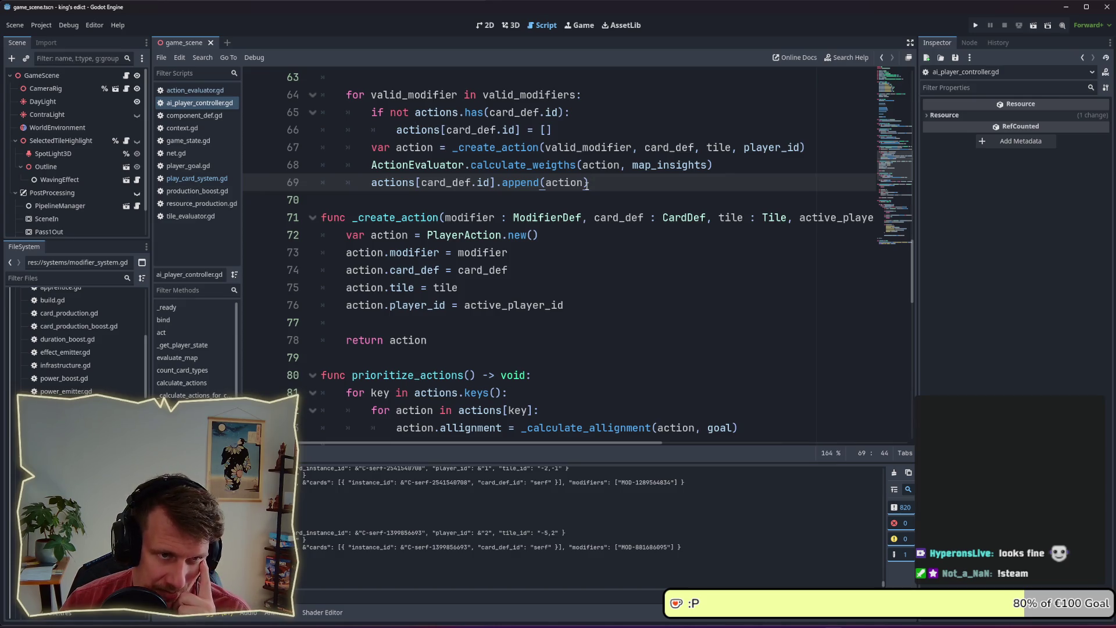
key(F5)
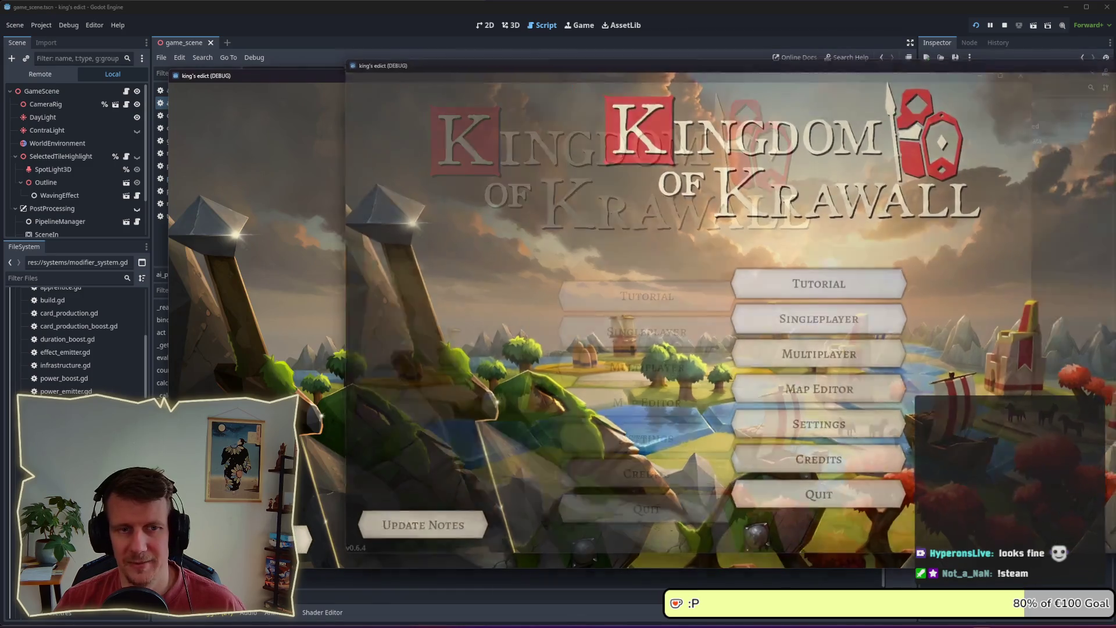
click(690, 364)
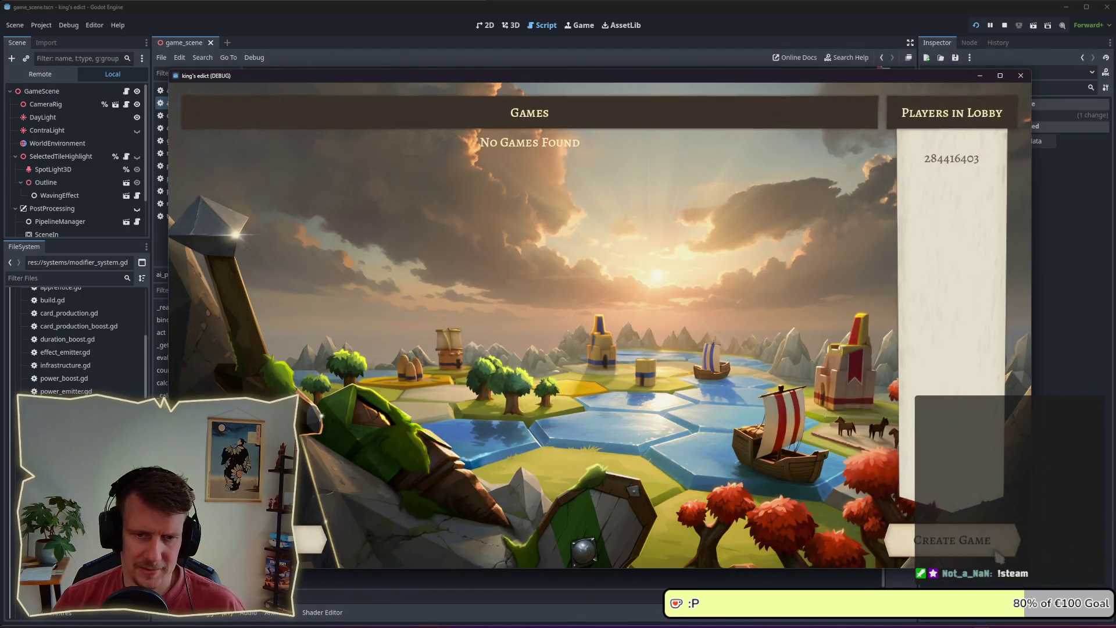
- Create and start a multiplayer game on the purple starting territory
click(997, 555)
click(805, 291)
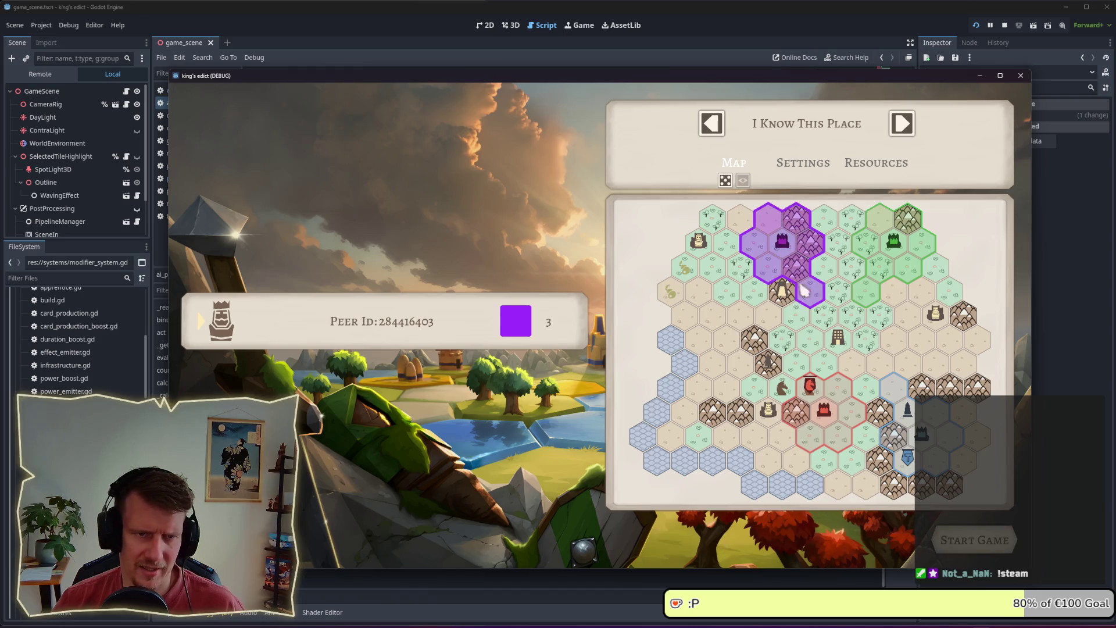
click(982, 549)
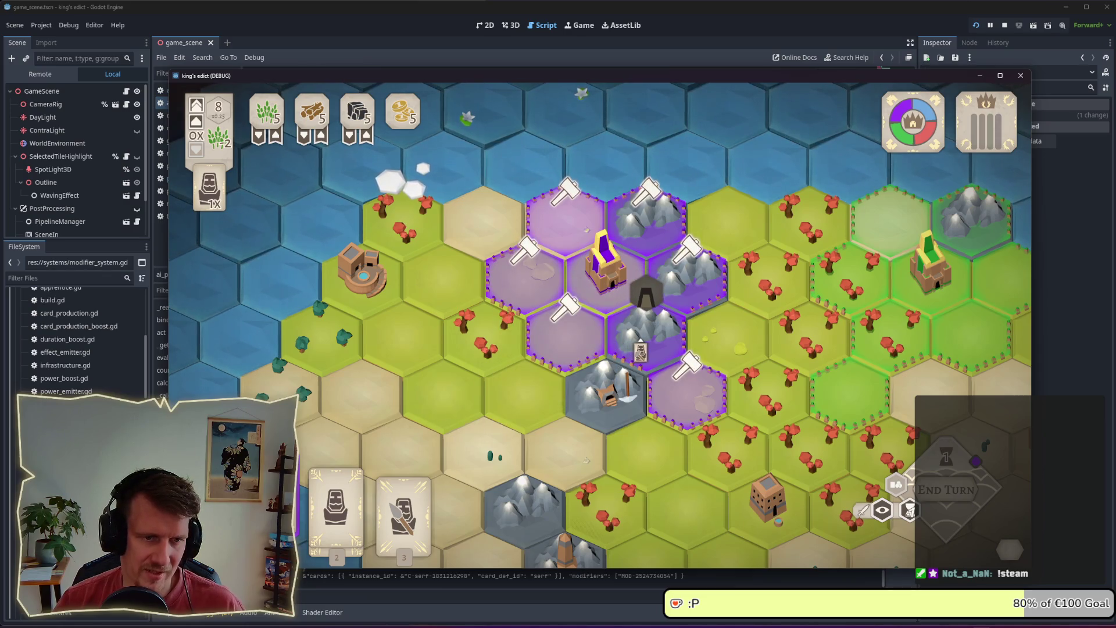
- Play the serf card, preview its building options on the centre hex, then close the game
click(640, 349)
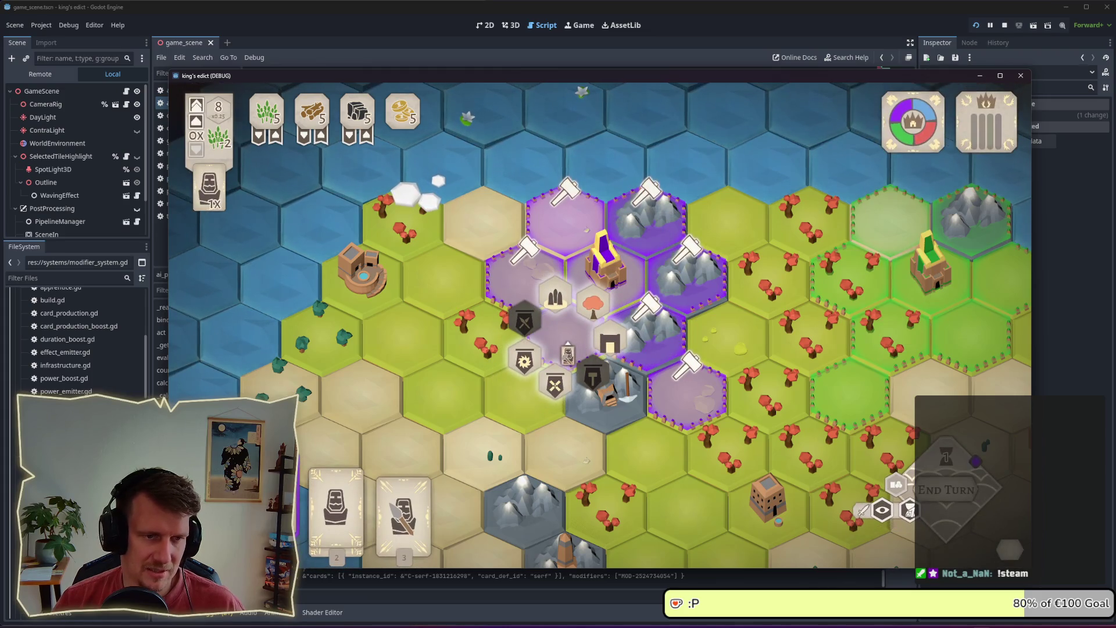
click(568, 353)
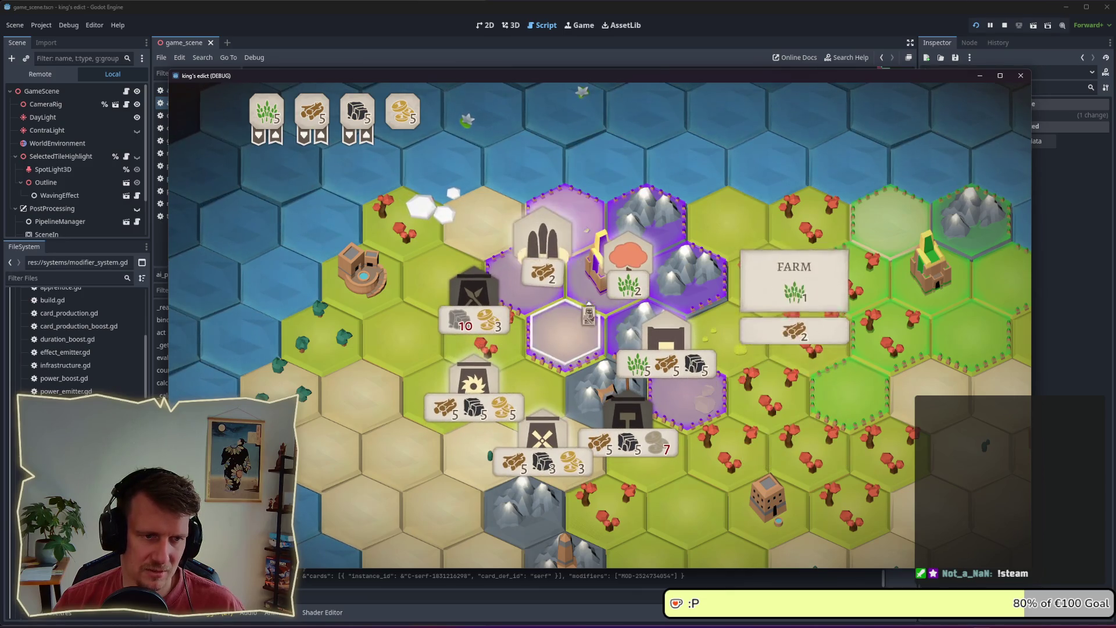
click(575, 329)
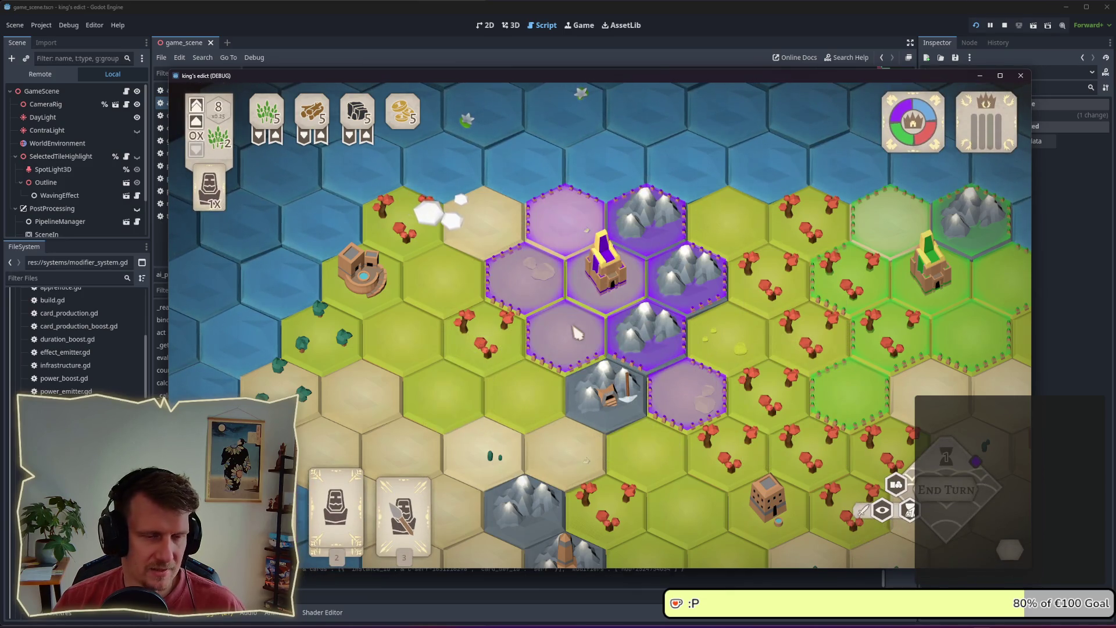
click(818, 31)
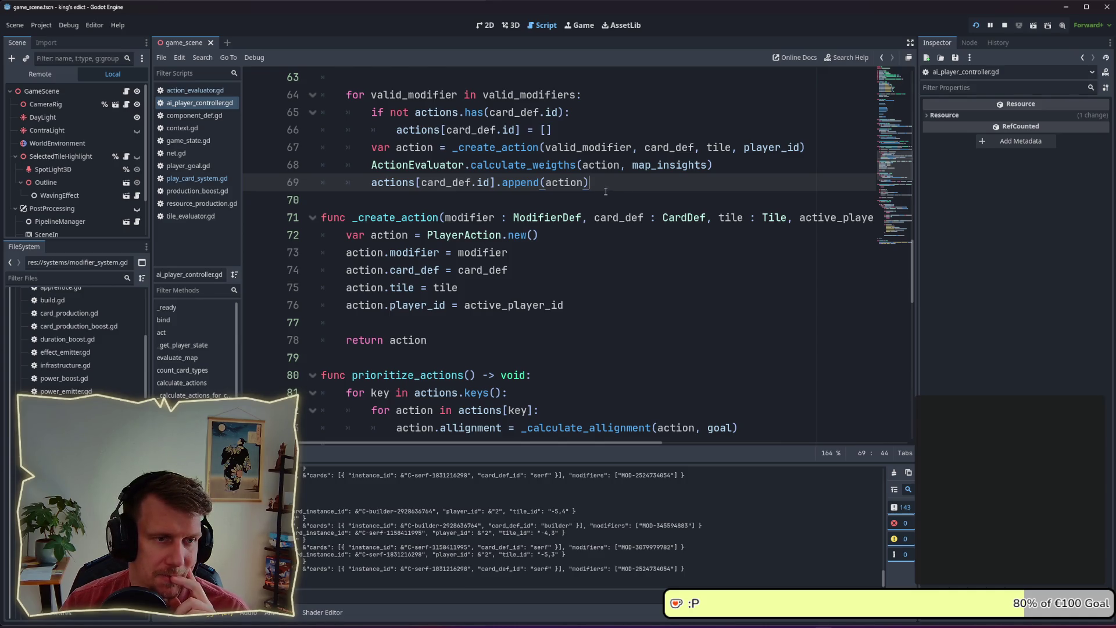
- Rename _create_action to _create_actions everywhere, pluralise its result variable, and make it return Array
click(433, 149)
text(s)
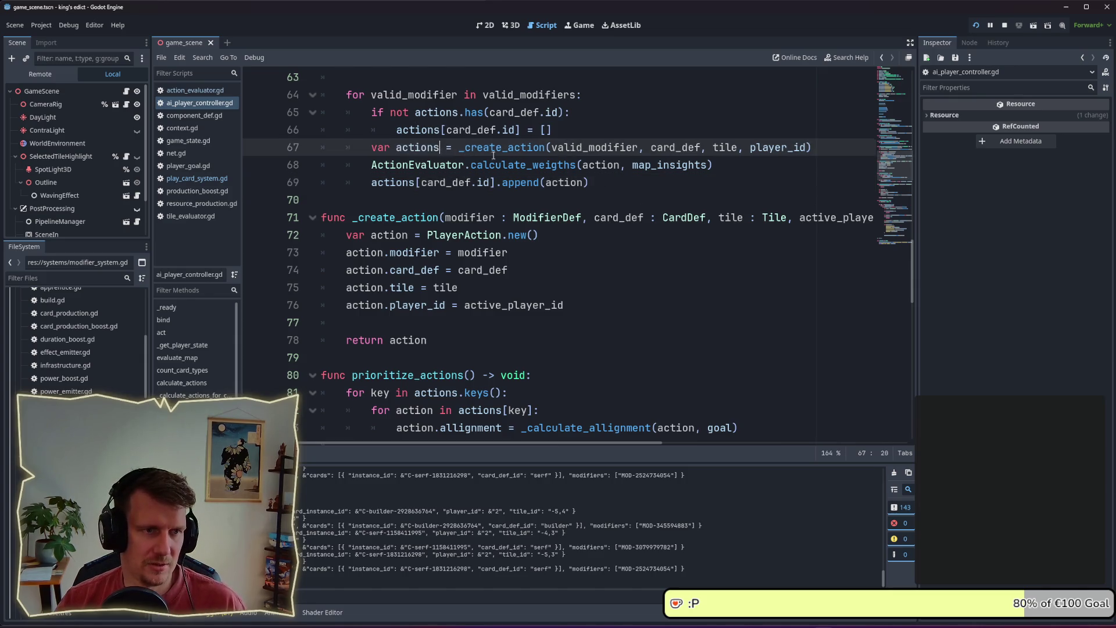
click(545, 148)
text(s)
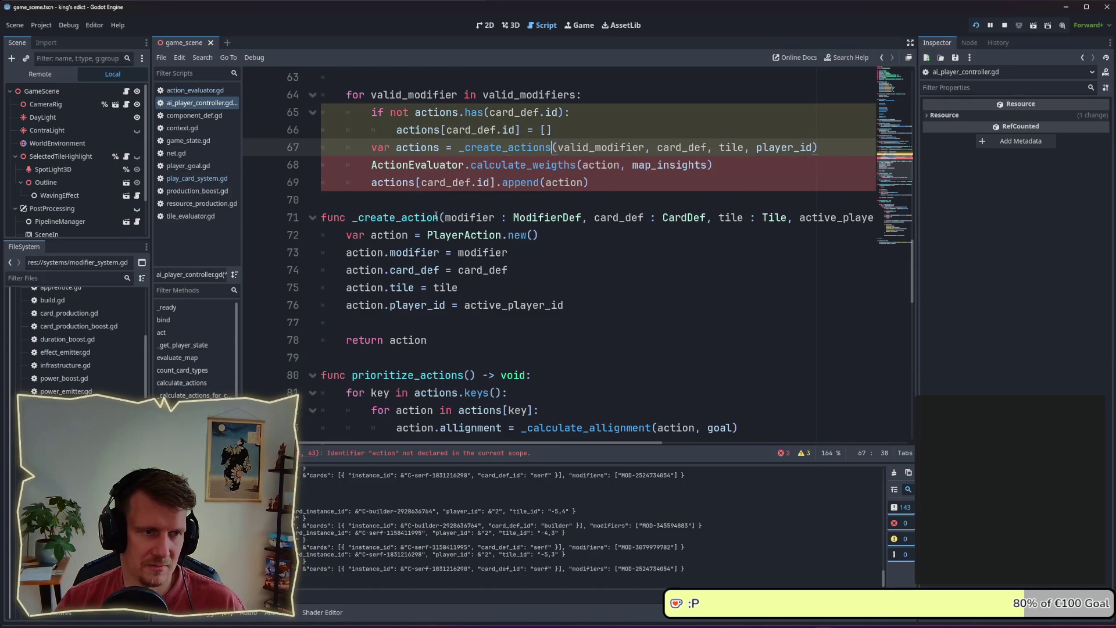
click(439, 218)
text(s)
drag(595, 441, 663, 442)
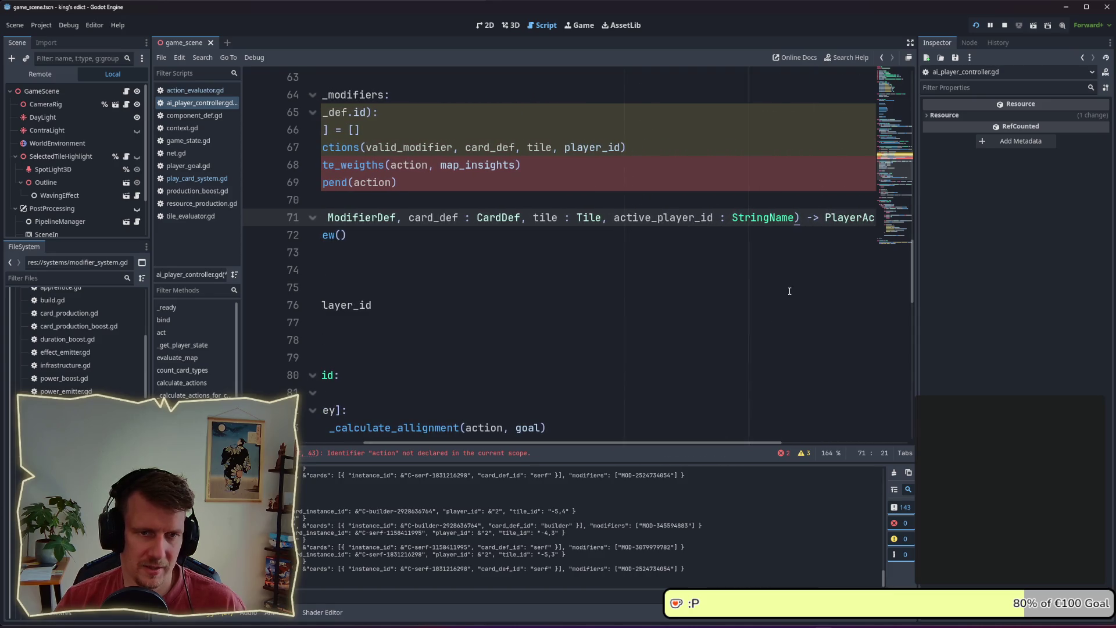
double_click(831, 217)
text(Arrr:)
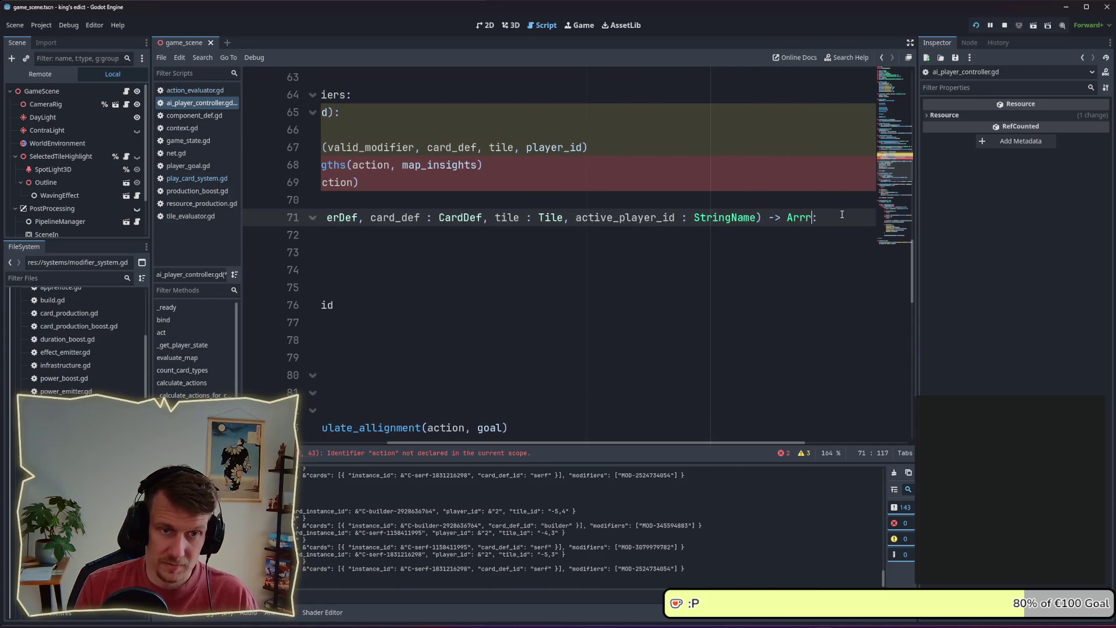
key(BackSpace)
text(ay)
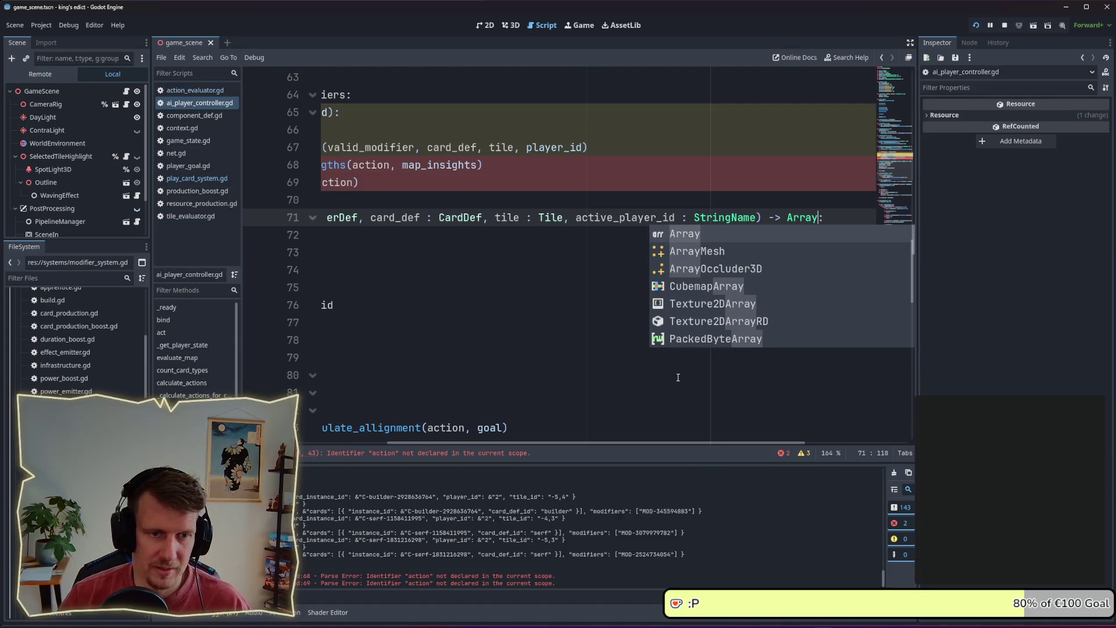
drag(672, 445, 521, 428)
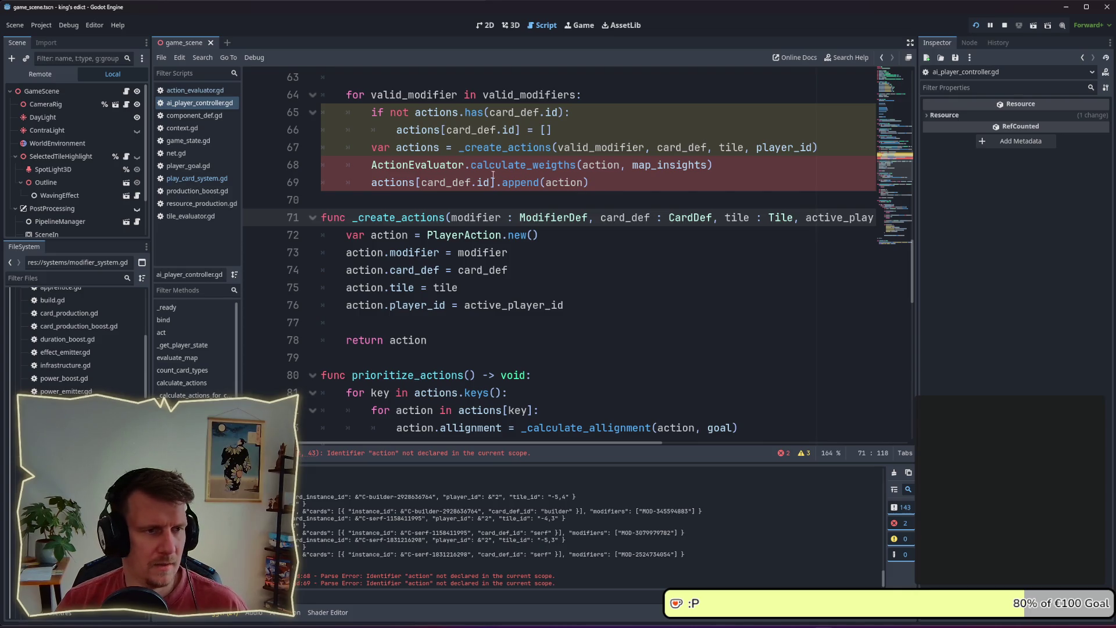
- Store the result in new_actions and add 'for action in new_actions:' above the weight calculation
click(447, 165)
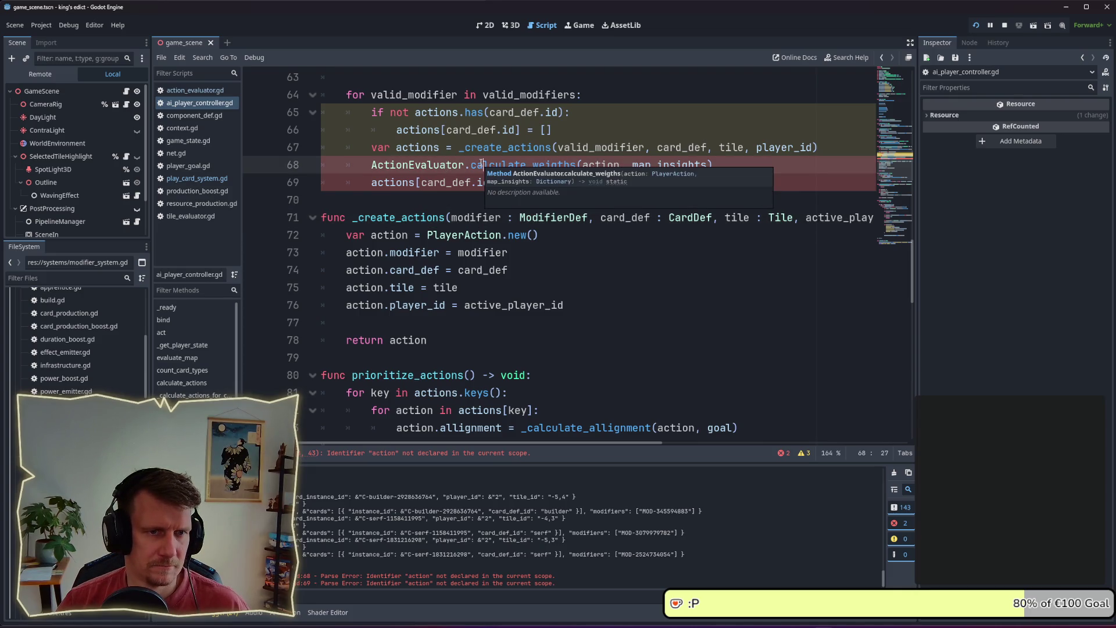
click(428, 165)
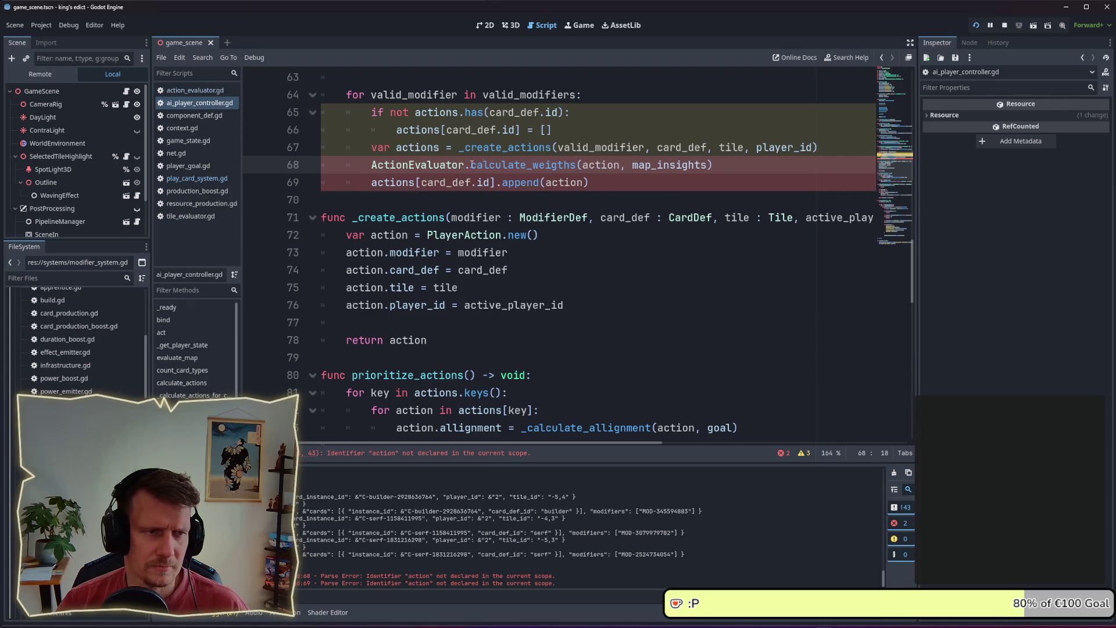
key(Return)
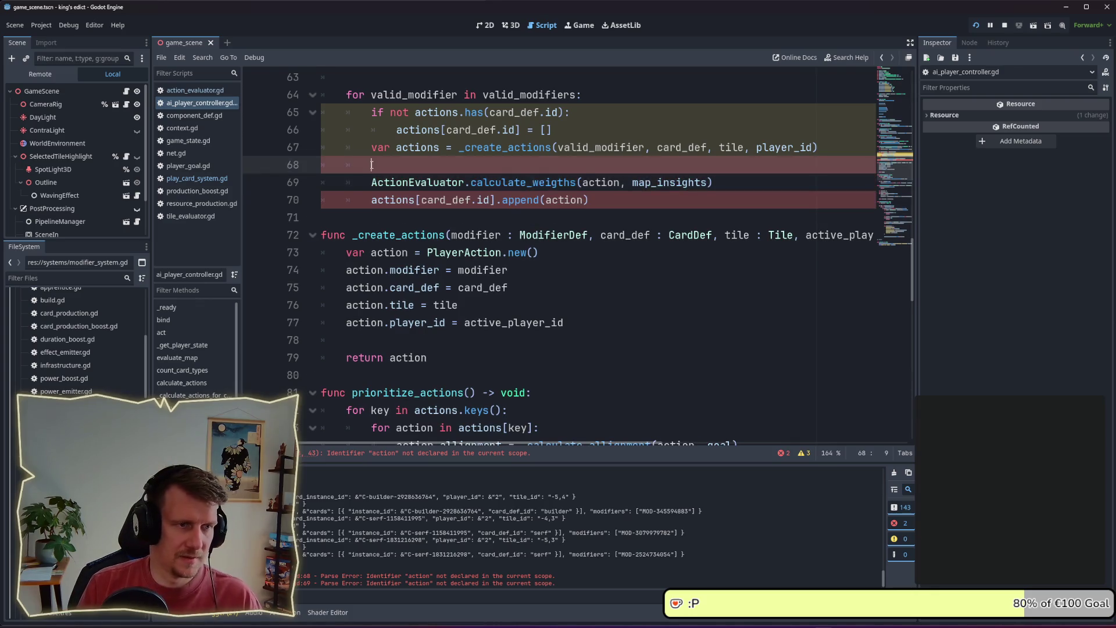
key(Up)
text(Fo)
key(Up)
text(new_)
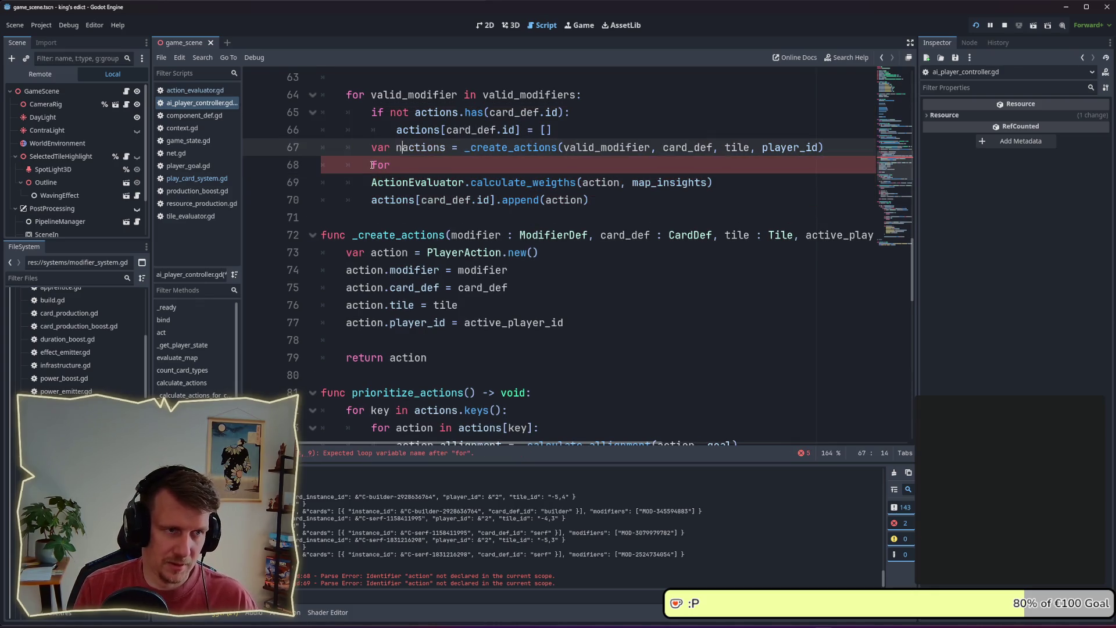
key(Down)
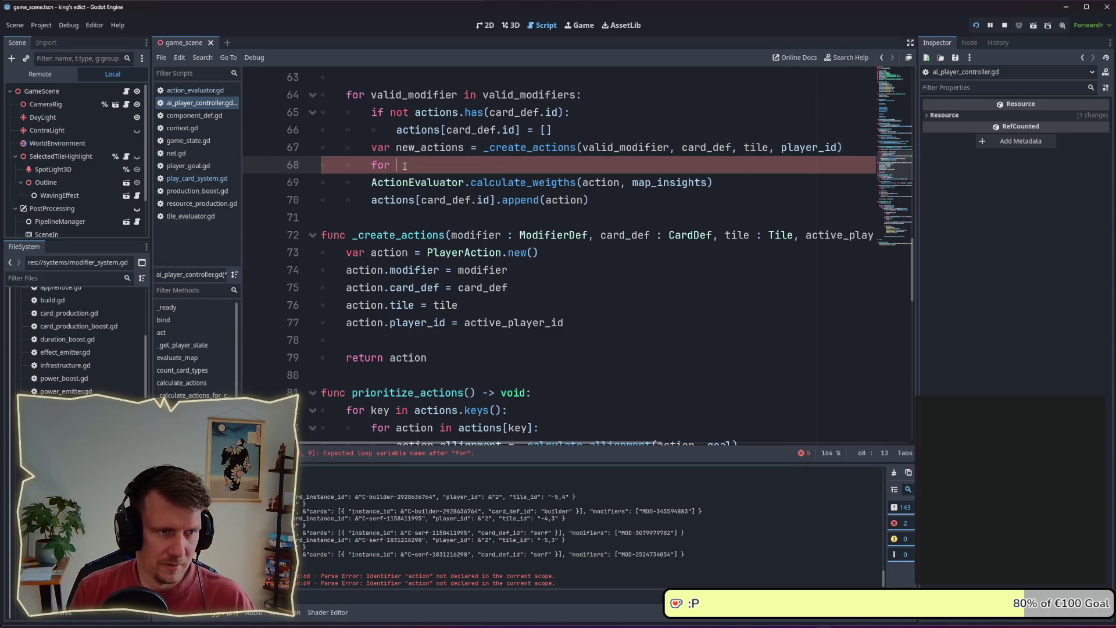
text(in new_actions:)
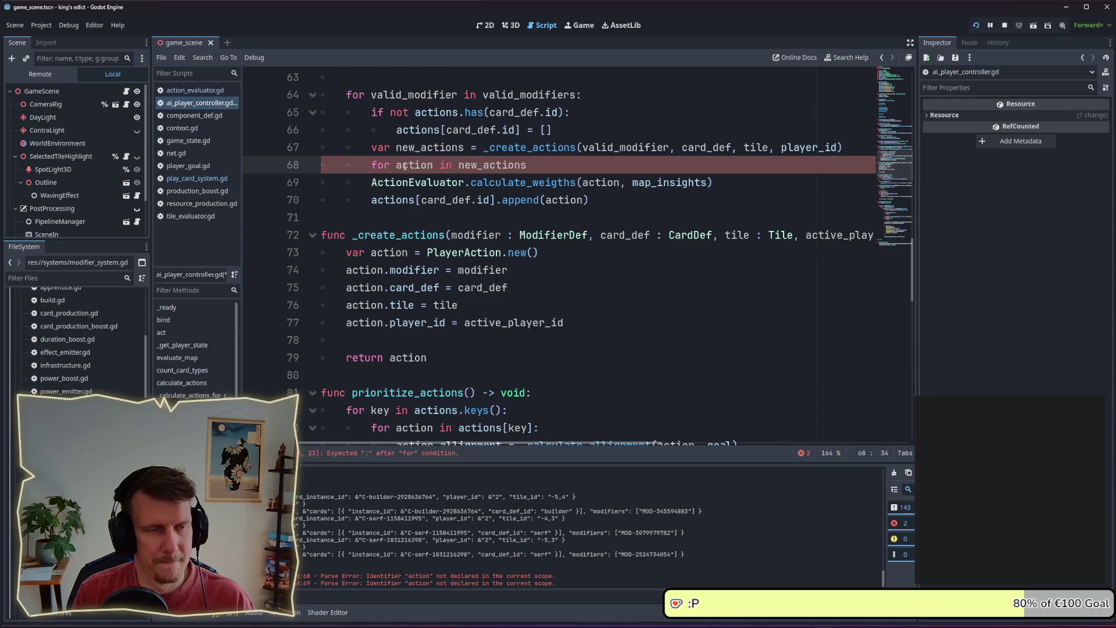
- Indent the weight calculation and append lines into the new for loop
click(376, 181)
key(Tab)
click(378, 200)
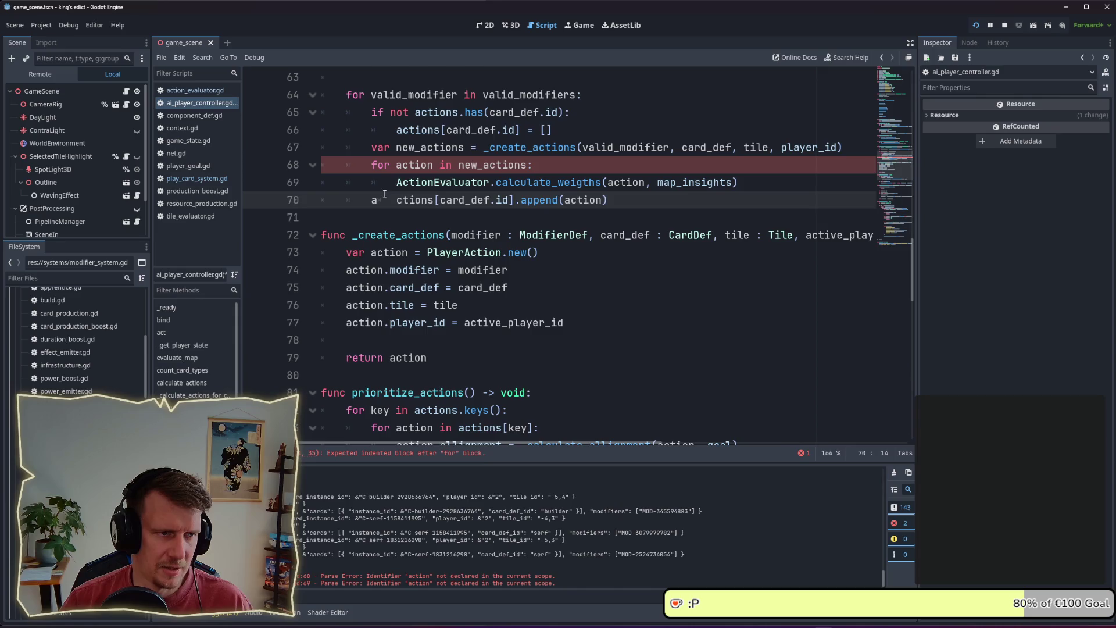
key(Tab)
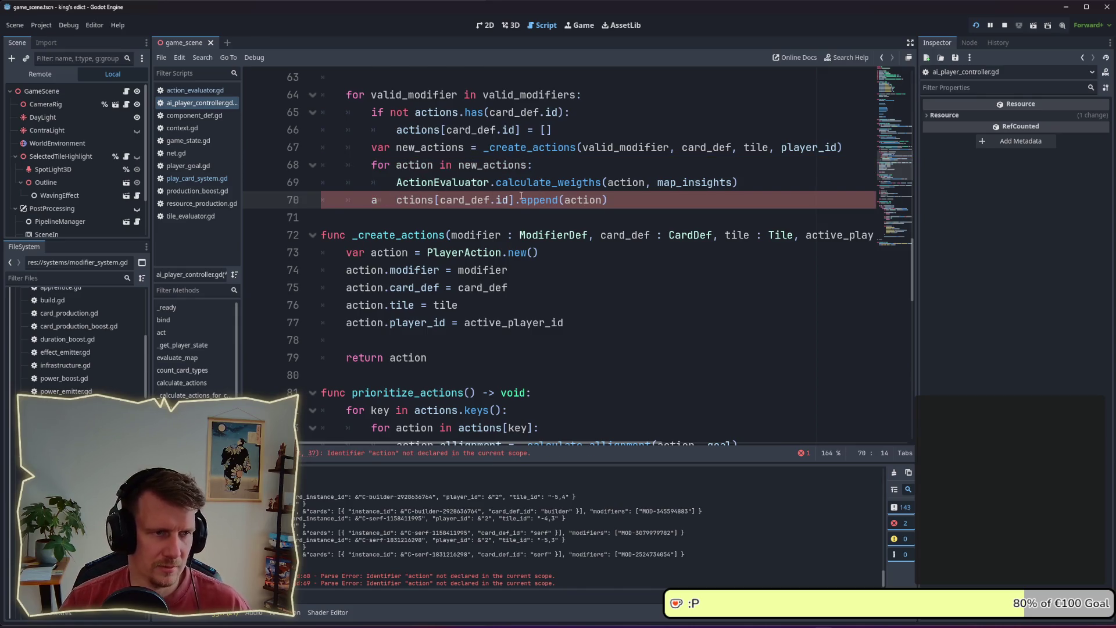
key(BackSpace)
click(371, 200)
key(Tab)
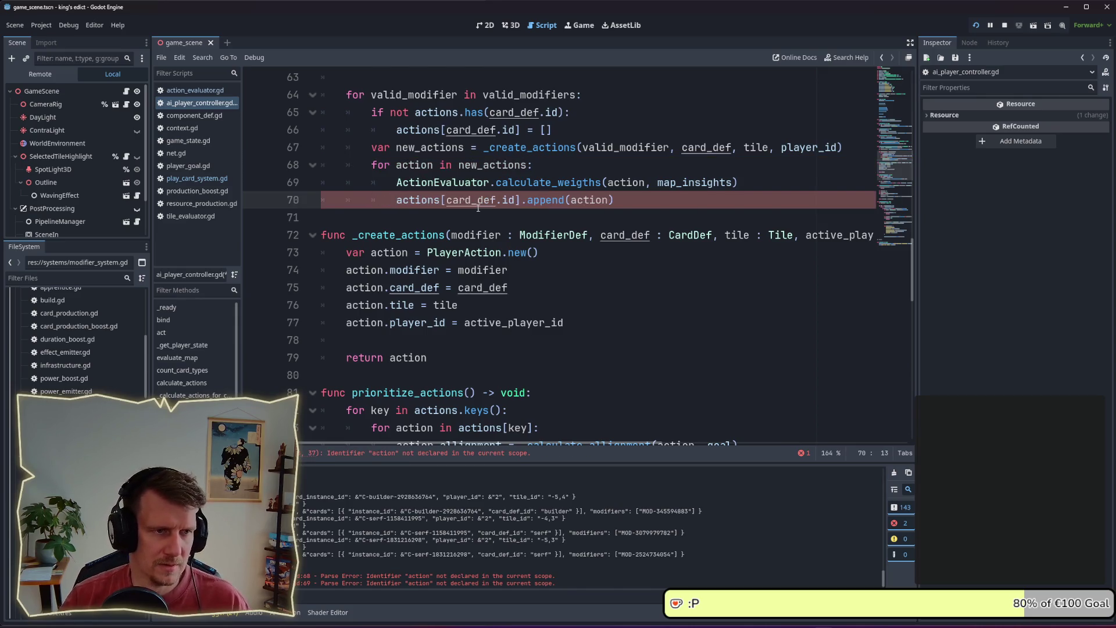
click(591, 322)
click(347, 252)
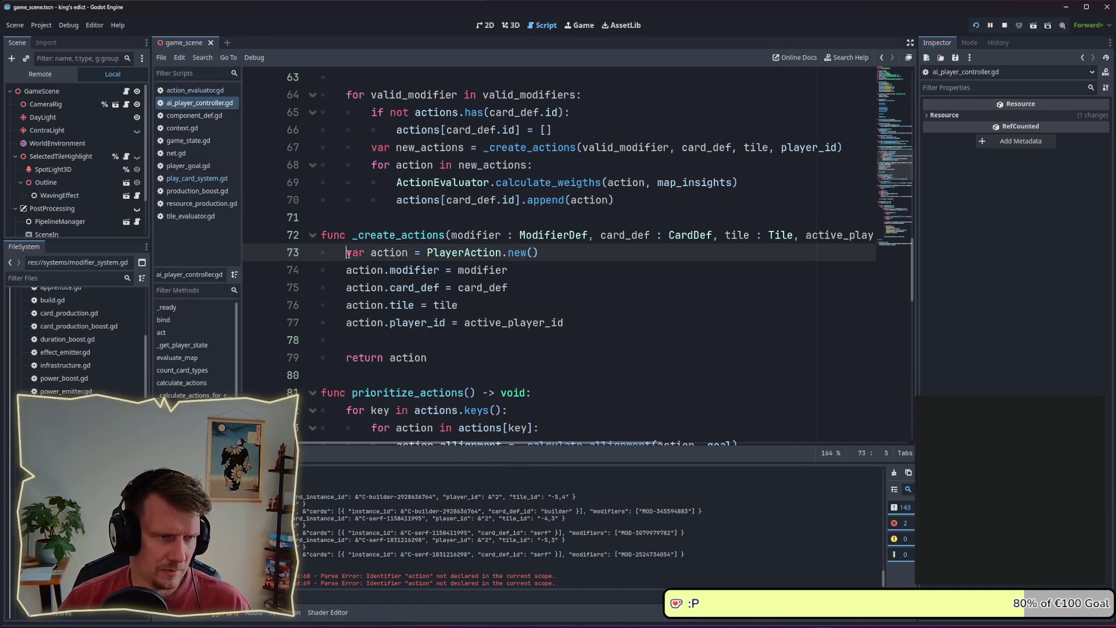
- Add 'var new_actions = []' at the top of the _create_actions body
key(Return)
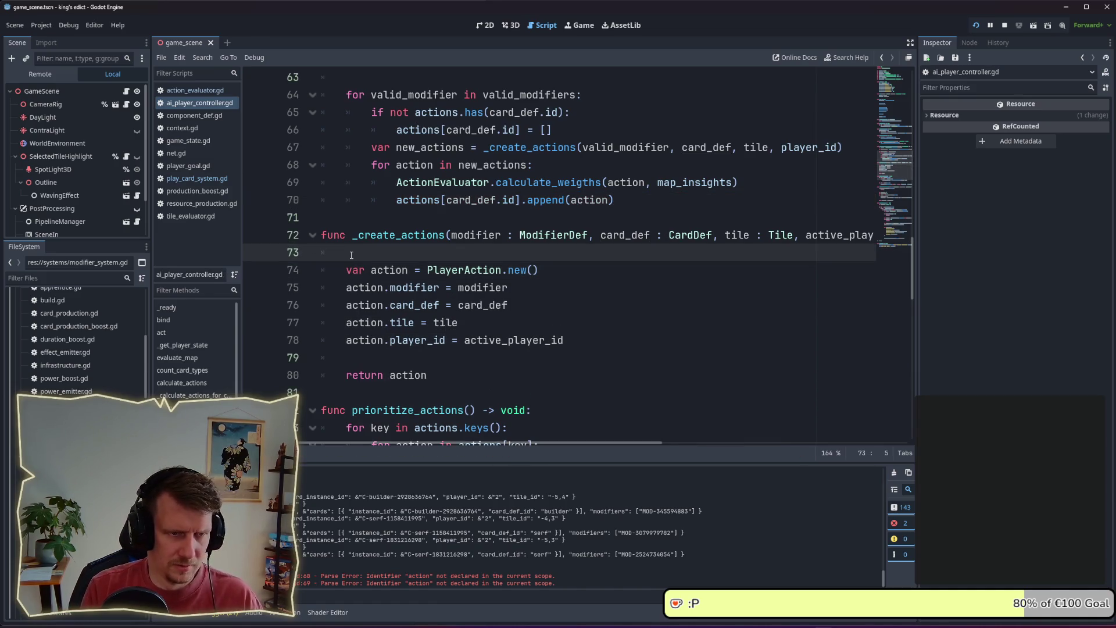
text(var actio)
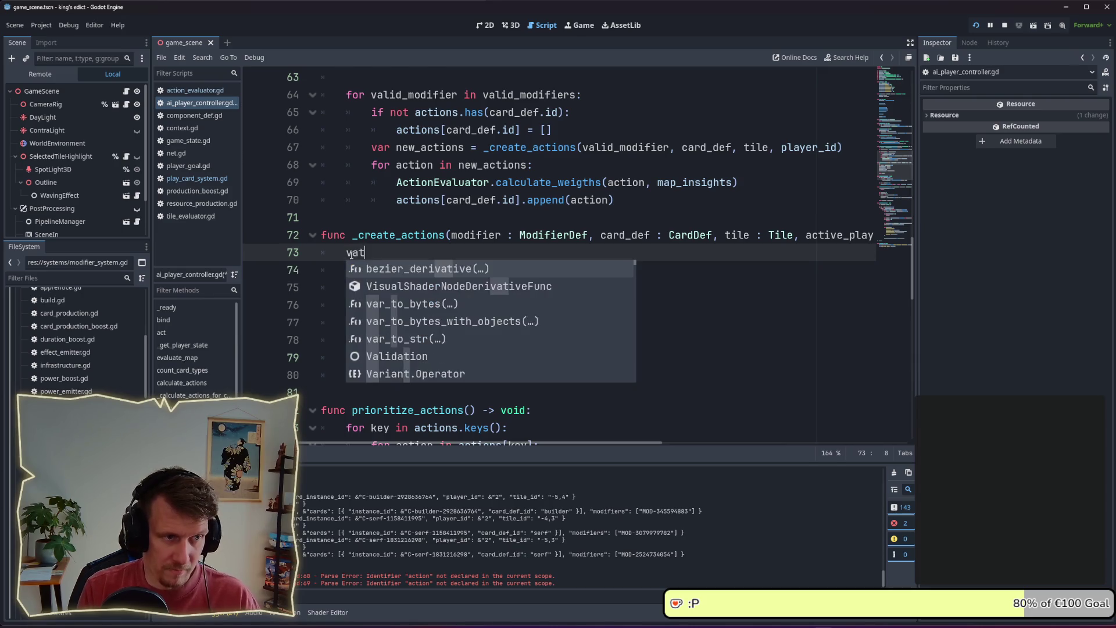
text(ns)
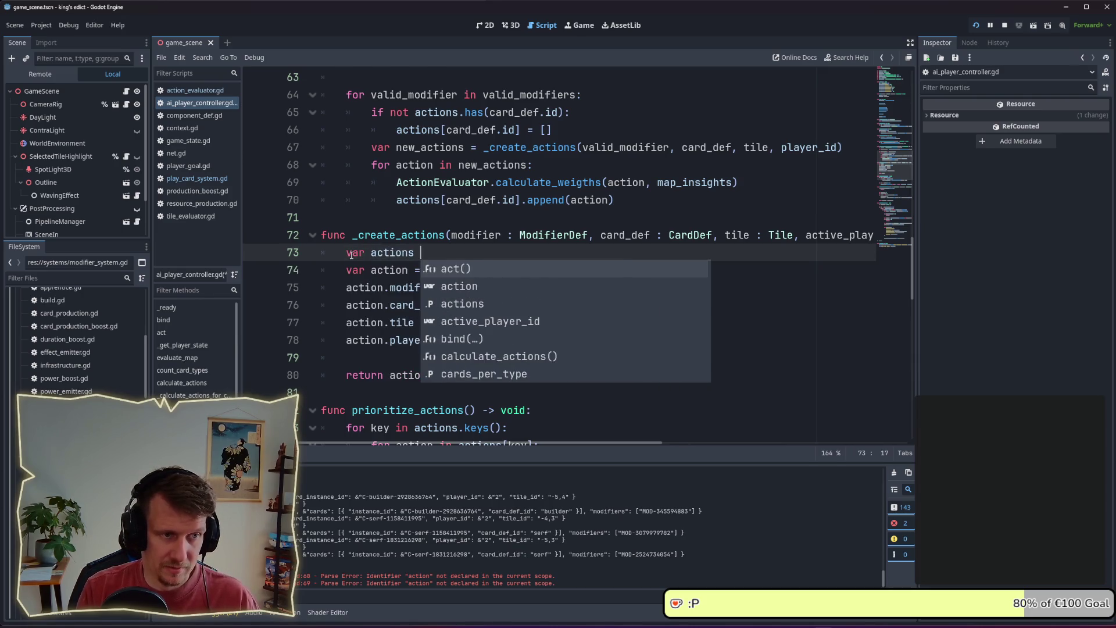
key(BackSpace)
key(BackSpace)
key(BackSpace)
text(ne)
key(Escape)
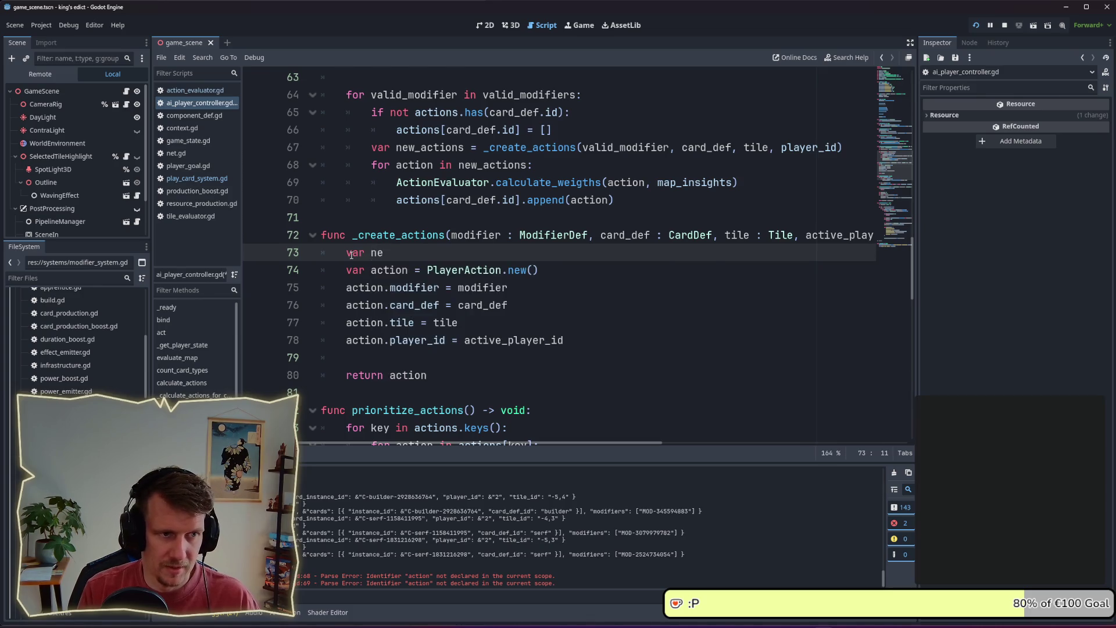
text(w_actions)
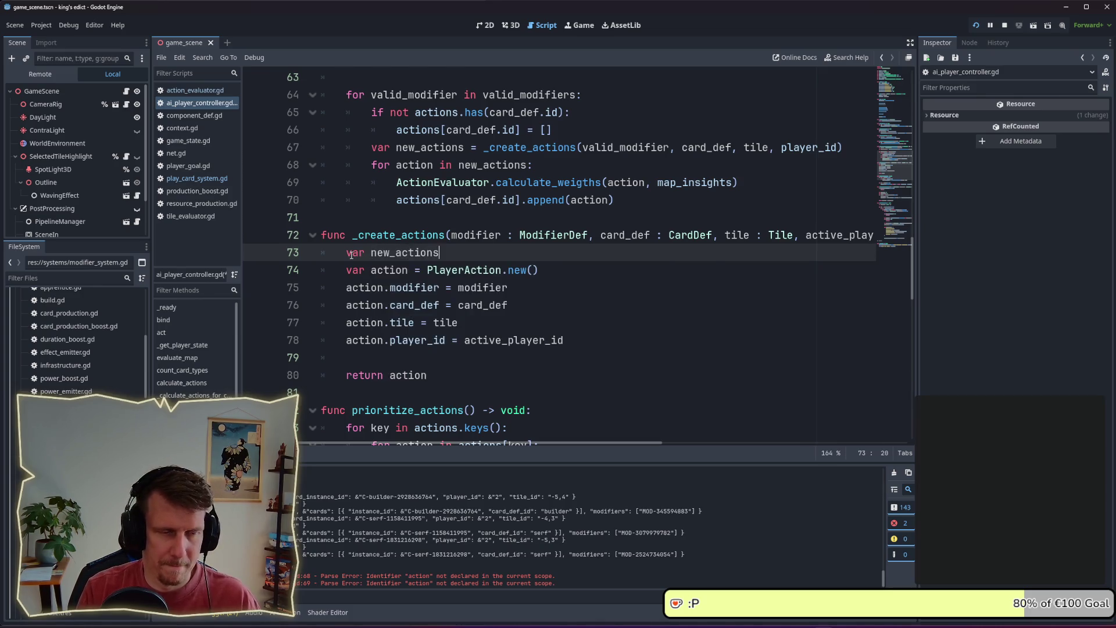
text([])
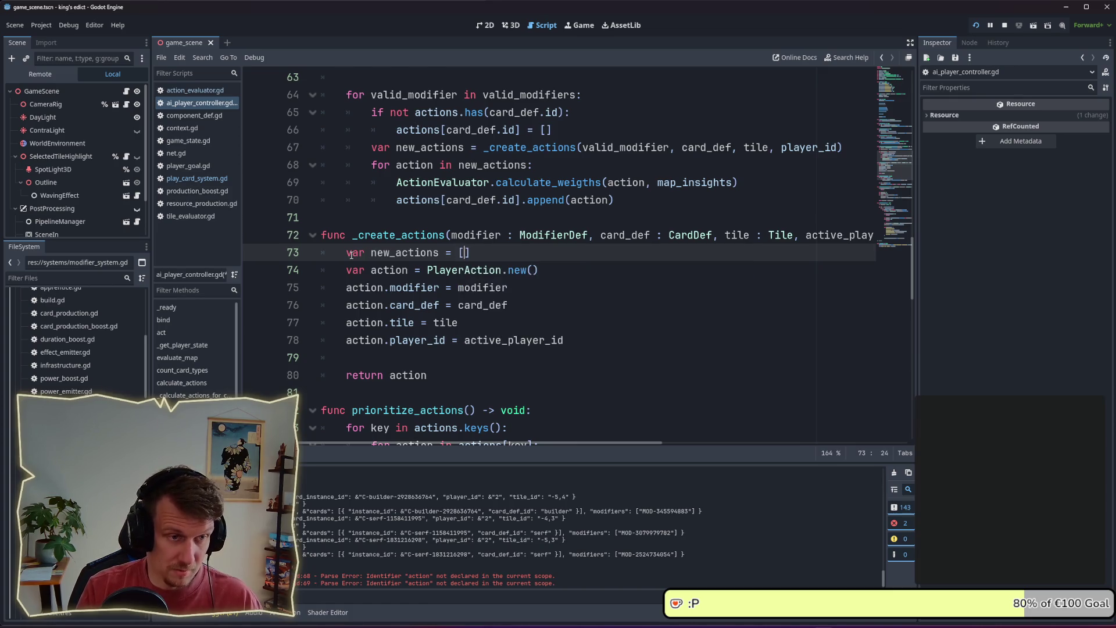
- Add a new_actions.append(action) line before the return and remove the stray blank line
key(Return)
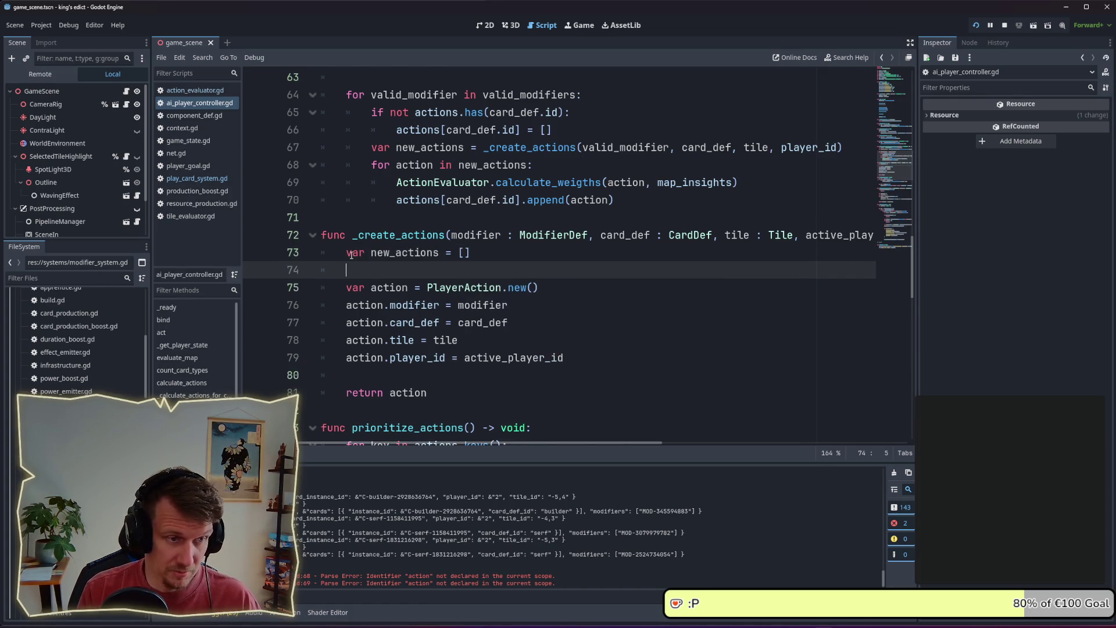
key(Down)
key(Down)
key(Down)
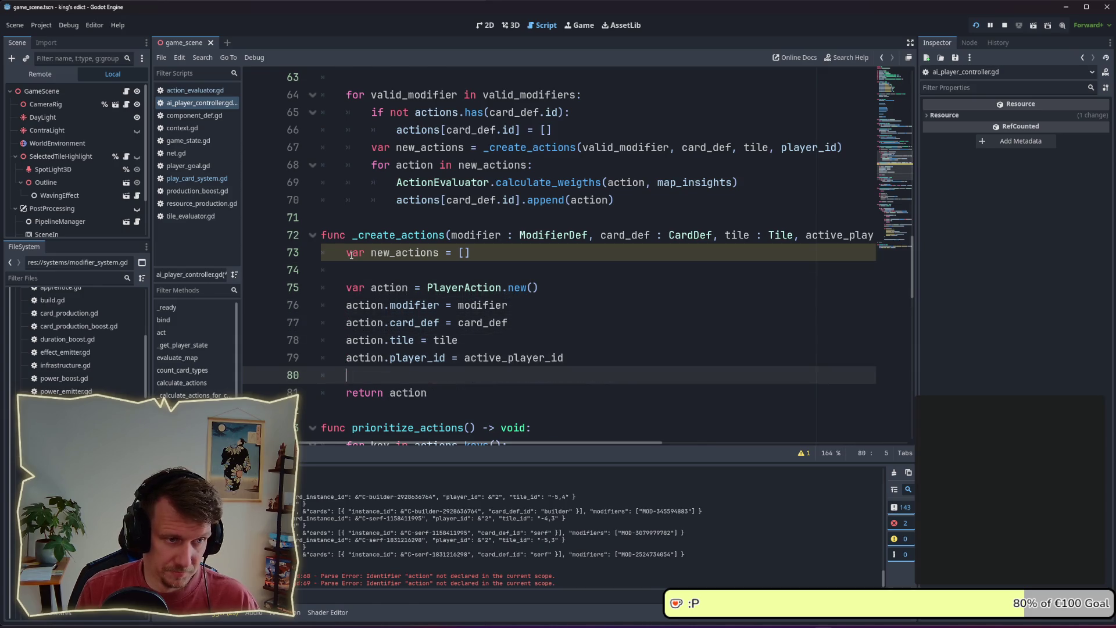
text(actions.appen)
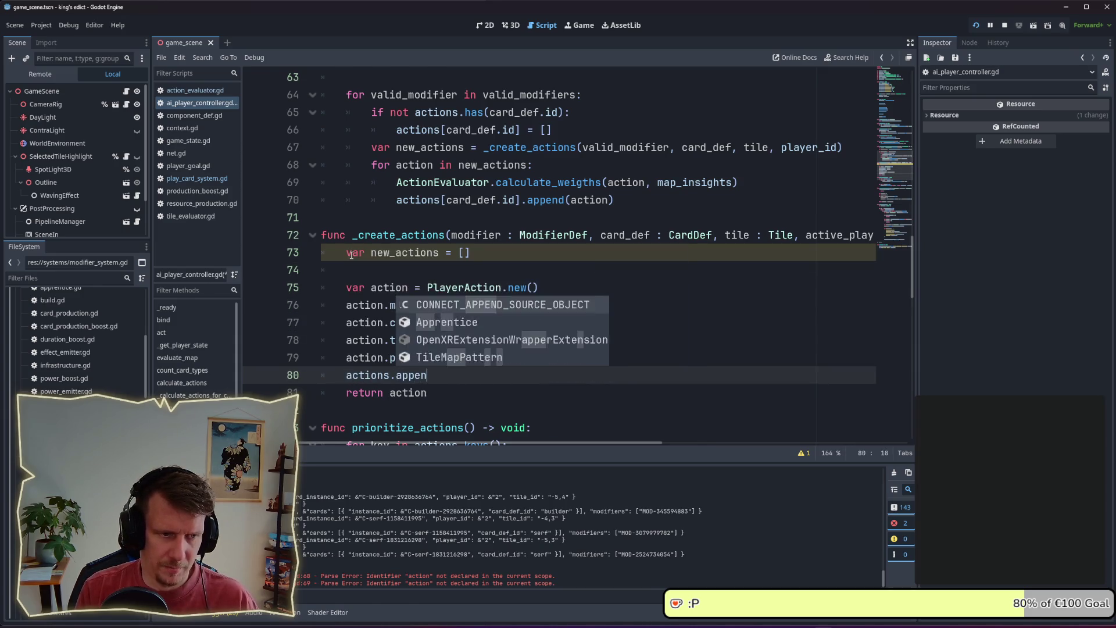
key(Return)
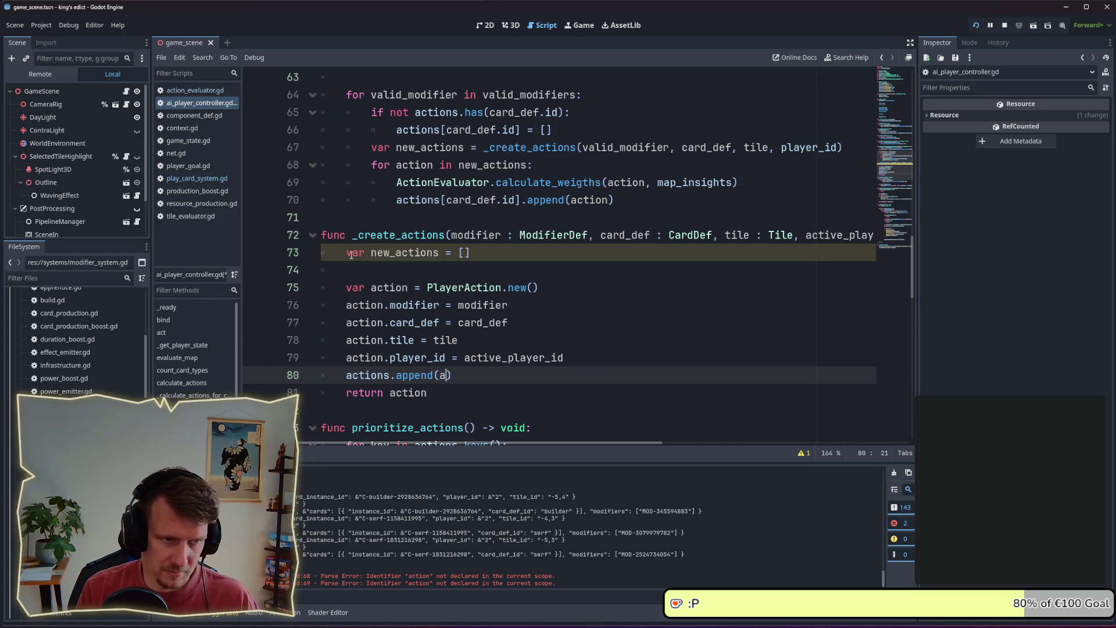
text(ction)
key(Up)
key(Up)
key(Up)
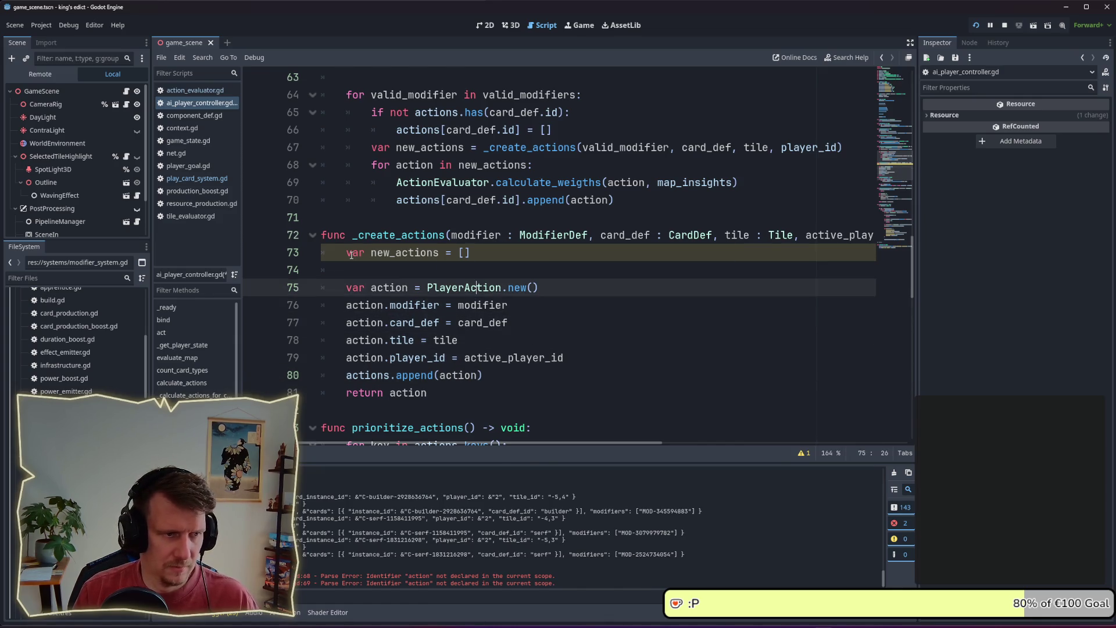
key(Up)
key(BackSpace)
key(BackSpace)
key(Down)
key(Down)
key(Down)
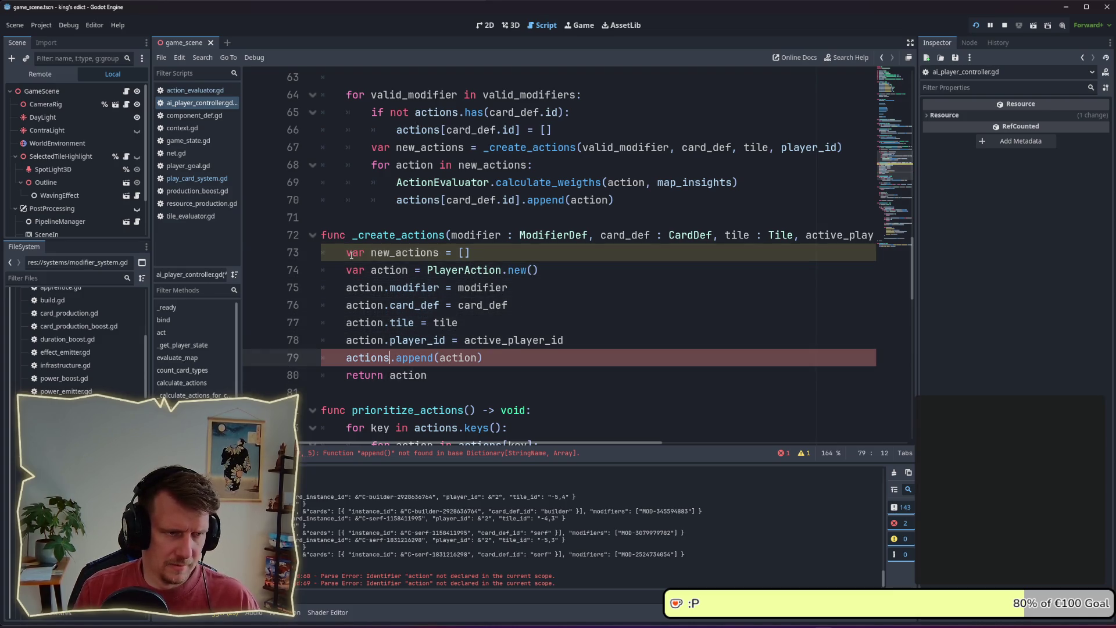
key(BackSpace)
key(BackSpace)
key(BackSpace)
text(new_acti)
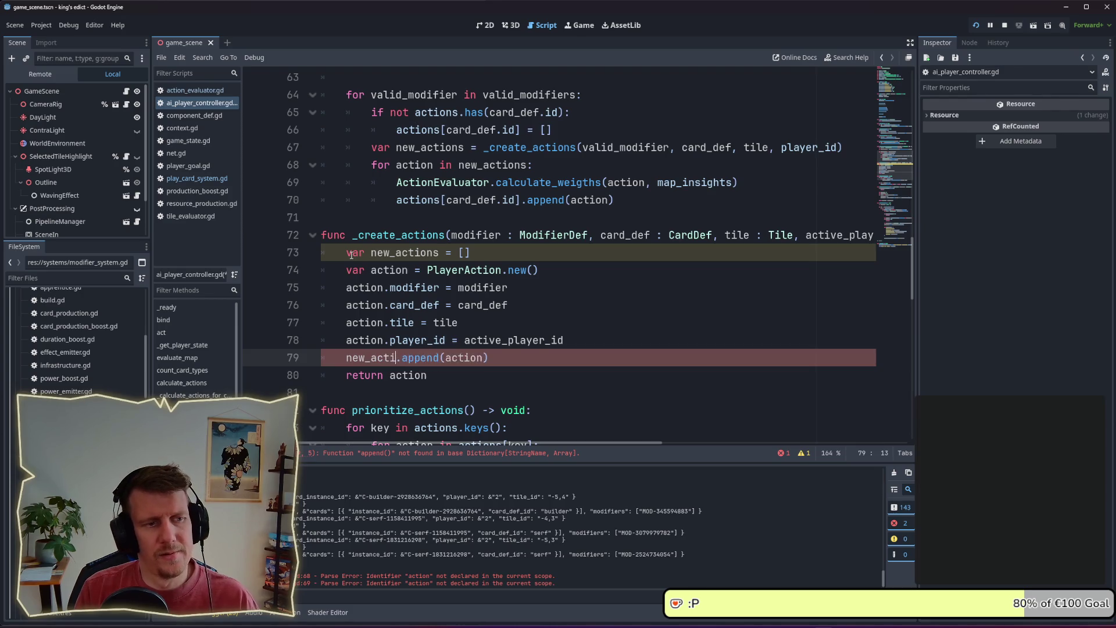
text(ons)
key(Down)
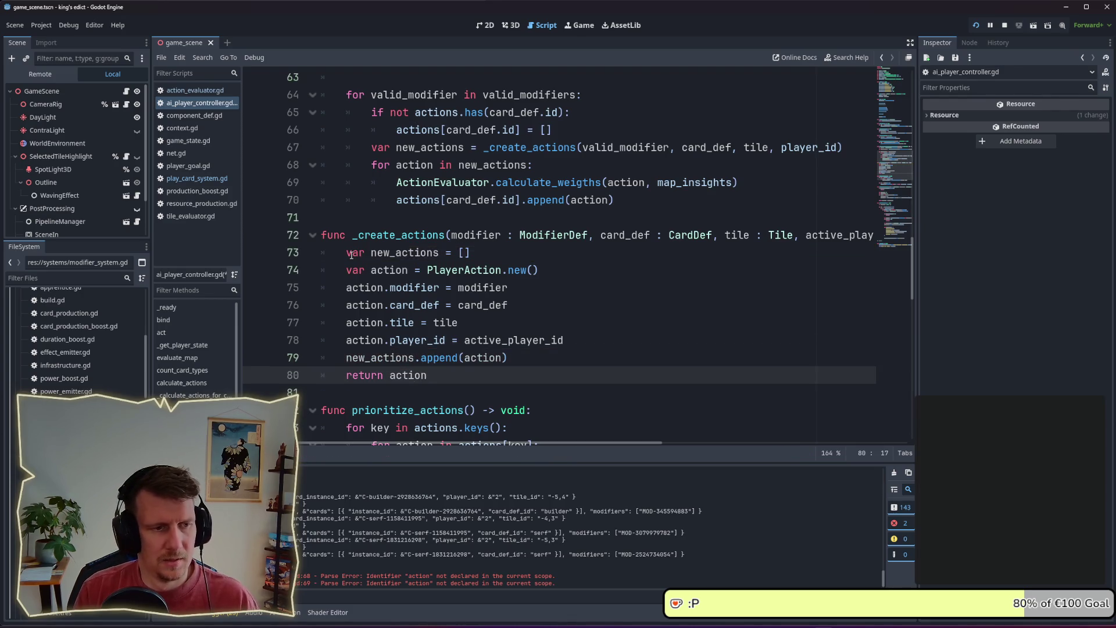
- Change the return to 'return new_actions' and add blank lines around the append call
key(ctrl+BackSpace)
text(ew_)
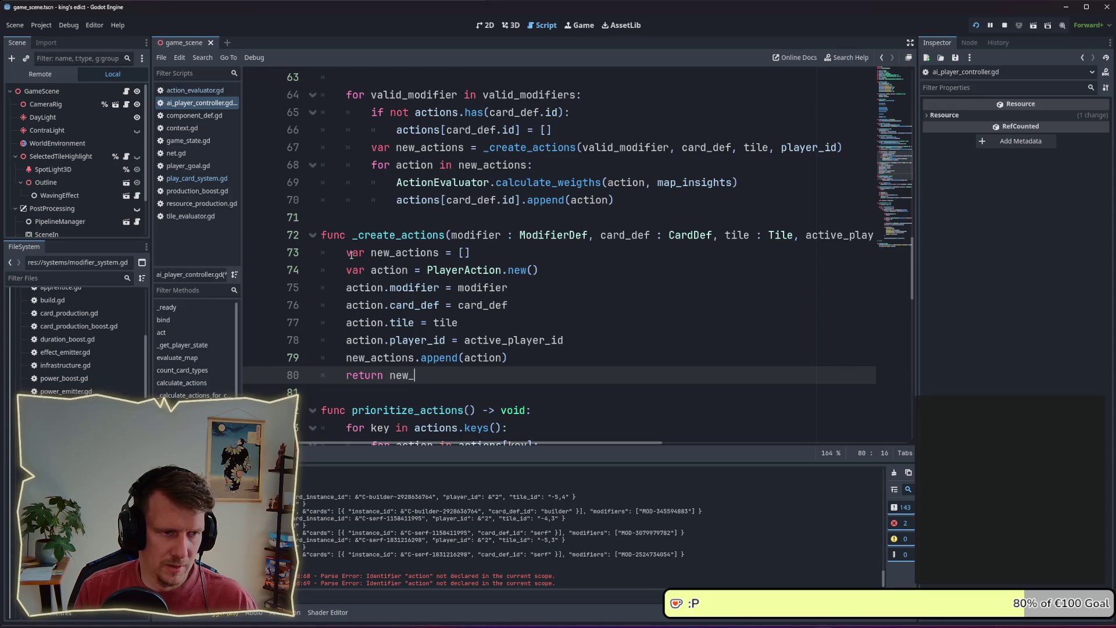
text(a)
key(Return)
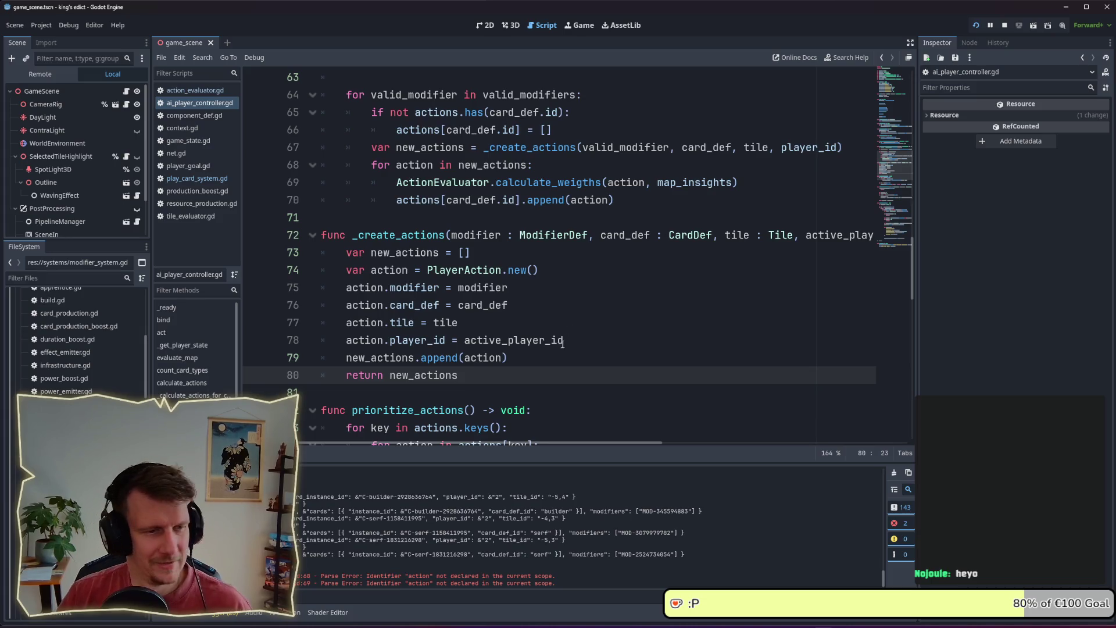
click(533, 361)
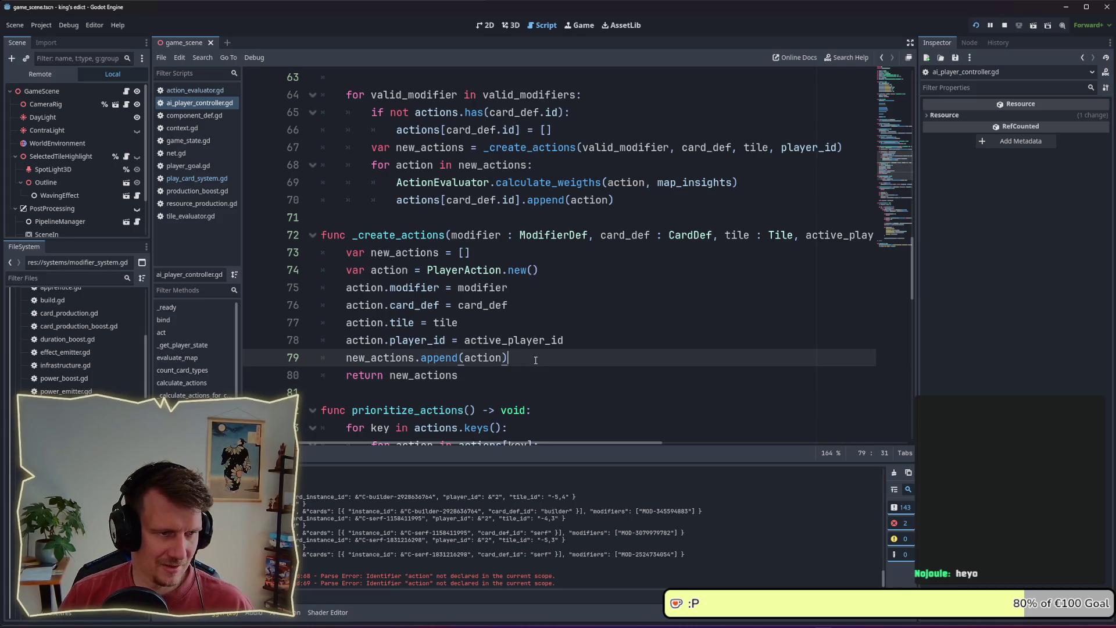
key(Return)
key(Up)
key(Return)
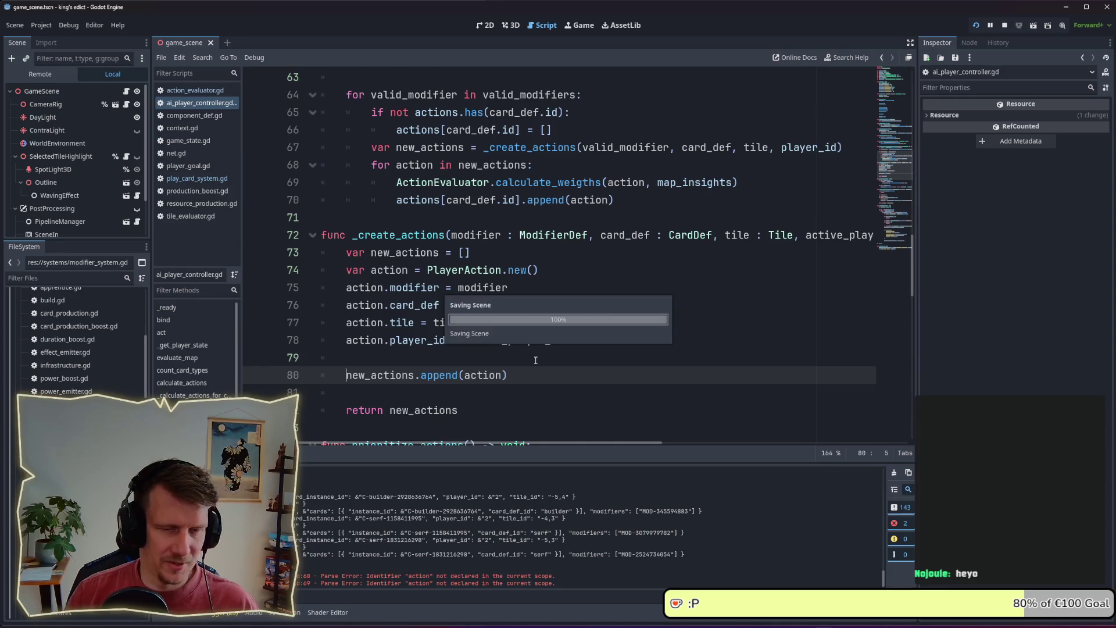
click(460, 360)
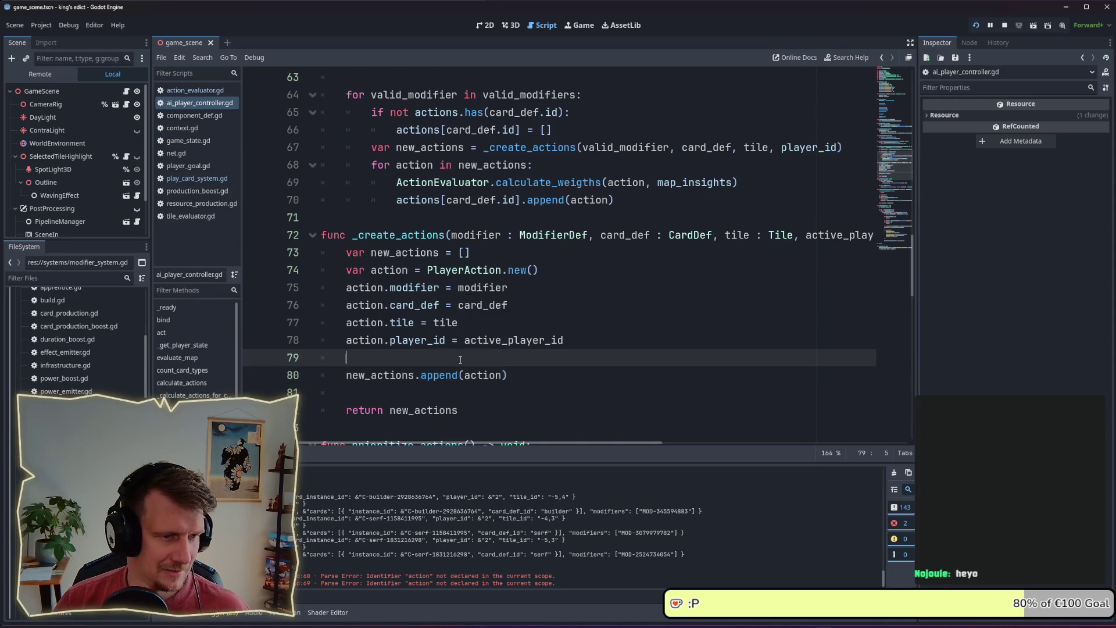
click(472, 252)
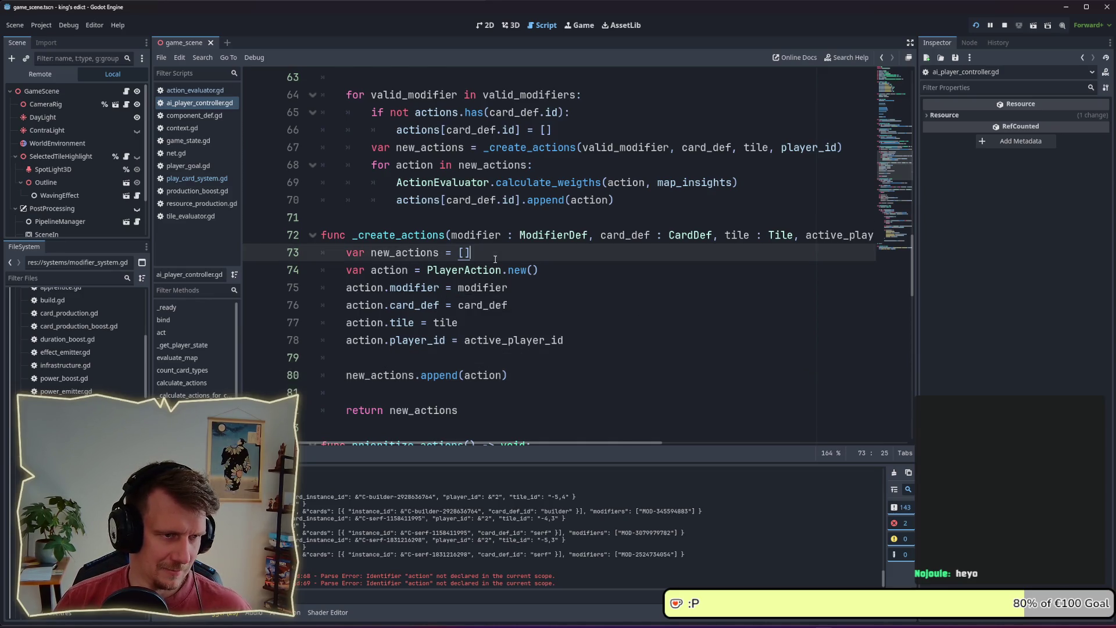
- Stop the running game and launch the project again
key(Down)
key(Down)
key(Down)
click(1006, 27)
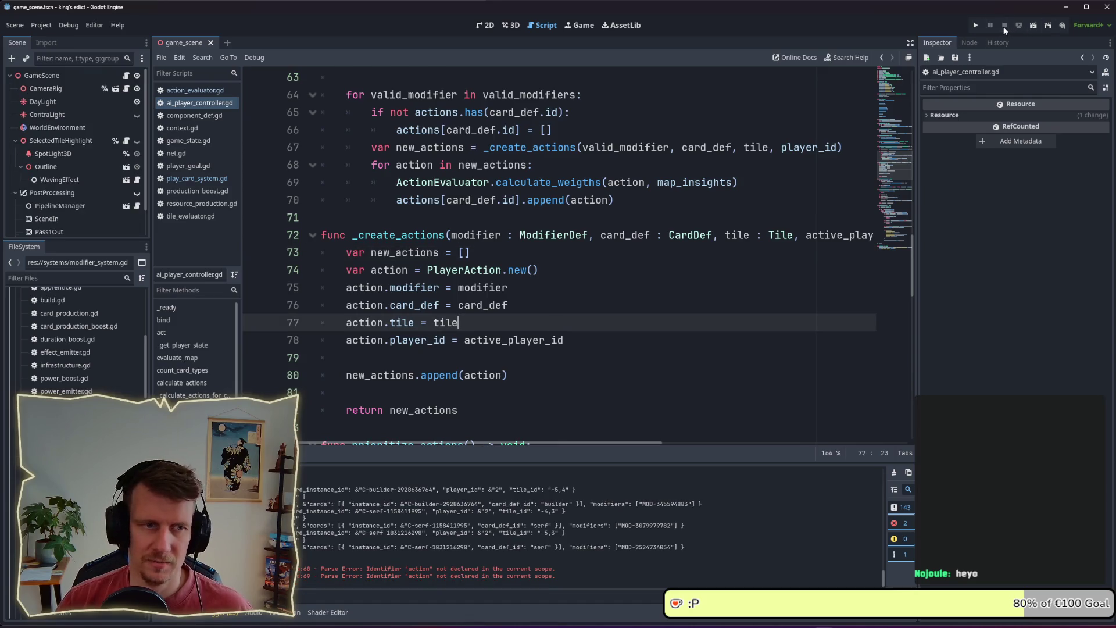
click(976, 25)
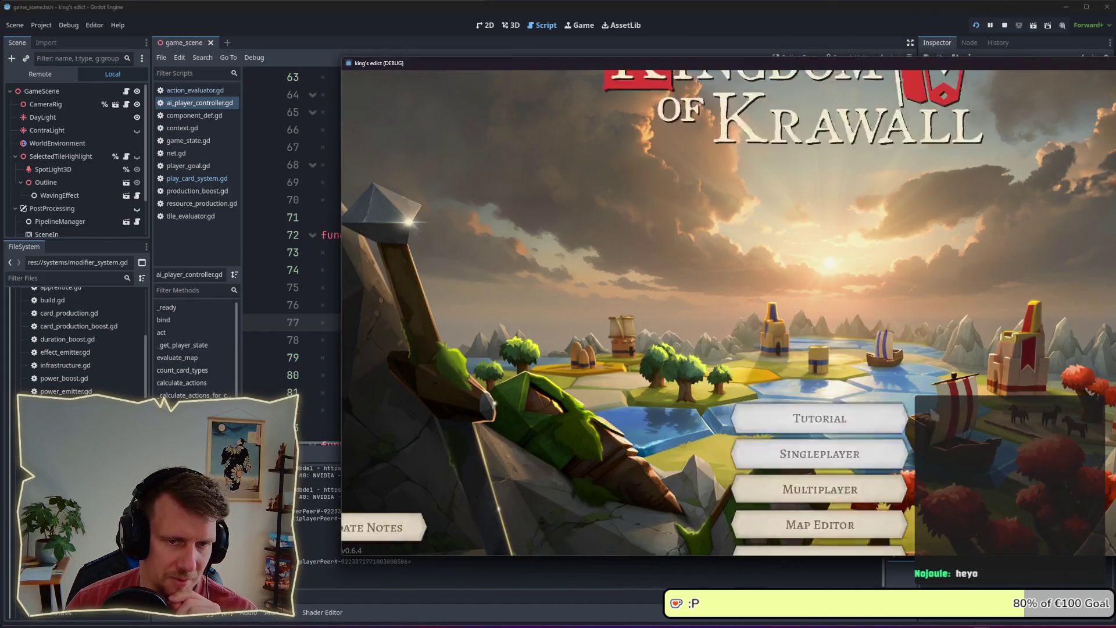
- Start a multiplayer match from the game's main menu, then close the game window
click(821, 388)
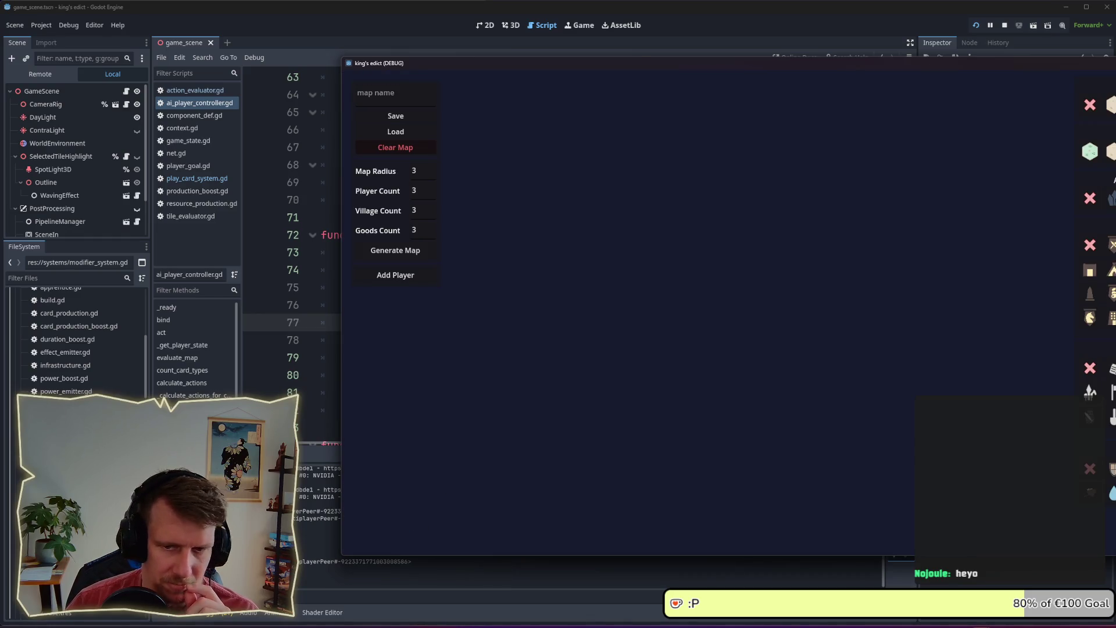
key(Escape)
click(766, 286)
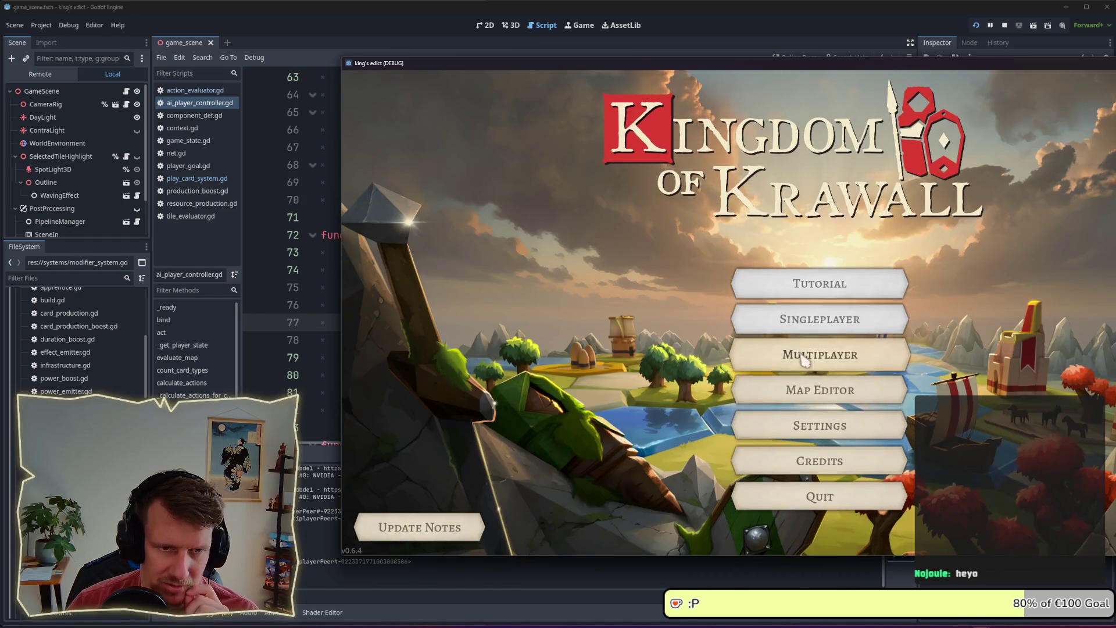
click(804, 361)
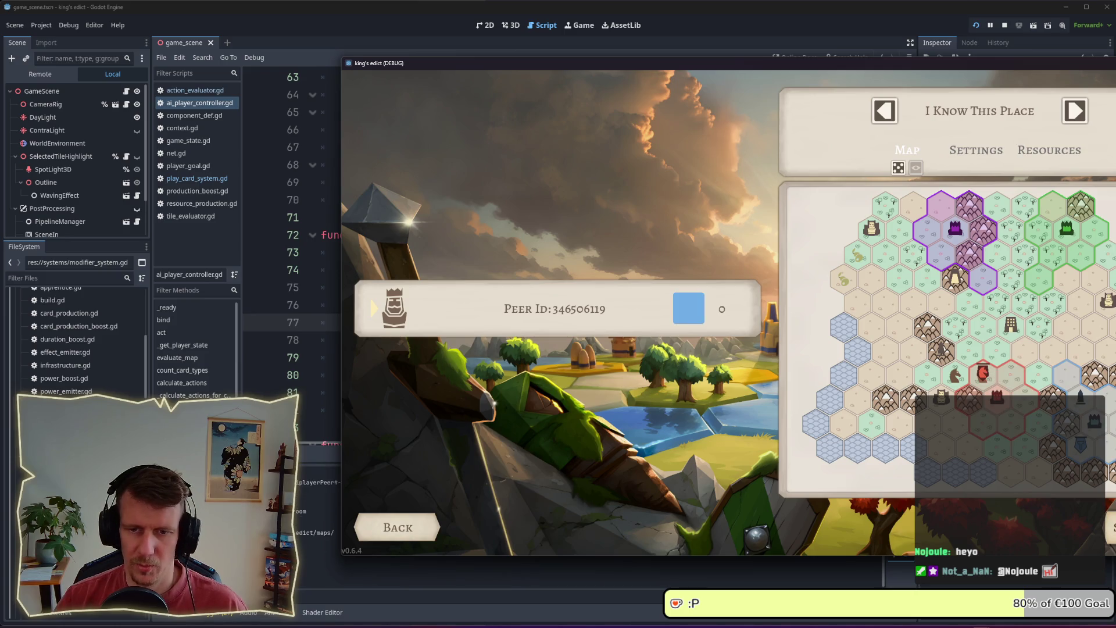
click(1110, 527)
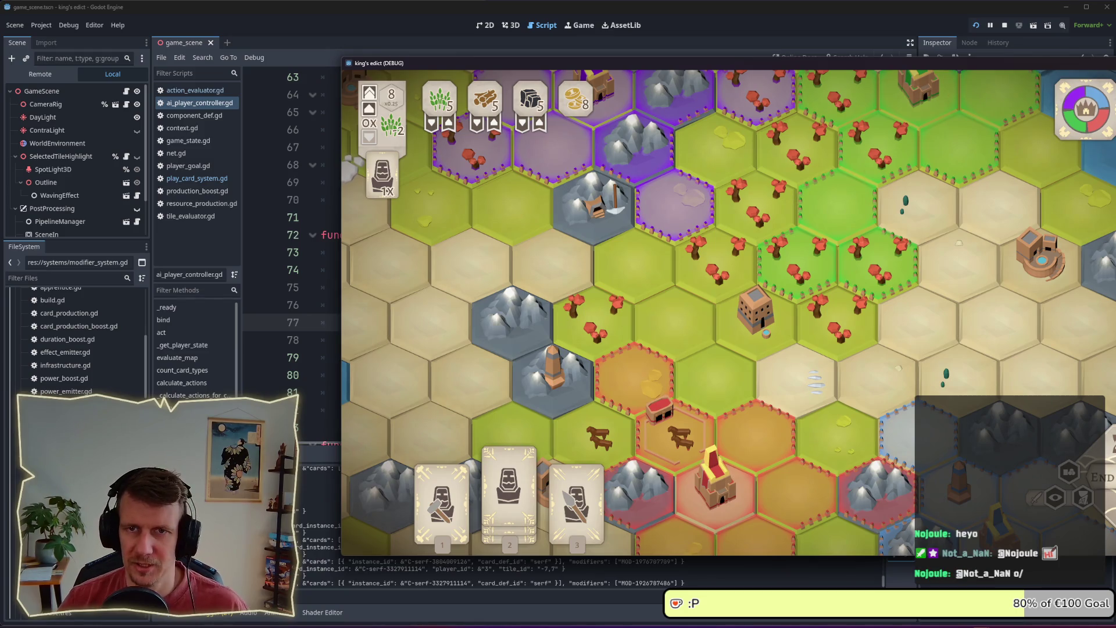
click(1005, 25)
click(523, 307)
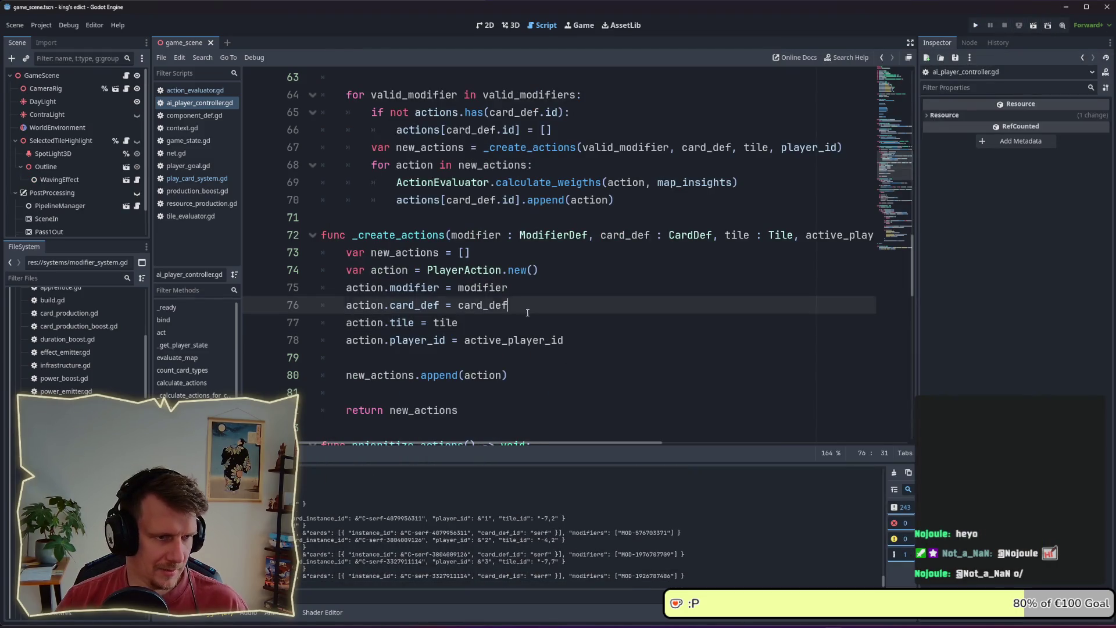
- Open a new line below the new_actions declaration, discarding a started 'if modifier' line
scroll(480, 299, down, 1)
click(565, 225)
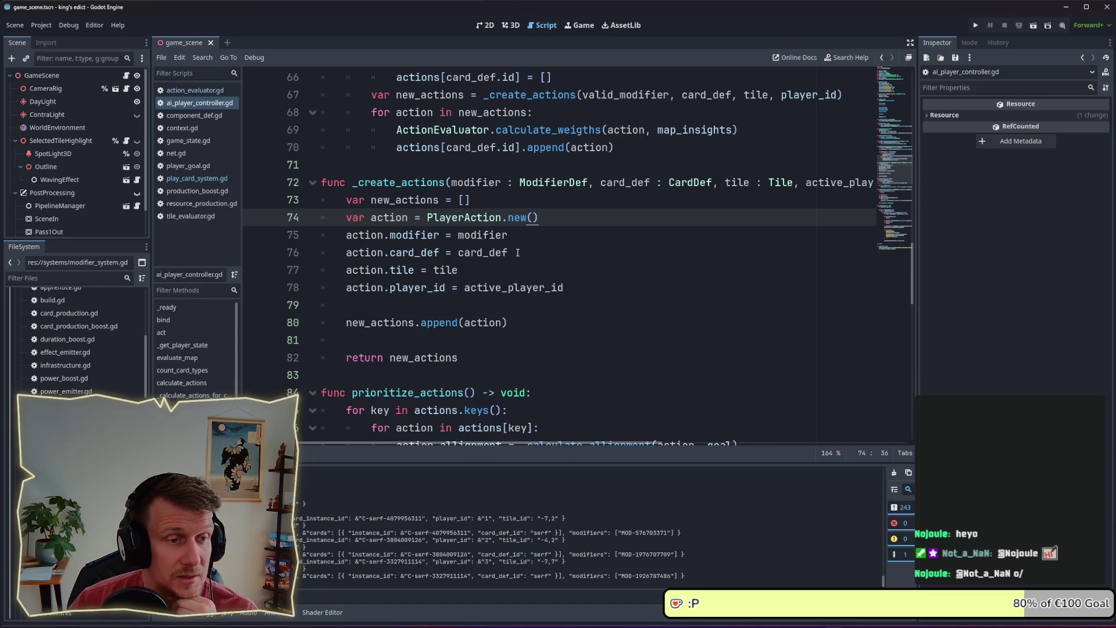
key(Down)
key(Down)
key(Down)
click(572, 287)
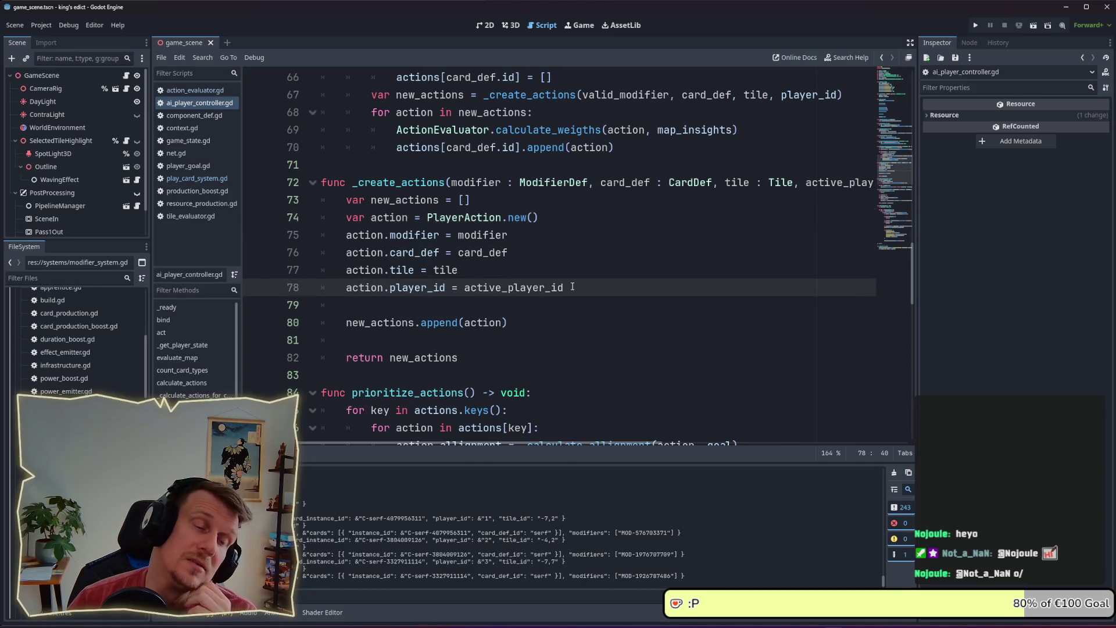
click(570, 270)
click(543, 217)
click(556, 202)
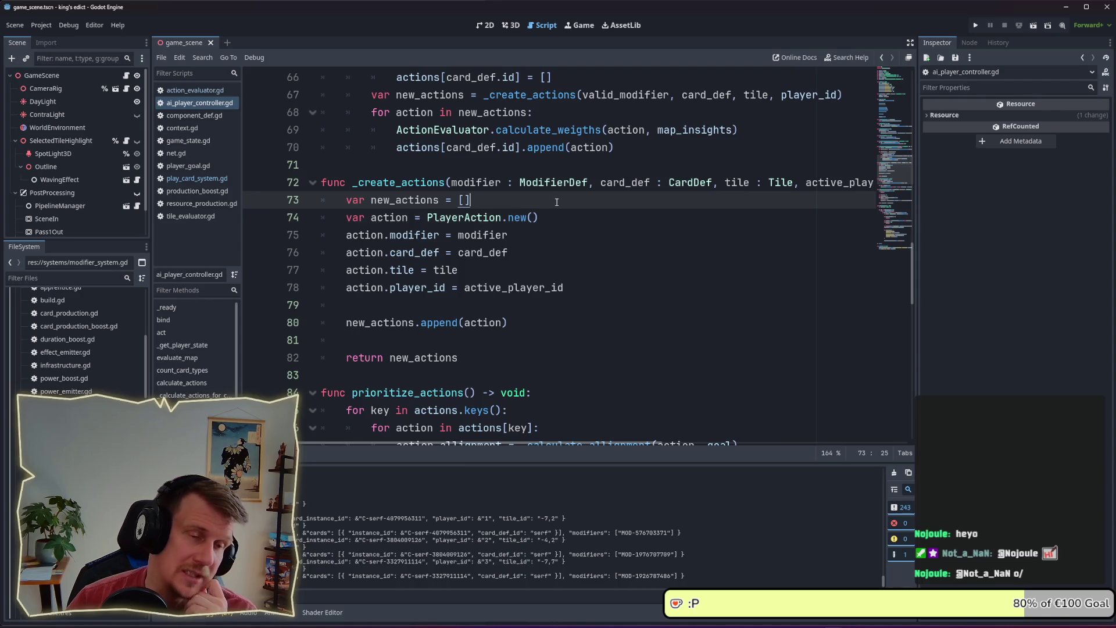
key(Return)
text(if m)
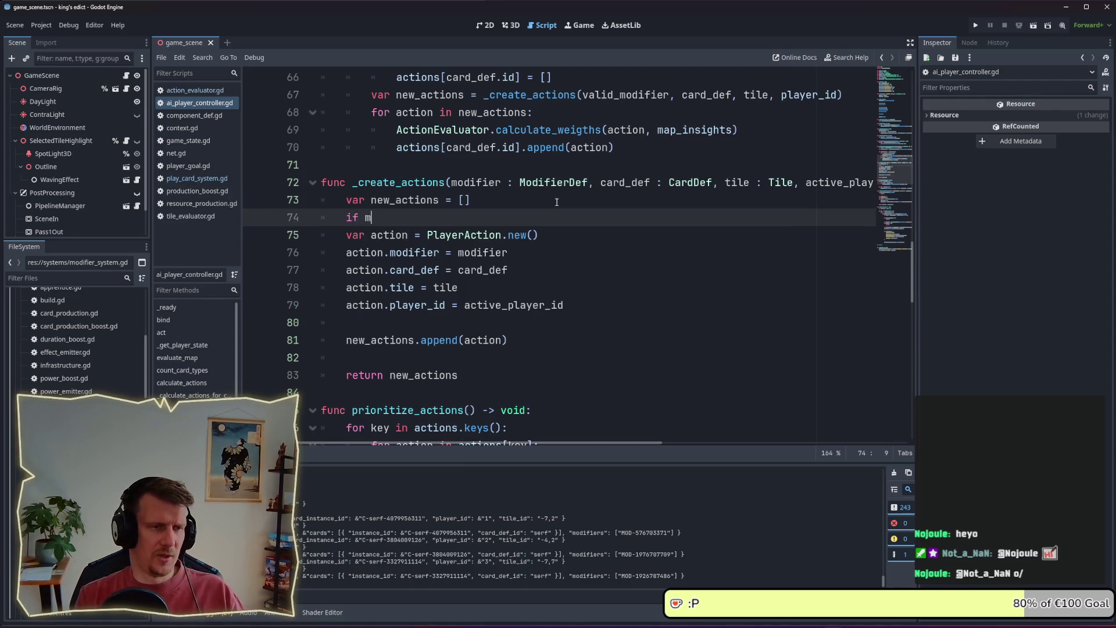
text(o)
key(Return)
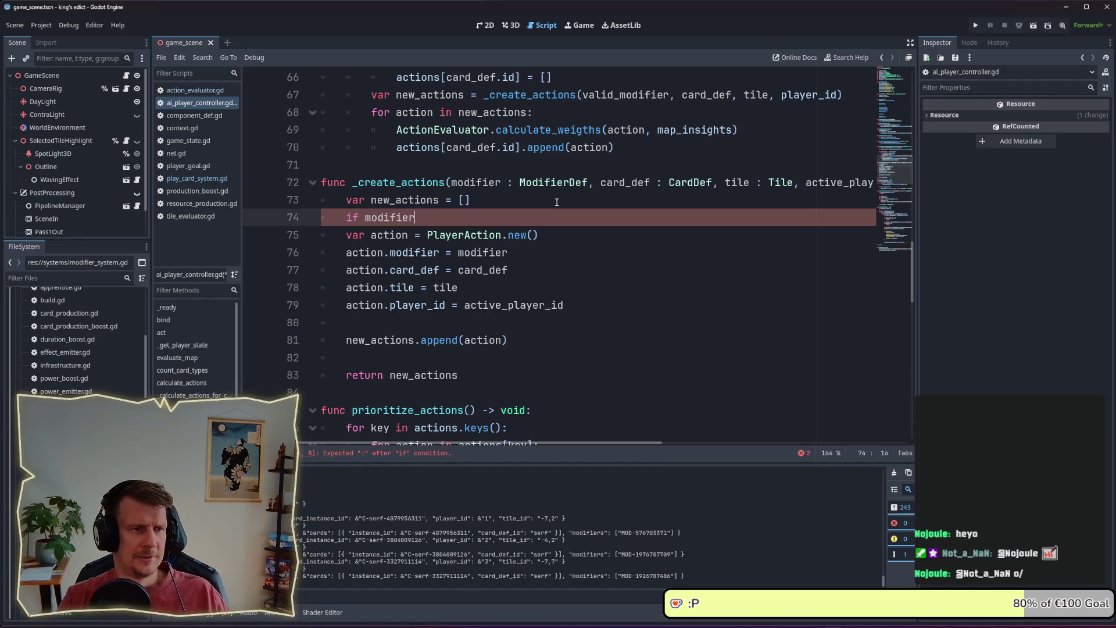
key(ctrl+BackSpace)
key(ctrl+BackSpace)
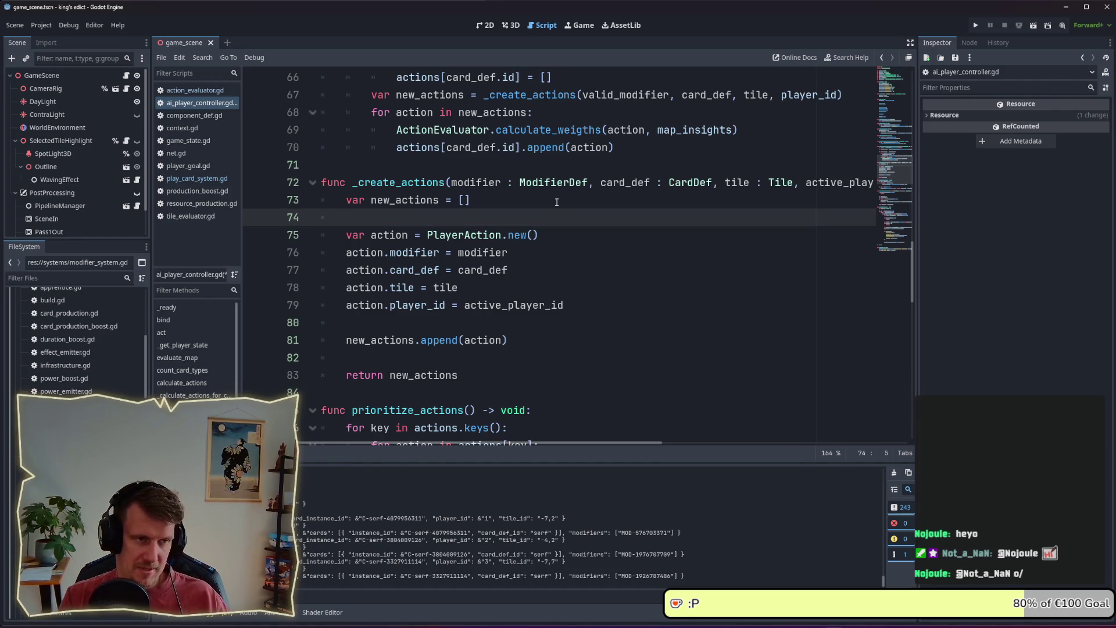
- Write 'var options = get_options()' on that line and start a new line below
text(var options )
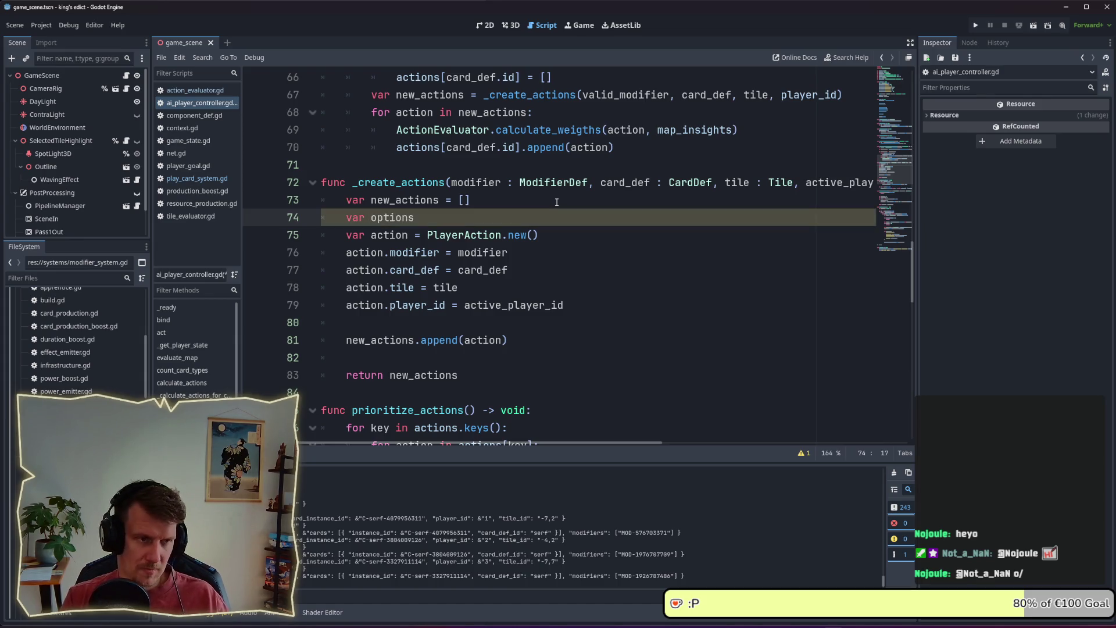
text(= get_)
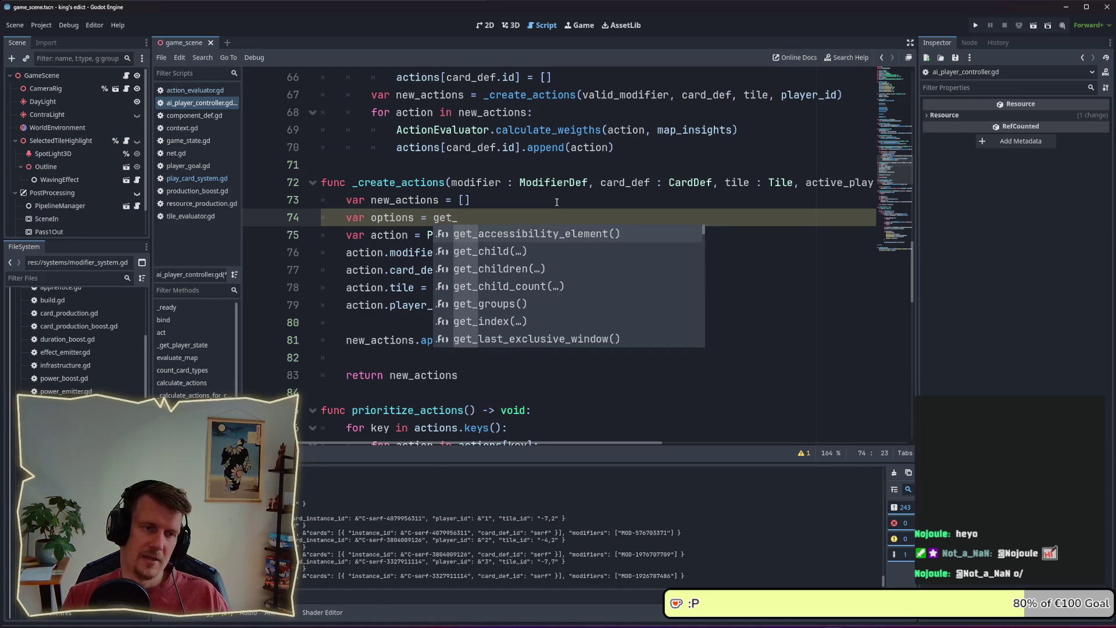
text(oip)
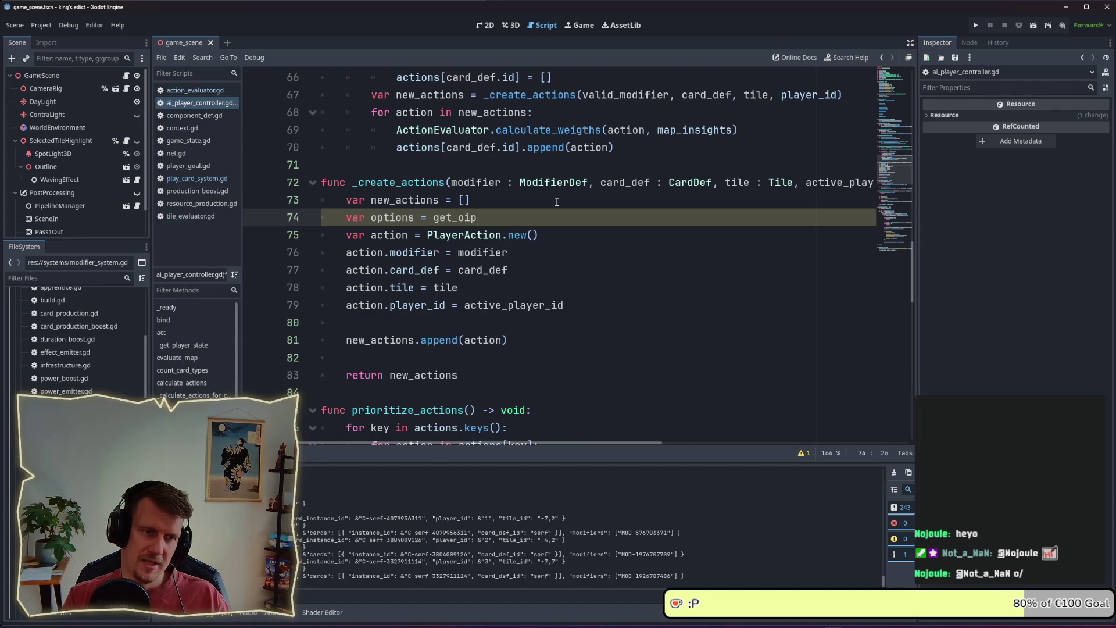
key(BackSpace)
key(BackSpace)
text(ptions)
key(Return)
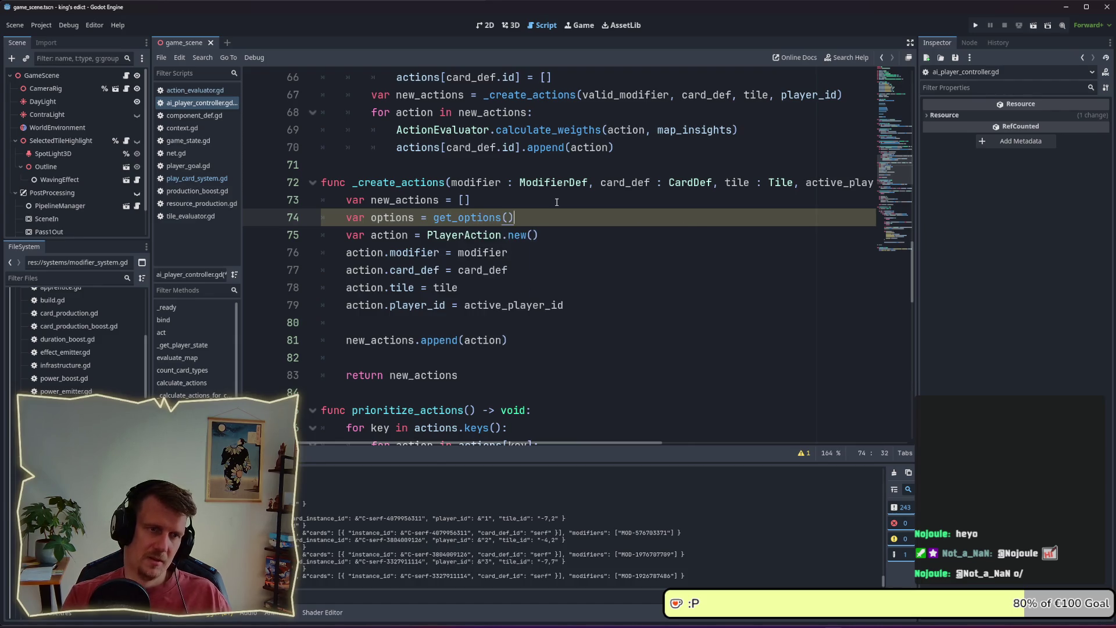
key(Return)
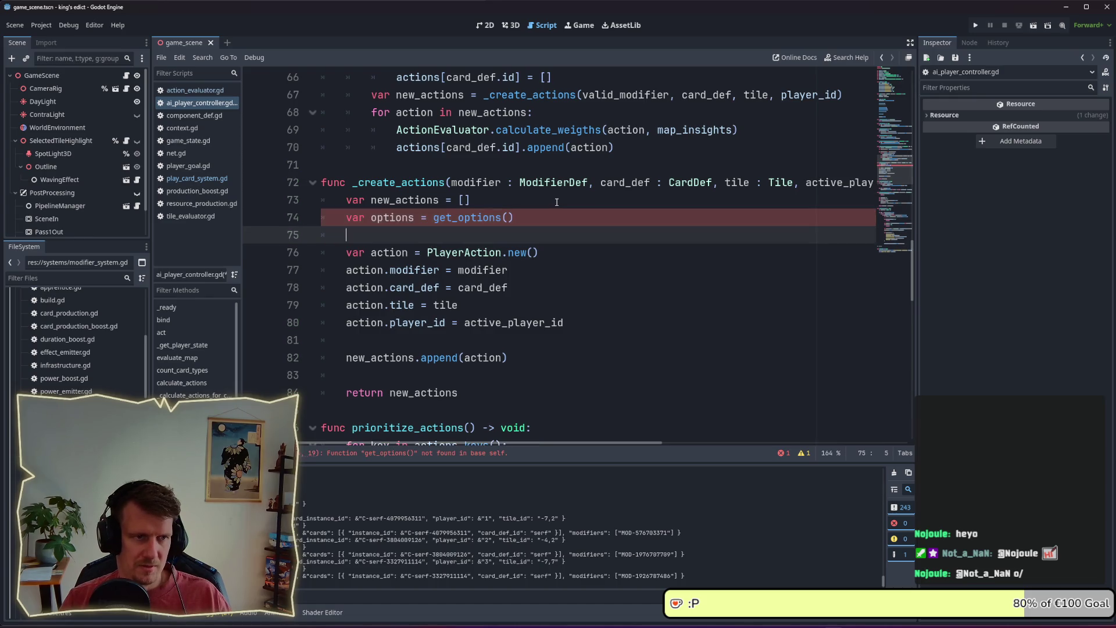
- Wrap the existing action-building block in an 'if options.is_empty():' branch
click(557, 202)
key(Return)
click(536, 251)
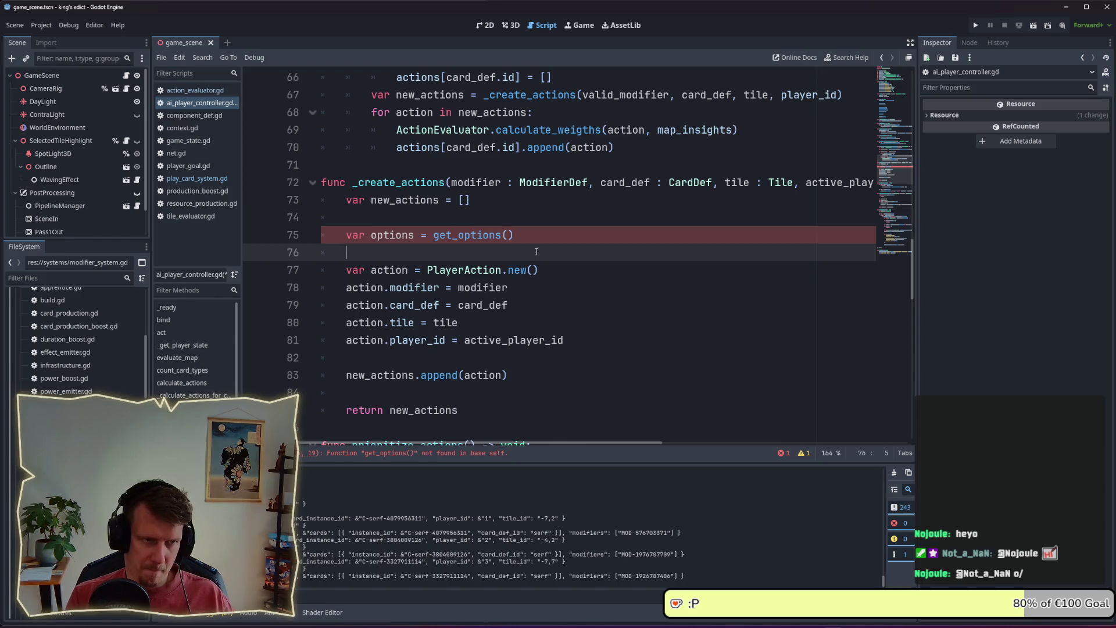
text(if no)
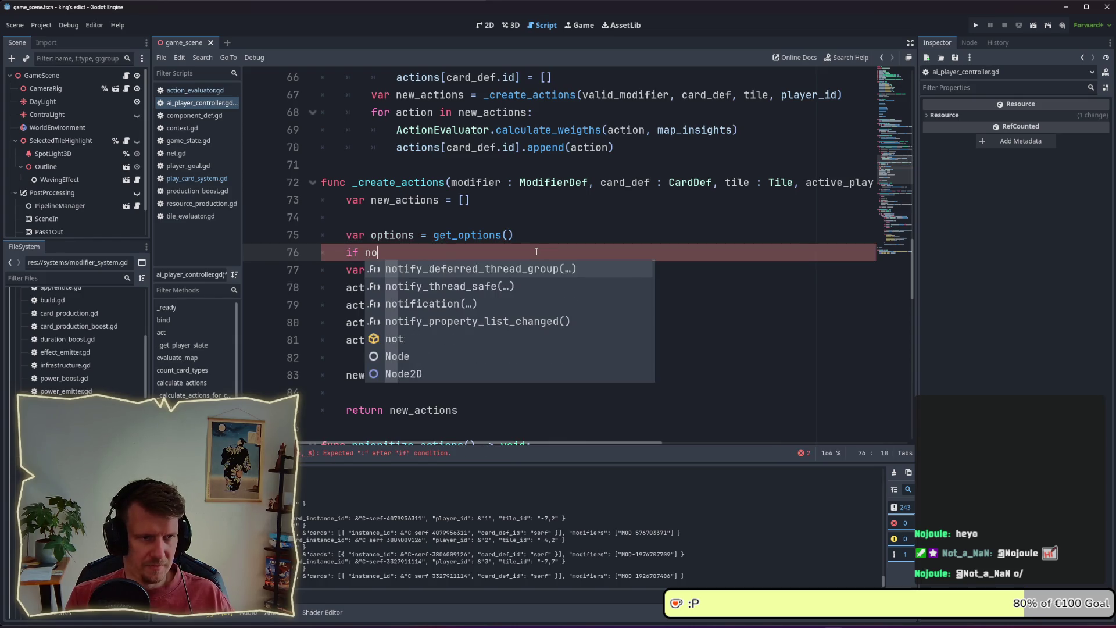
key(BackSpace)
key(BackSpace)
text(options.)
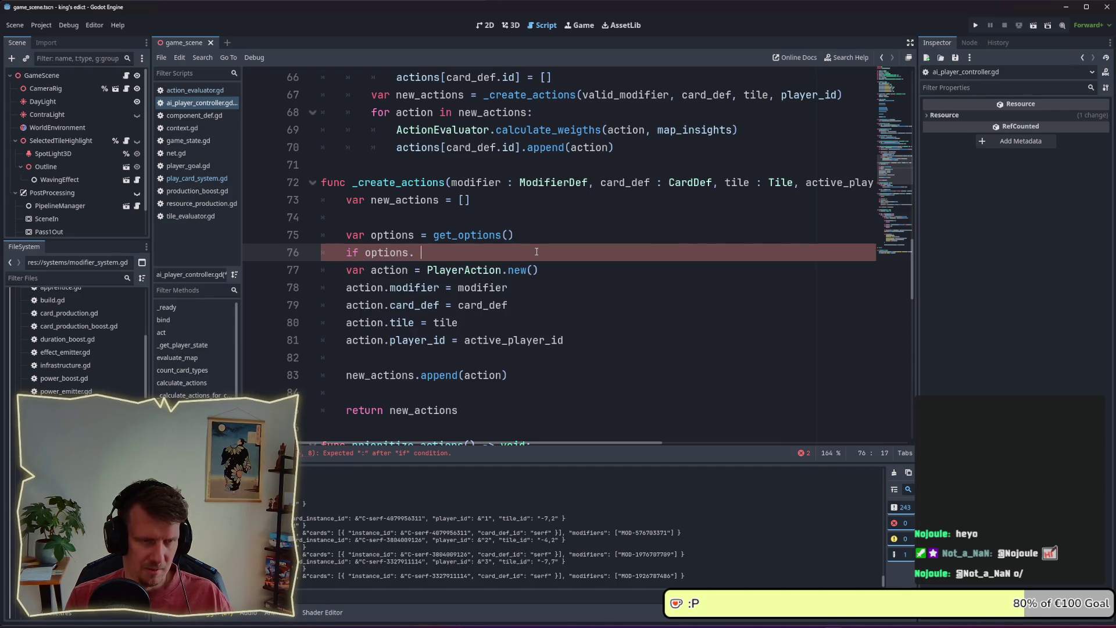
text(is_e)
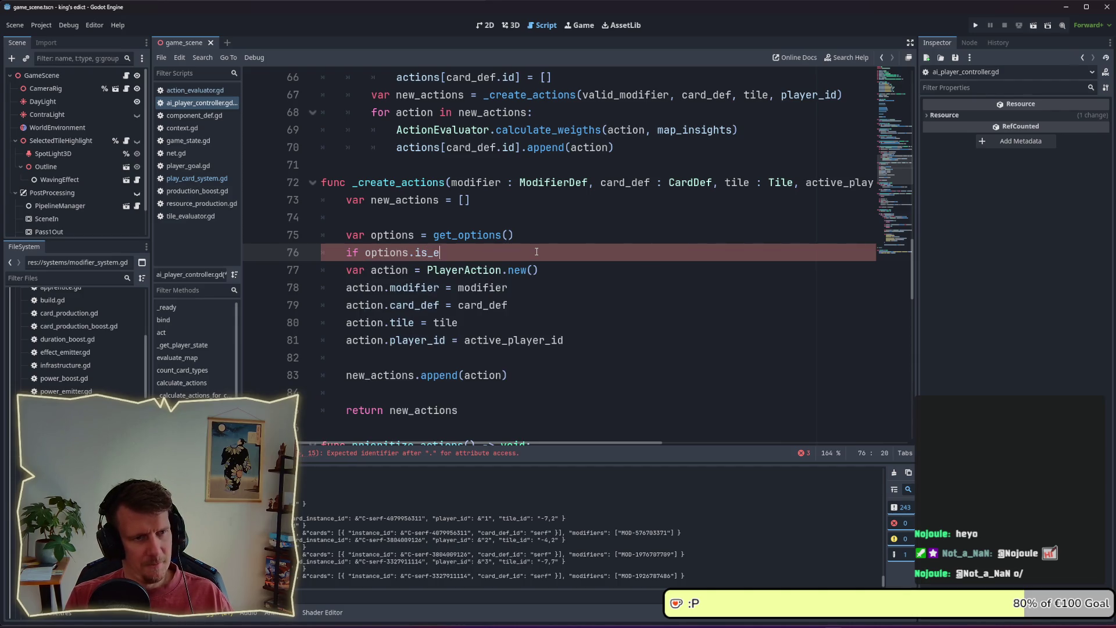
text(mpty)
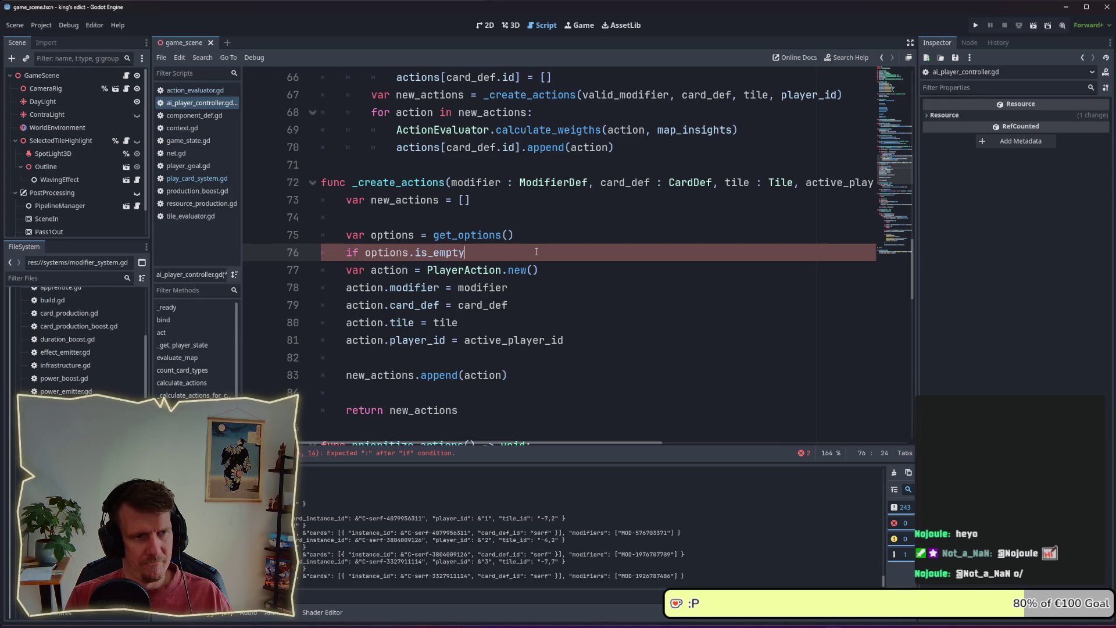
text(():)
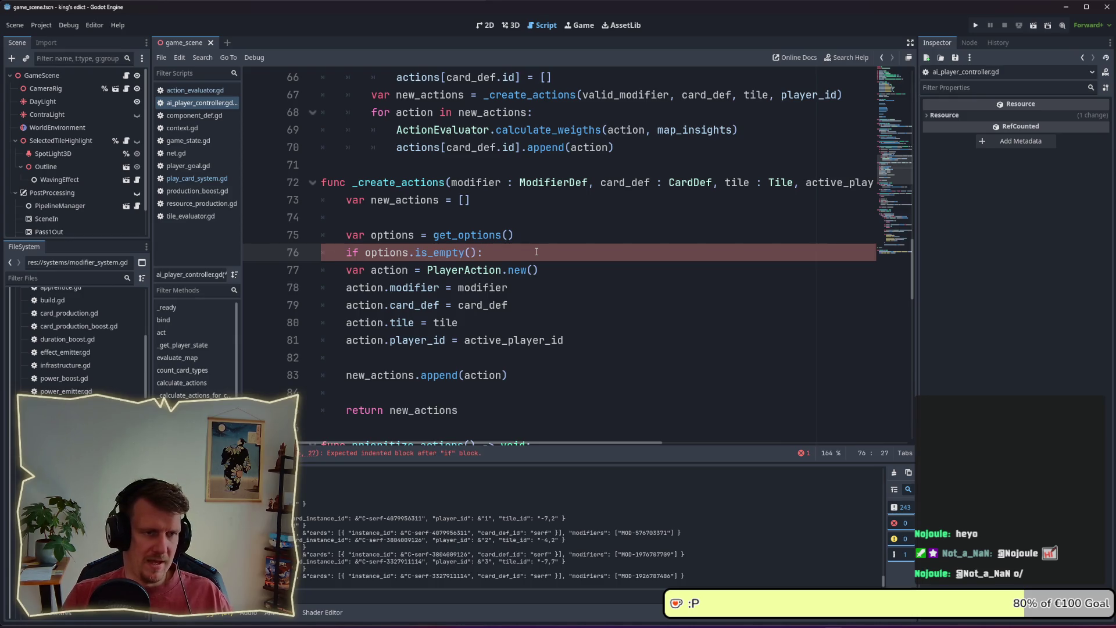
mouse_move(527, 370)
mouse_down()
mouse_move(418, 375)
mouse_move(372, 306)
mouse_up()
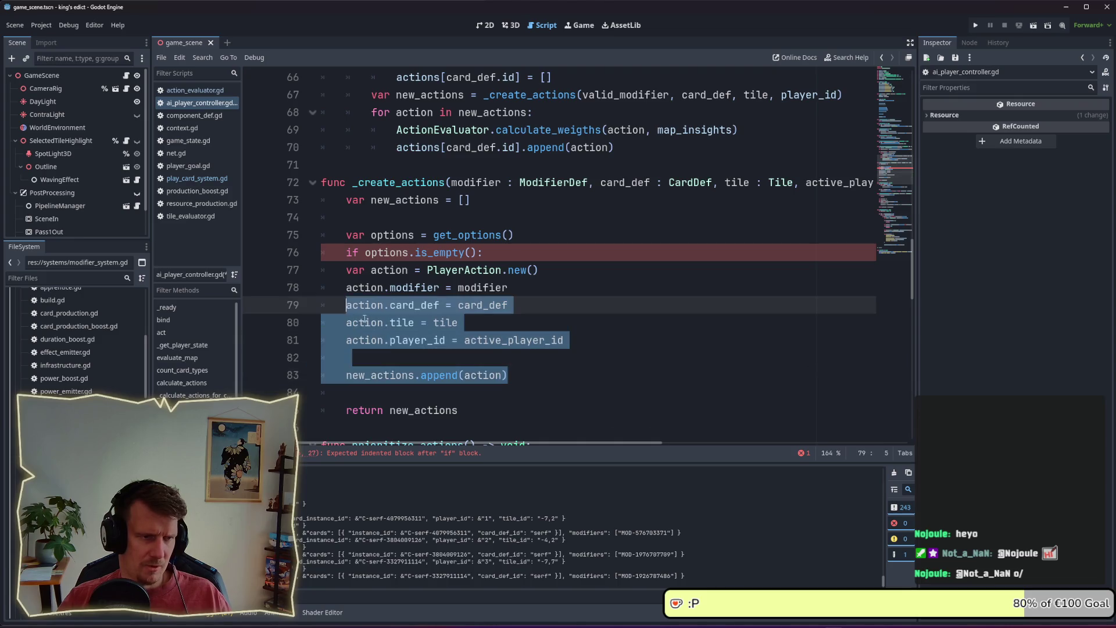
click(572, 340)
mouse_move(509, 375)
mouse_down()
mouse_move(362, 328)
mouse_move(347, 269)
mouse_up()
key(Tab)
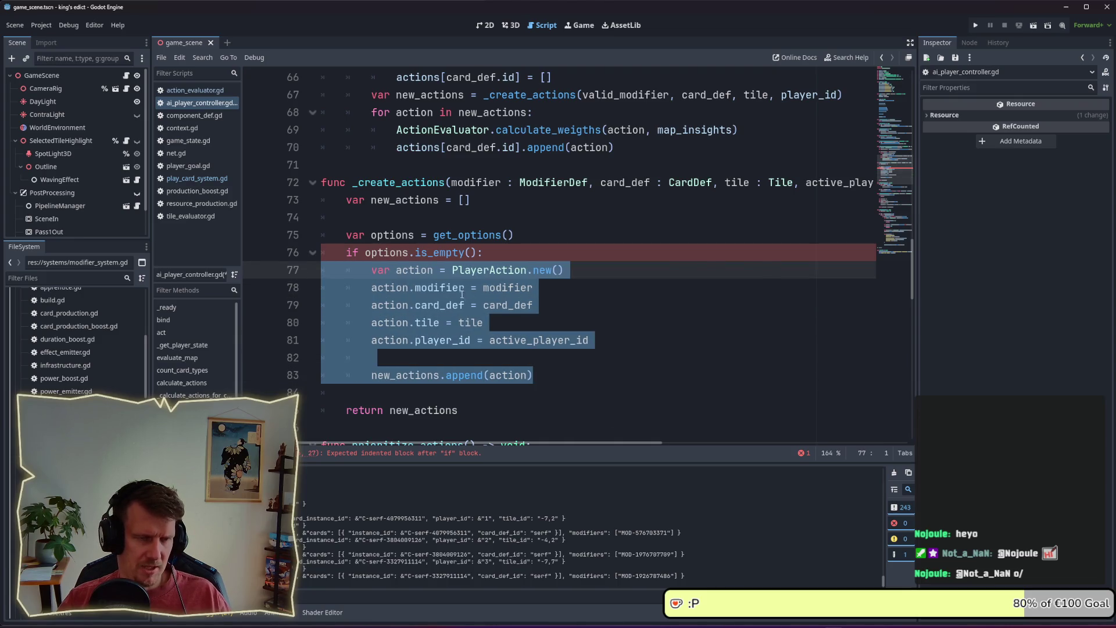
click(552, 377)
- Add an 'else:' with 'for option in options:' and paste the action-building code inside
key(Return)
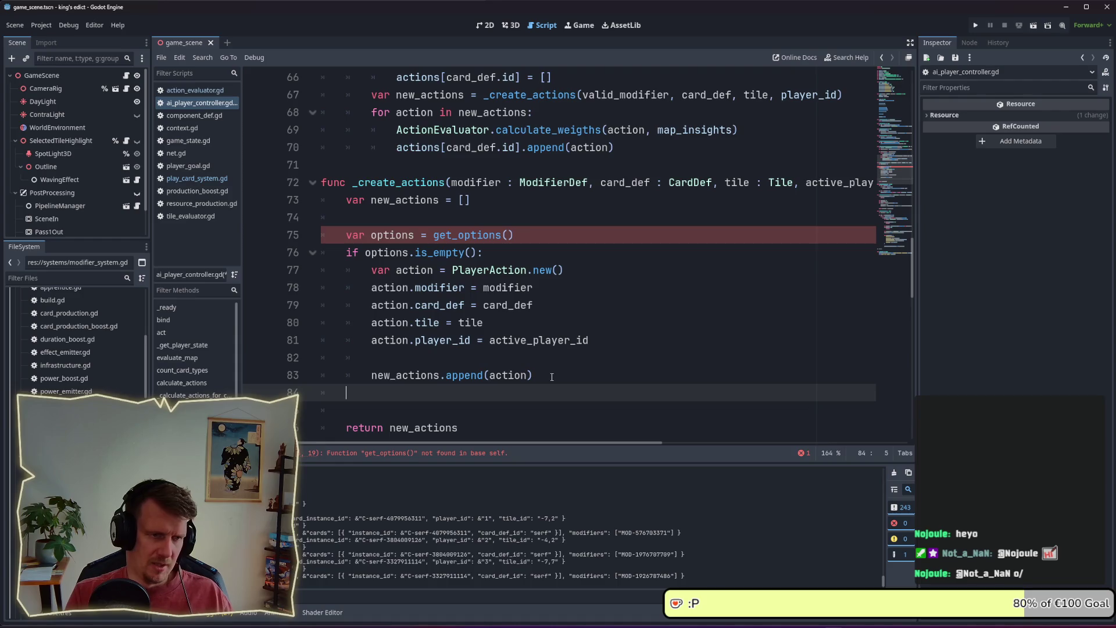
text(else:)
key(Return)
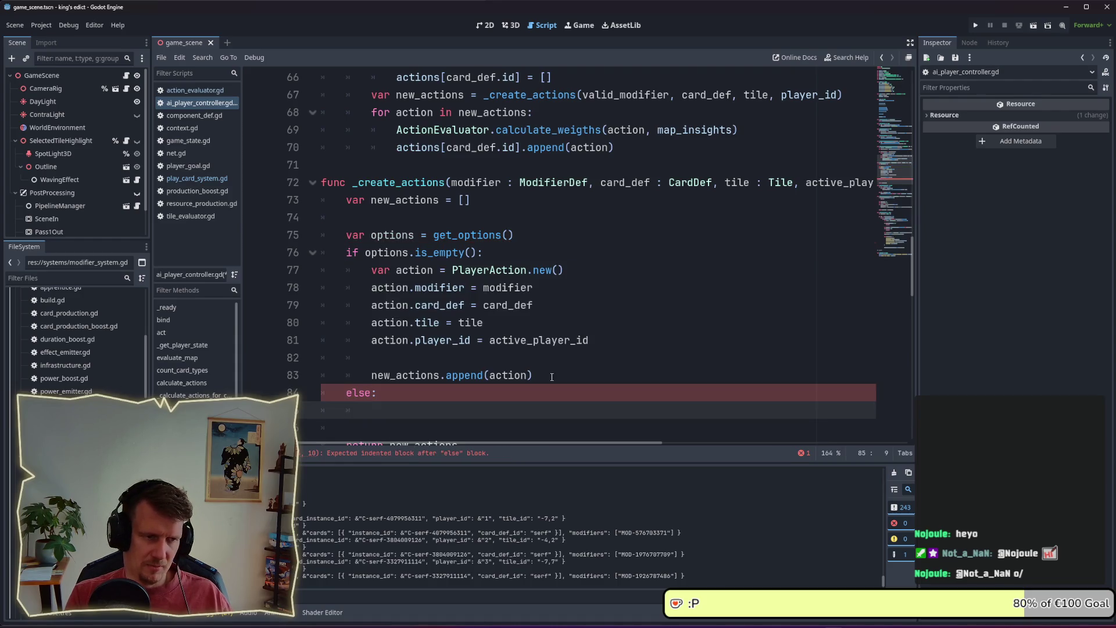
text(for option )
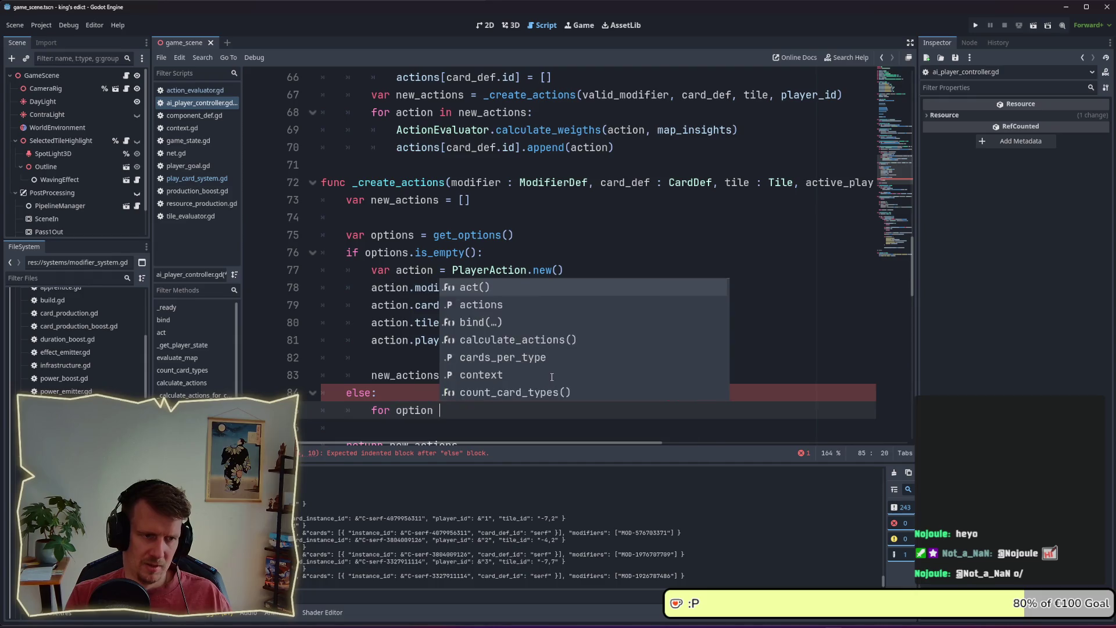
text(in options)
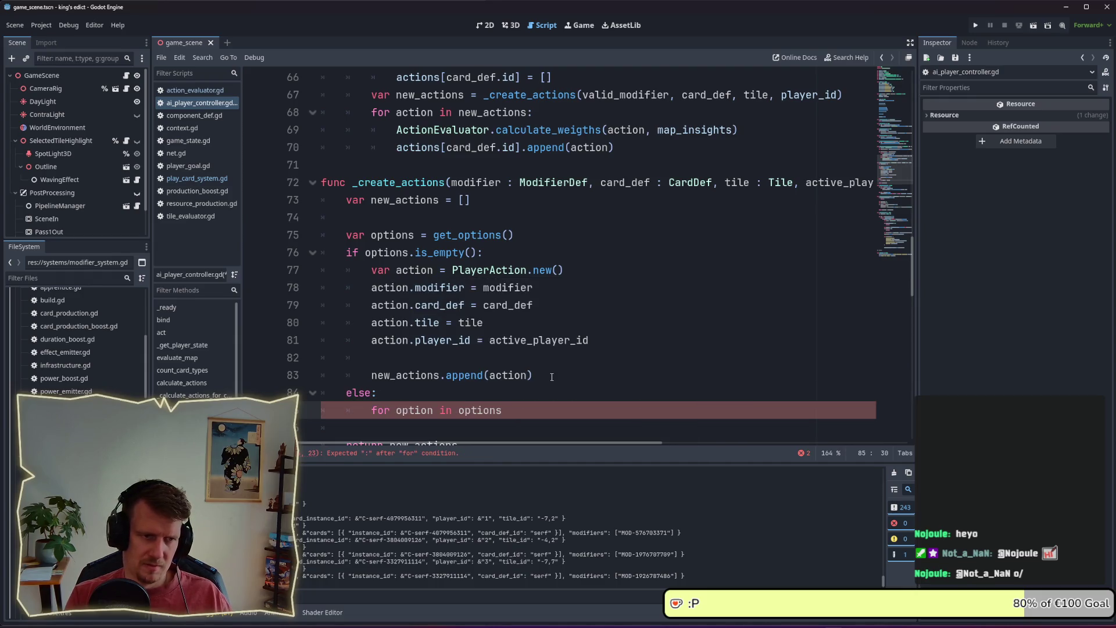
text(:)
scroll(556, 372, down, 3)
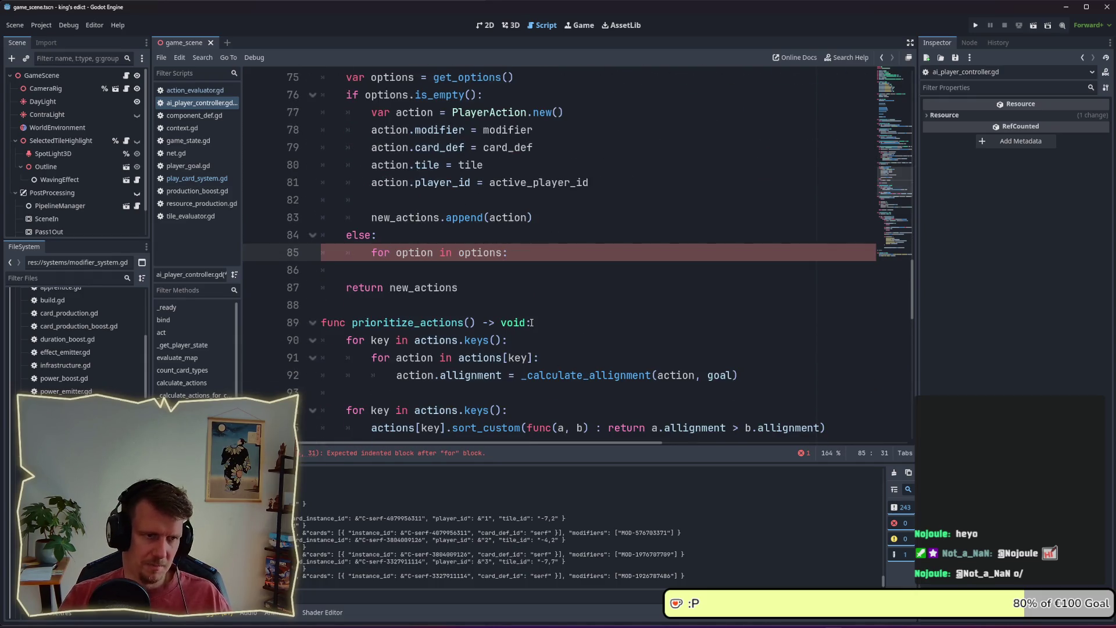
key(Return)
mouse_move(581, 202)
mouse_down()
mouse_move(372, 165)
mouse_move(372, 112)
mouse_up()
key(ctrl+c)
click(407, 262)
key(ctrl+v)
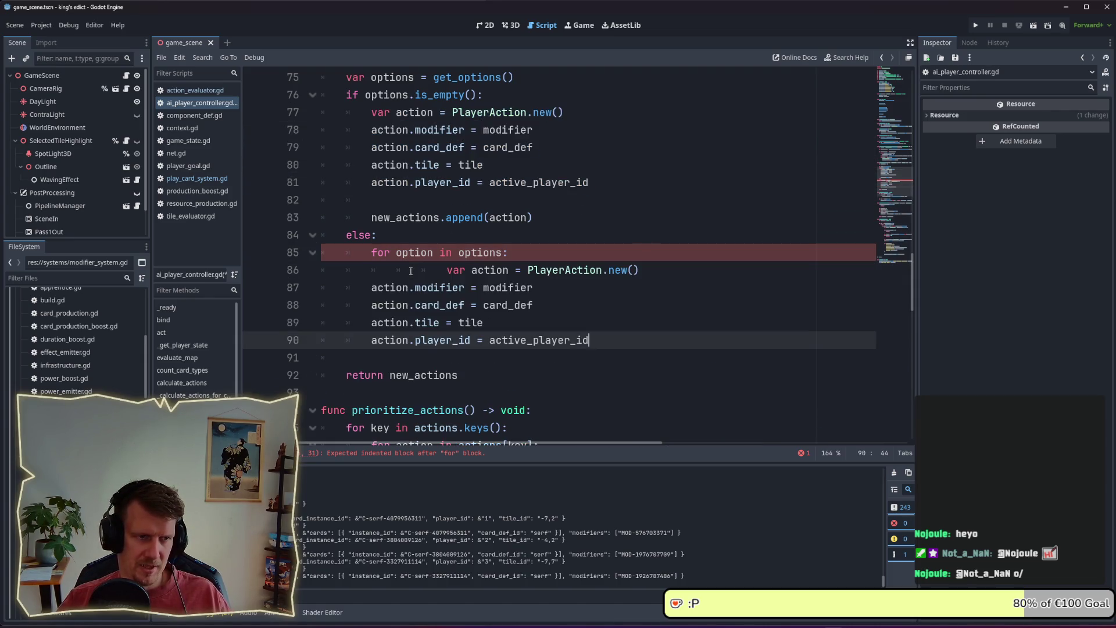
- Indent the pasted lines into the loop and add 'action.option = option', then save
click(422, 272)
key(BackSpace)
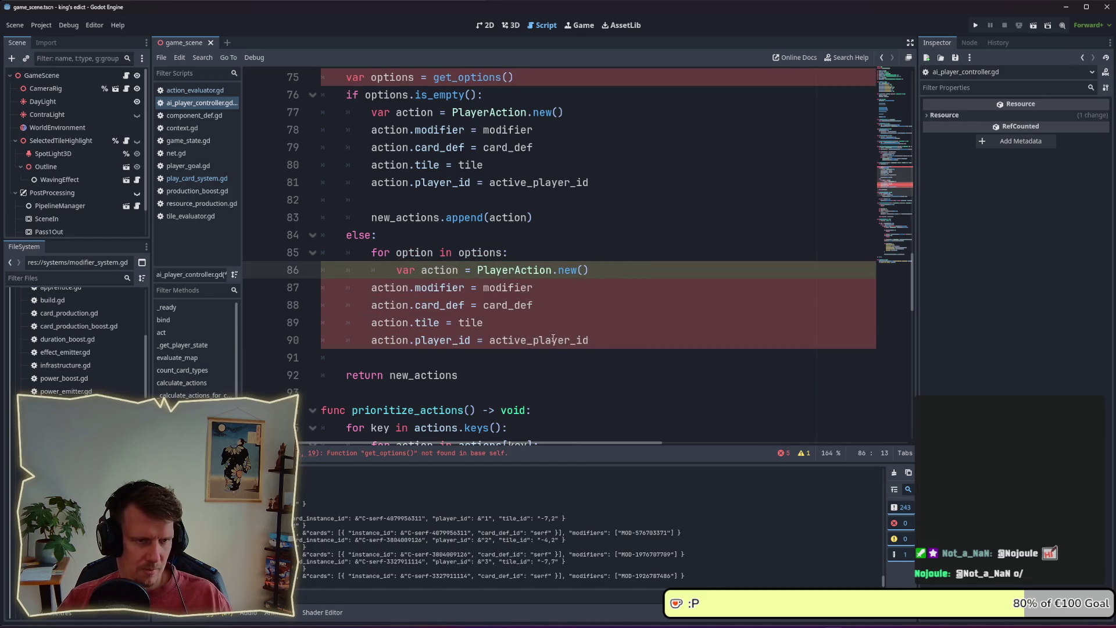
mouse_move(553, 340)
mouse_down()
mouse_move(589, 340)
mouse_move(320, 296)
mouse_up()
key(Tab)
click(587, 329)
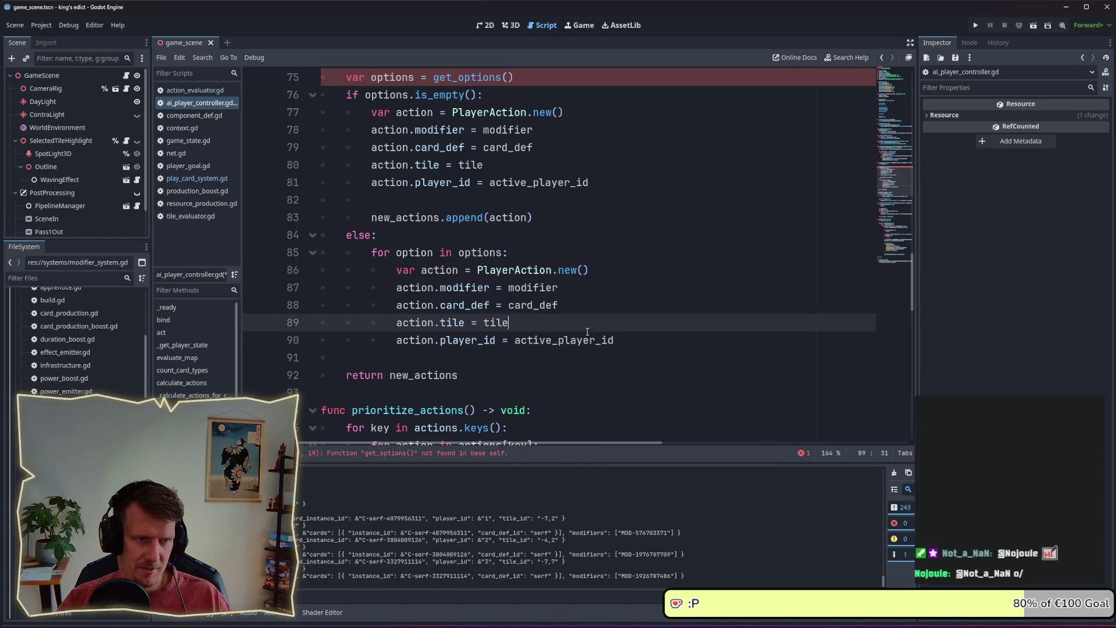
click(643, 337)
key(Return)
text(action)
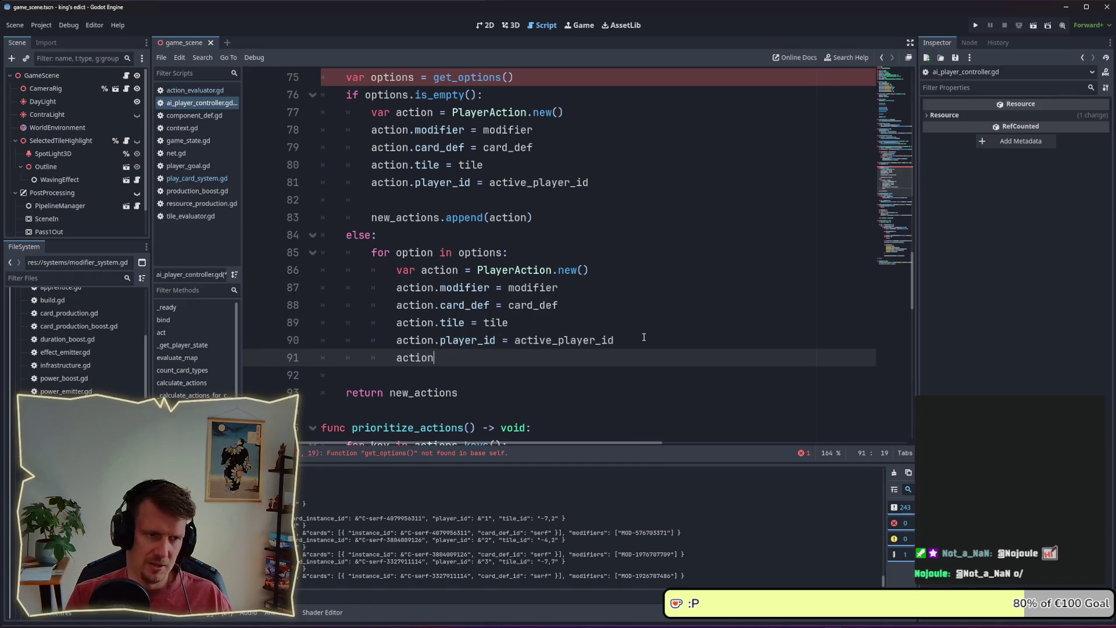
text(.option.)
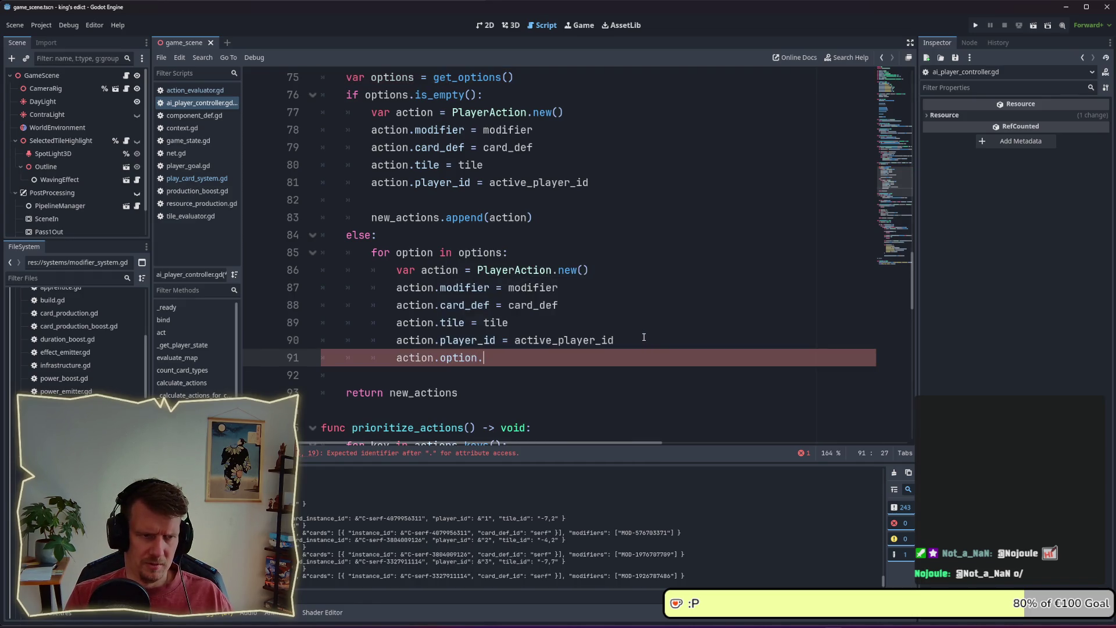
key(BackSpace)
text(= optio)
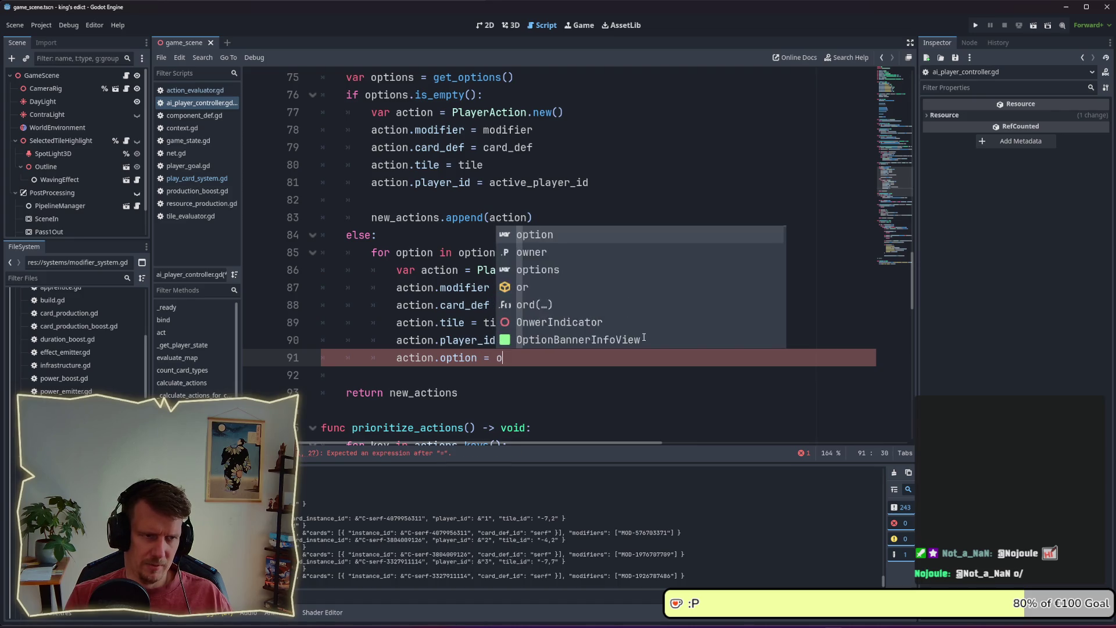
text(n)
key(ctrl+s)
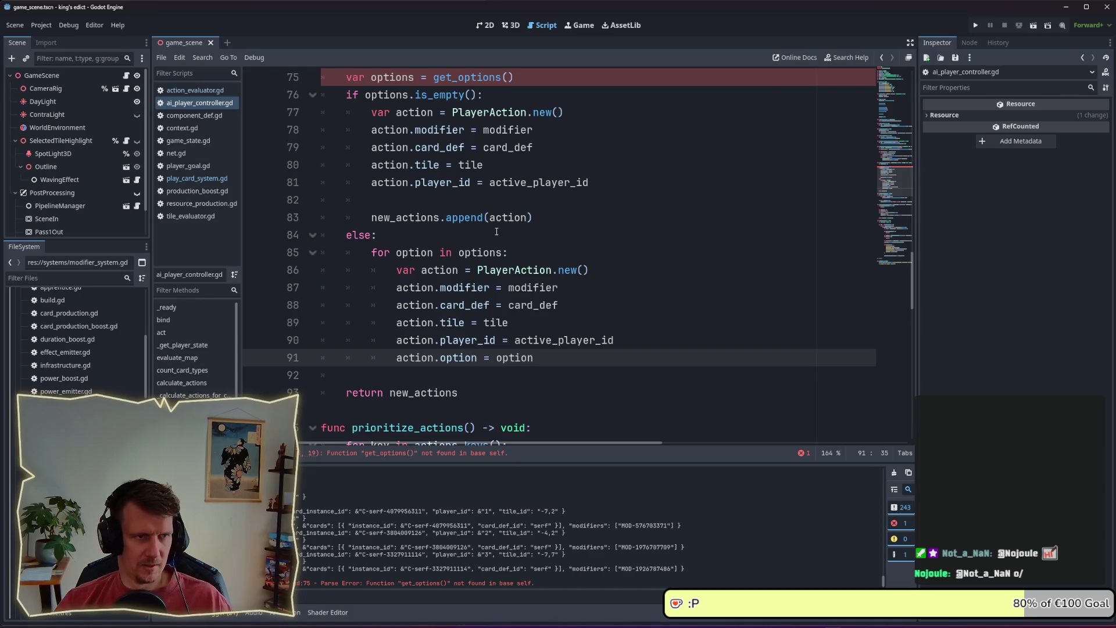
- Copy the append call into the end of the option loop and save the script
scroll(429, 156, up, 1)
click(562, 132)
key(Return)
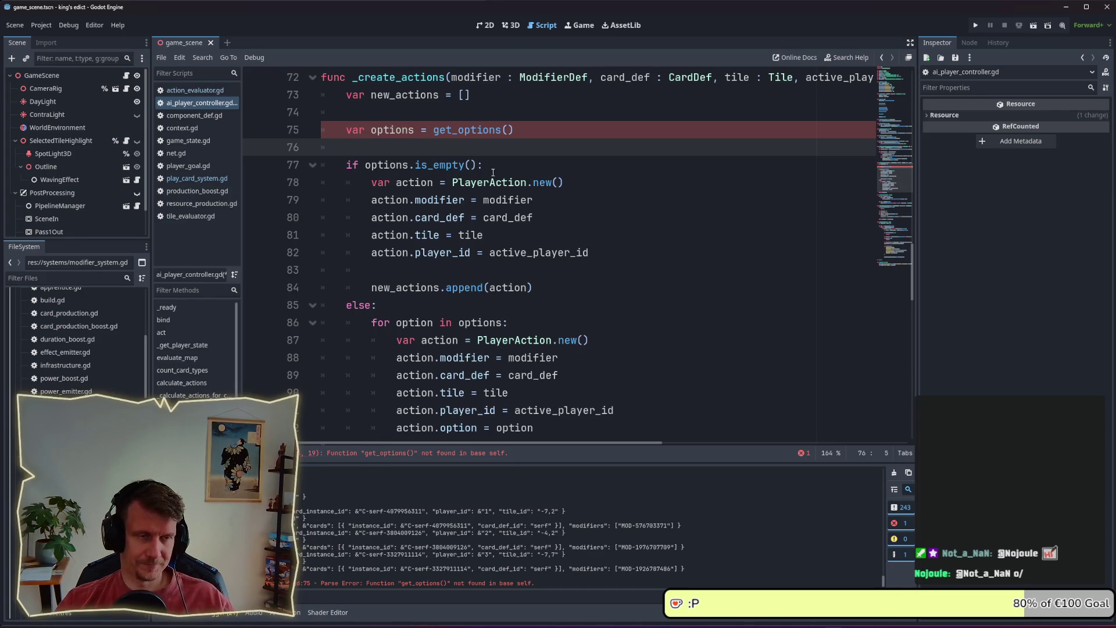
scroll(493, 173, down, 1)
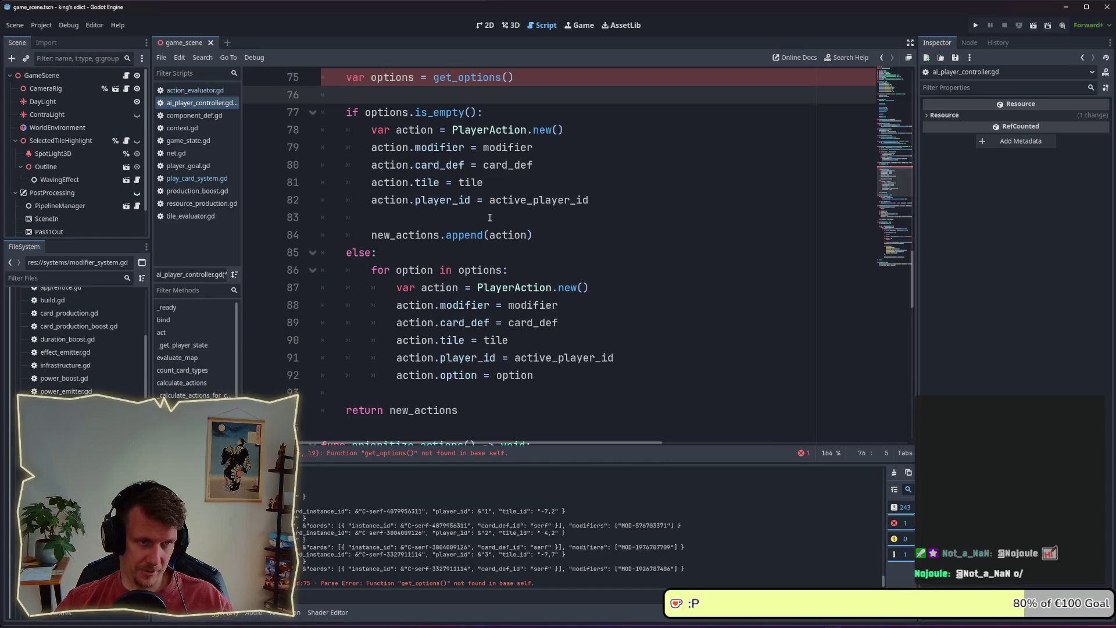
scroll(490, 218, down, 1)
click(467, 338)
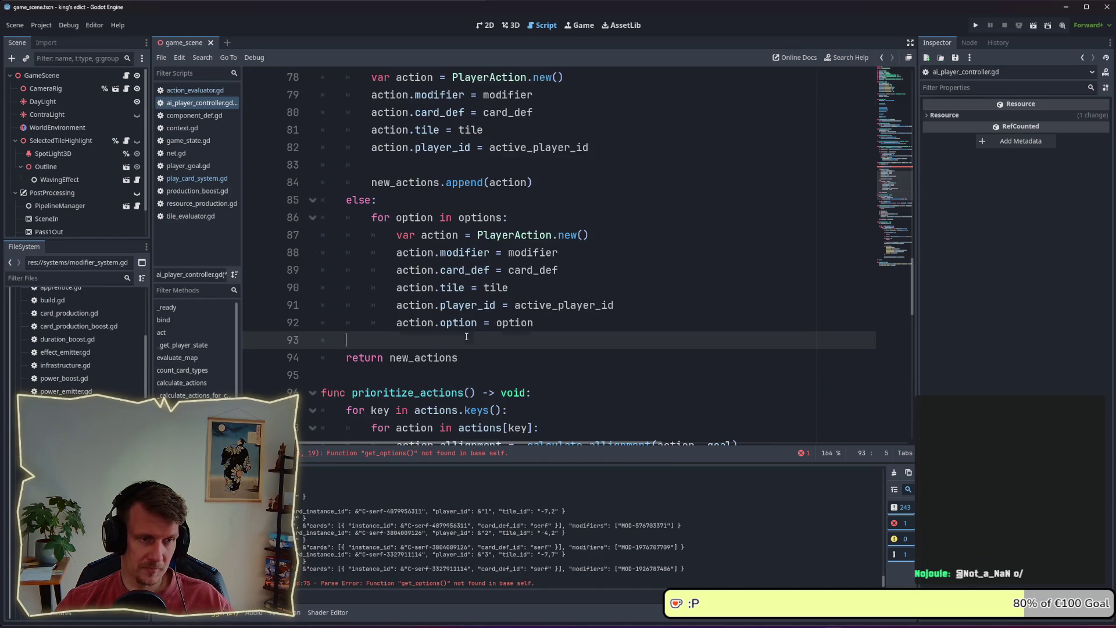
drag(532, 182, 371, 182)
key(ctrl+c)
click(445, 339)
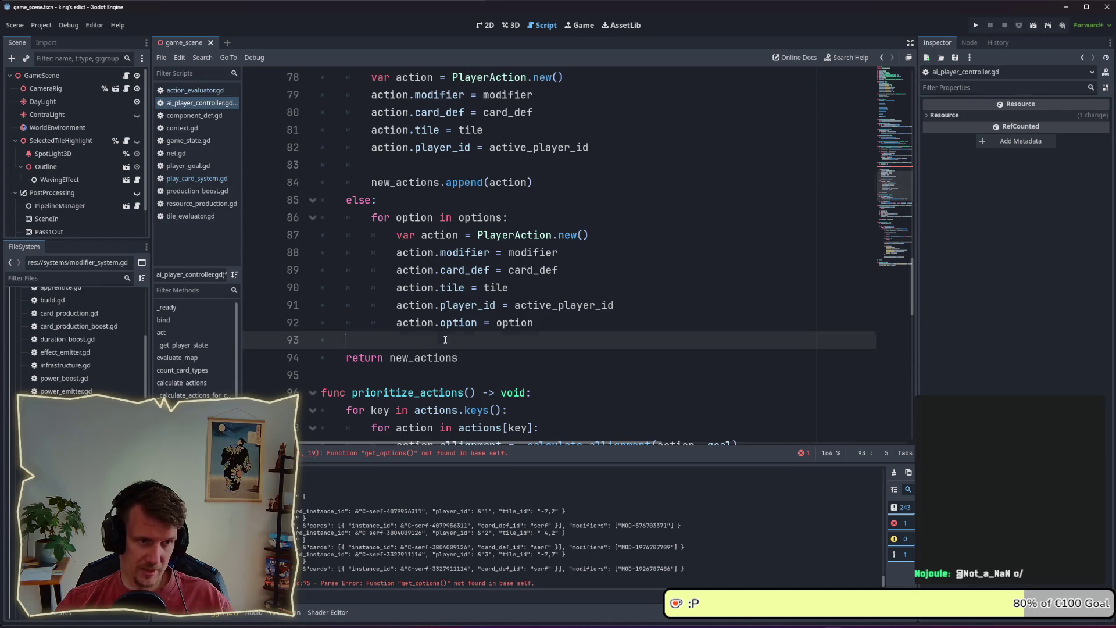
key(ctrl+v)
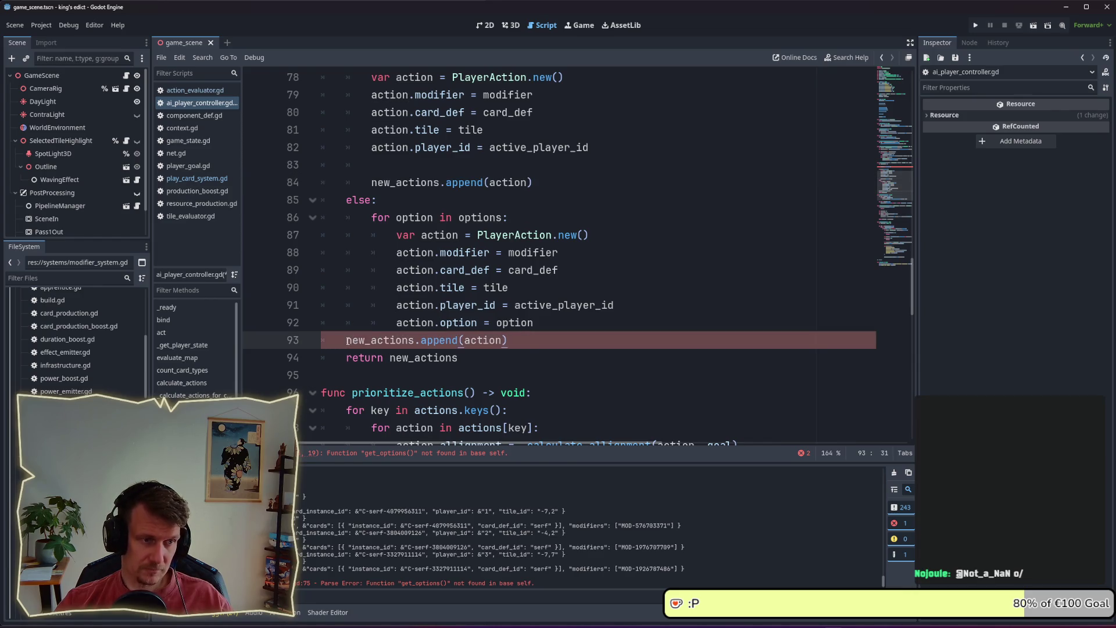
key(Home)
key(Tab)
key(Tab)
key(End)
key(Return)
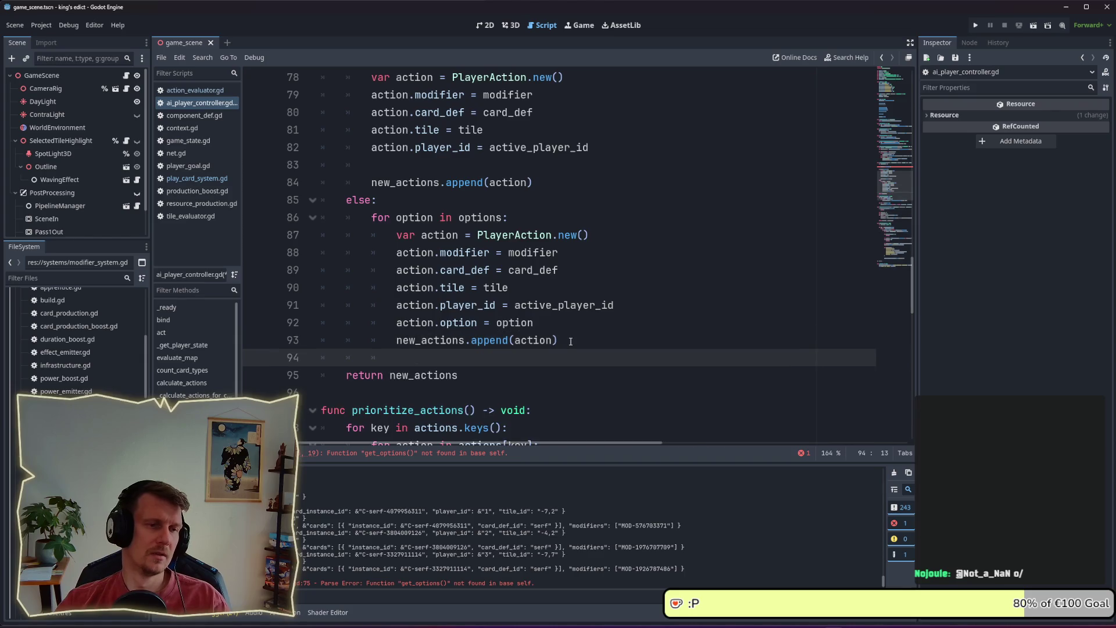
key(BackSpace)
key(BackSpace)
key(ctrl+s)
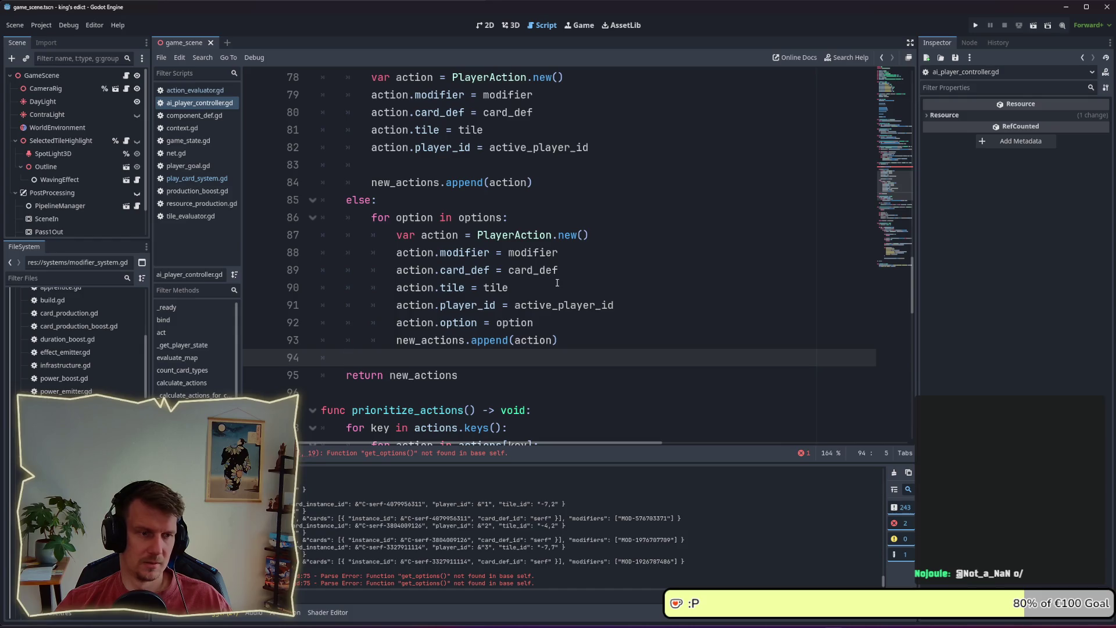
- Review the edited _create_actions code and jump to the PlayerAction class definition
scroll(557, 281, up, 1)
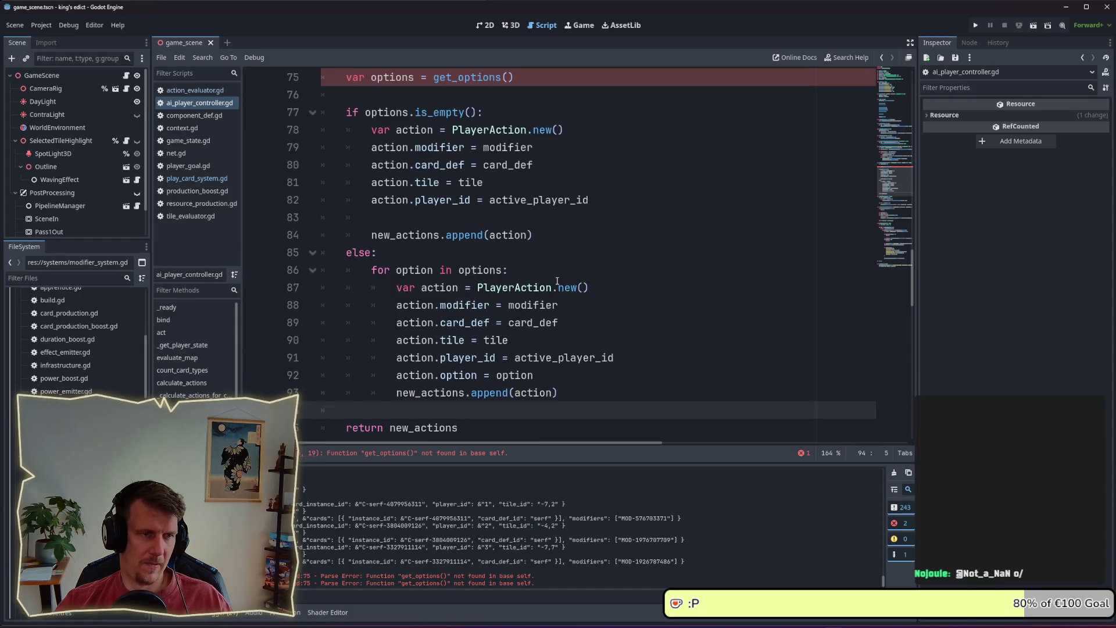
scroll(557, 281, up, 1)
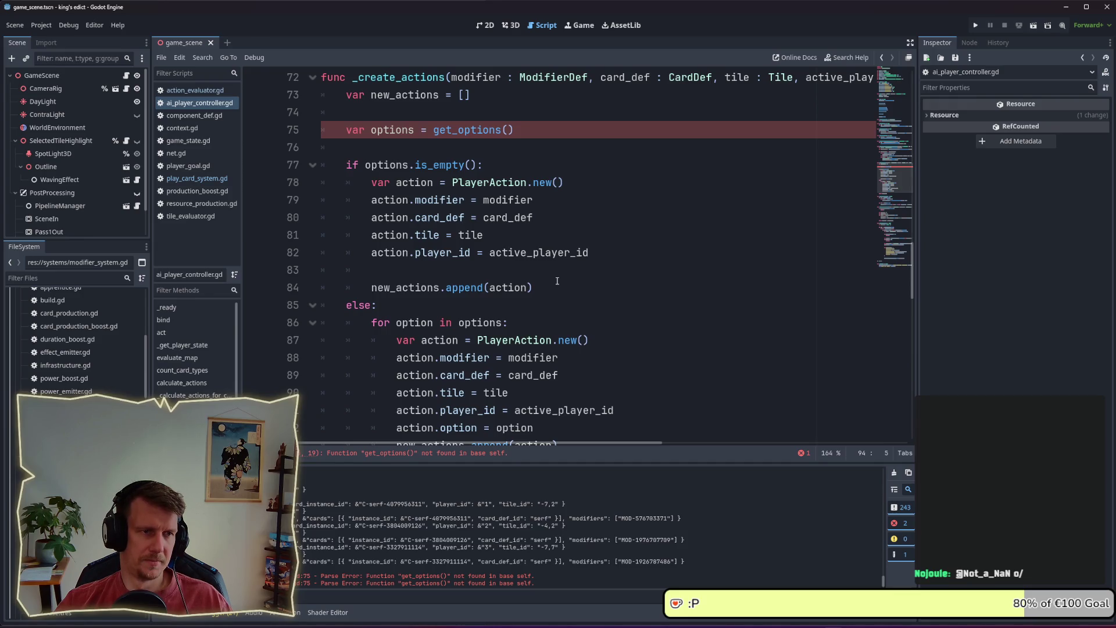
scroll(557, 281, down, 3)
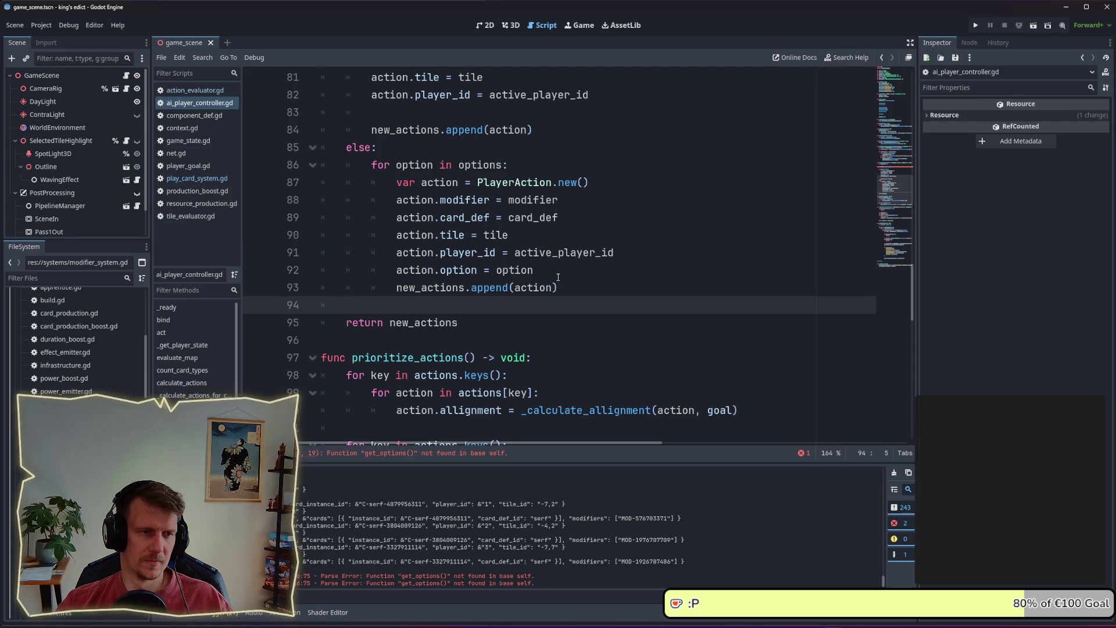
scroll(558, 278, up, 1)
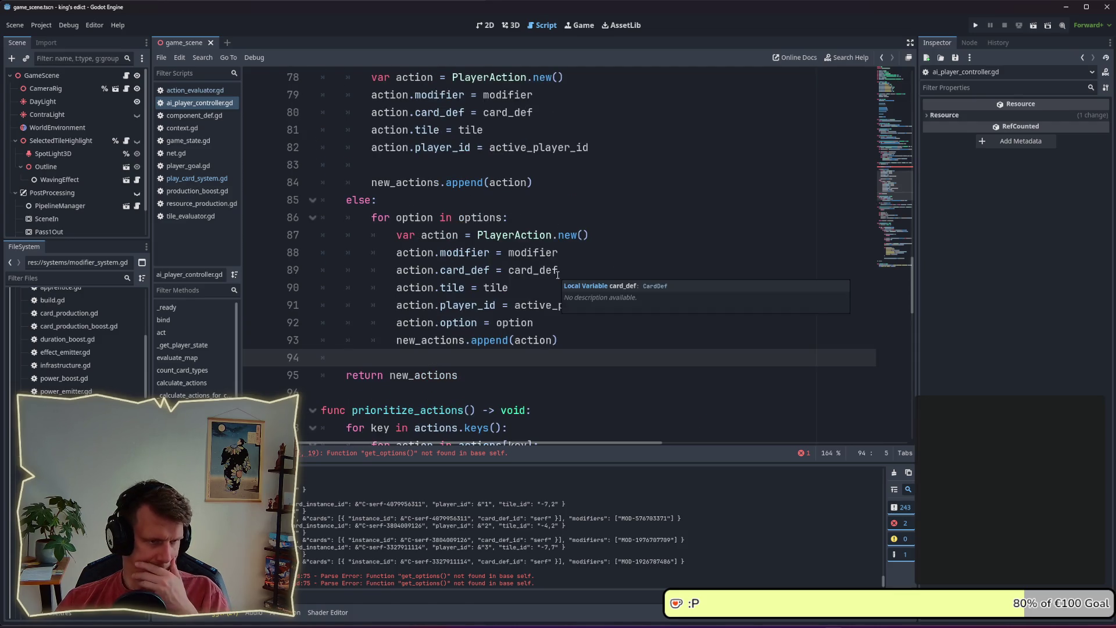
scroll(479, 280, down, 1)
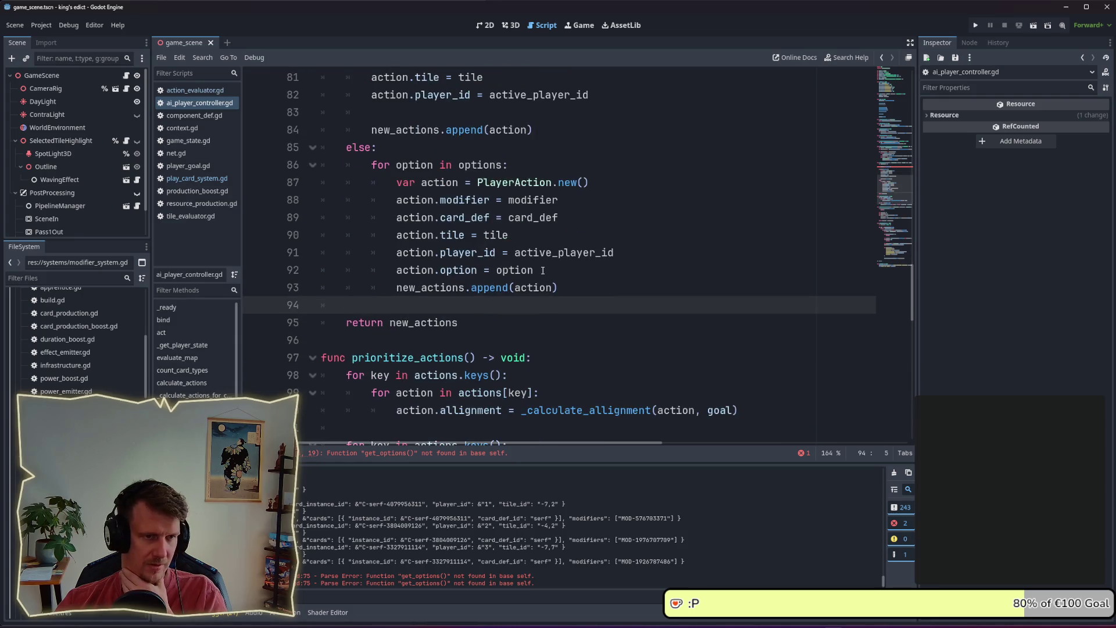
drag(543, 269, 440, 270)
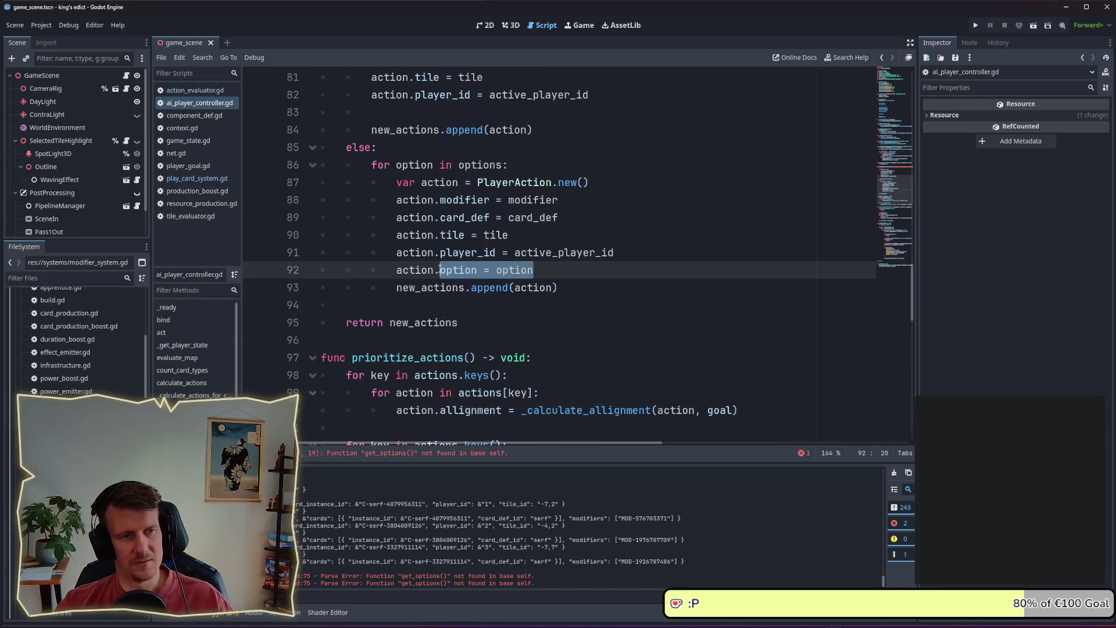
scroll(440, 270, up, 1)
ctrl+click(505, 236)
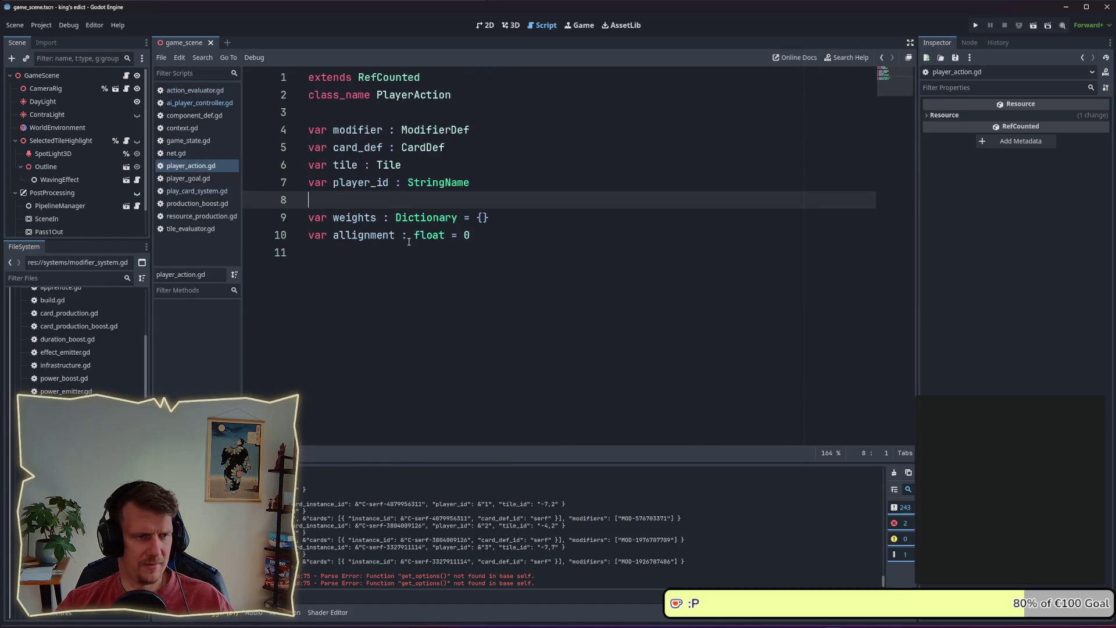
- Declare 'var option : StringName = ""' below player_id in player_action.gd
key(Return)
key(Up)
text(var)
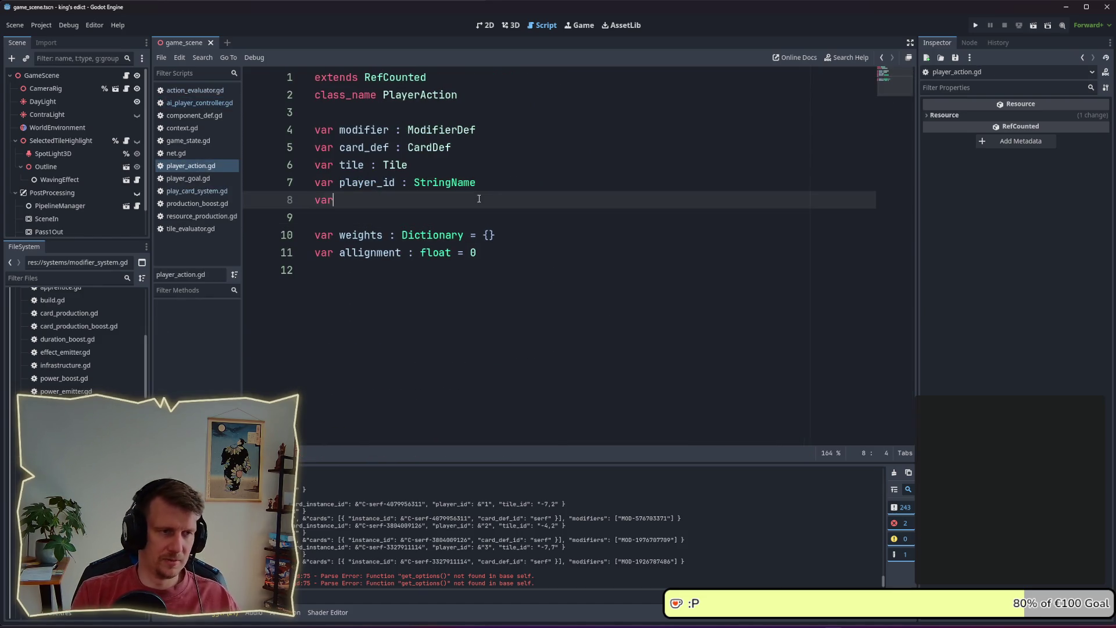
text( i)
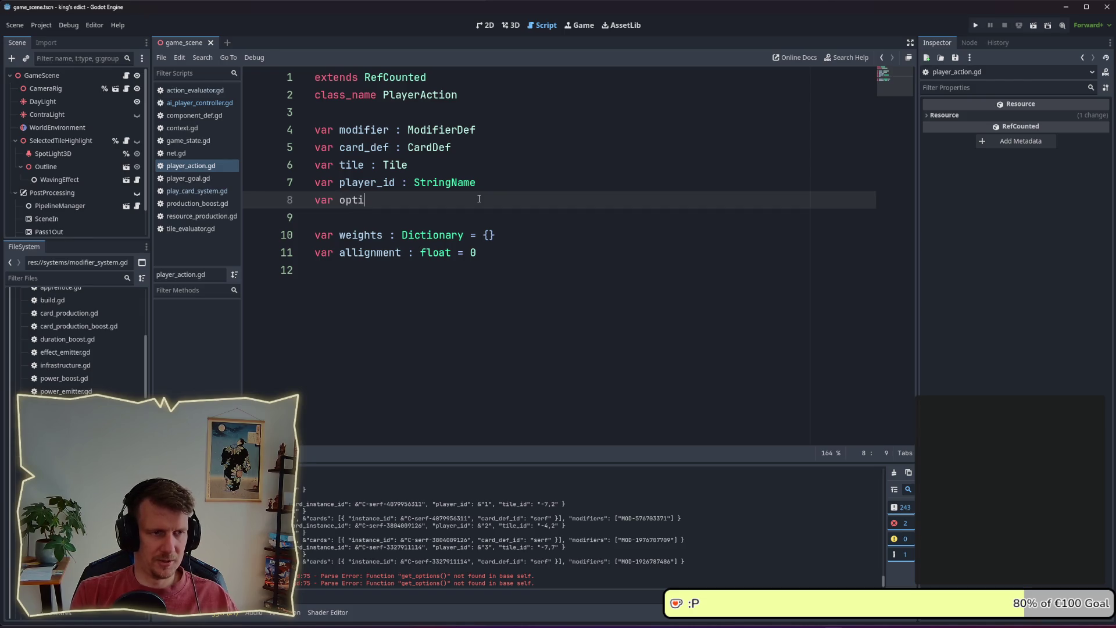
text(ption : StringName = 0)
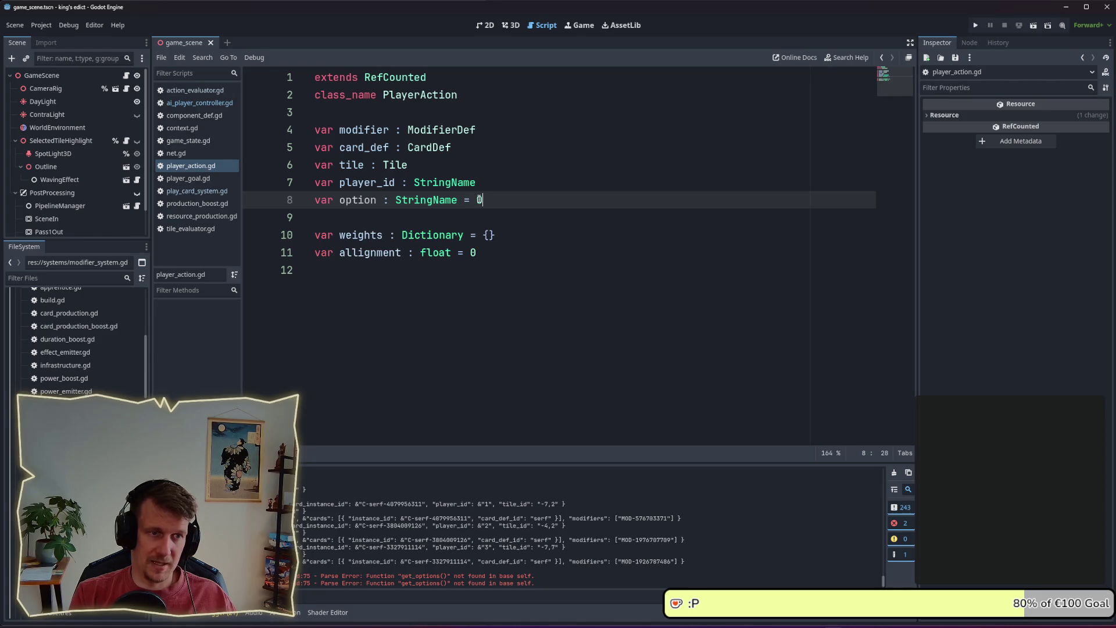
key(BackSpace)
text(")
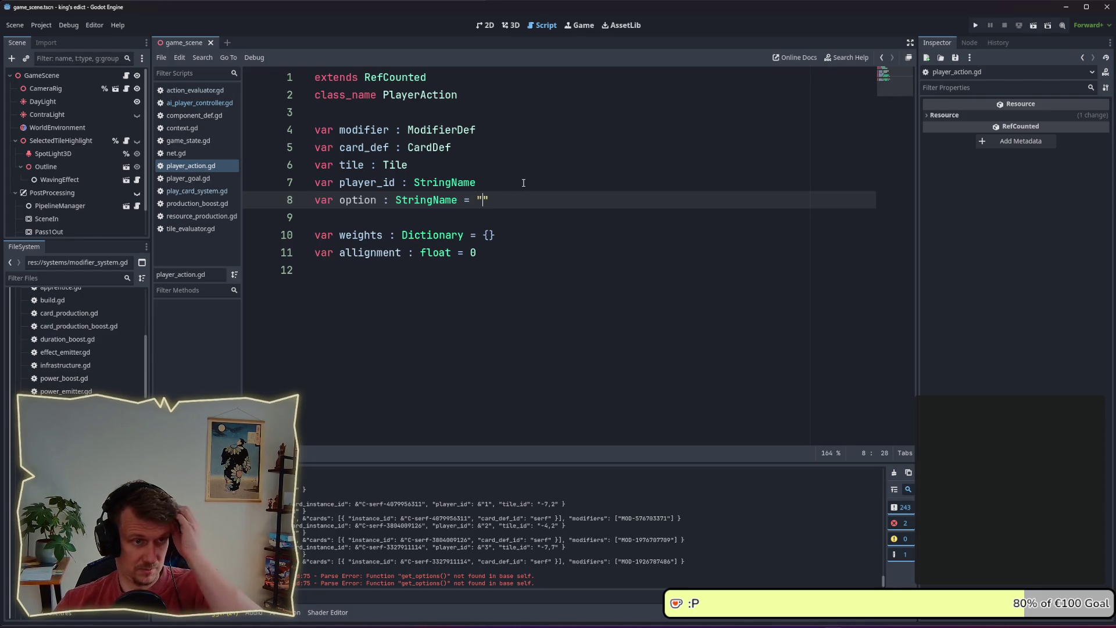
click(523, 182)
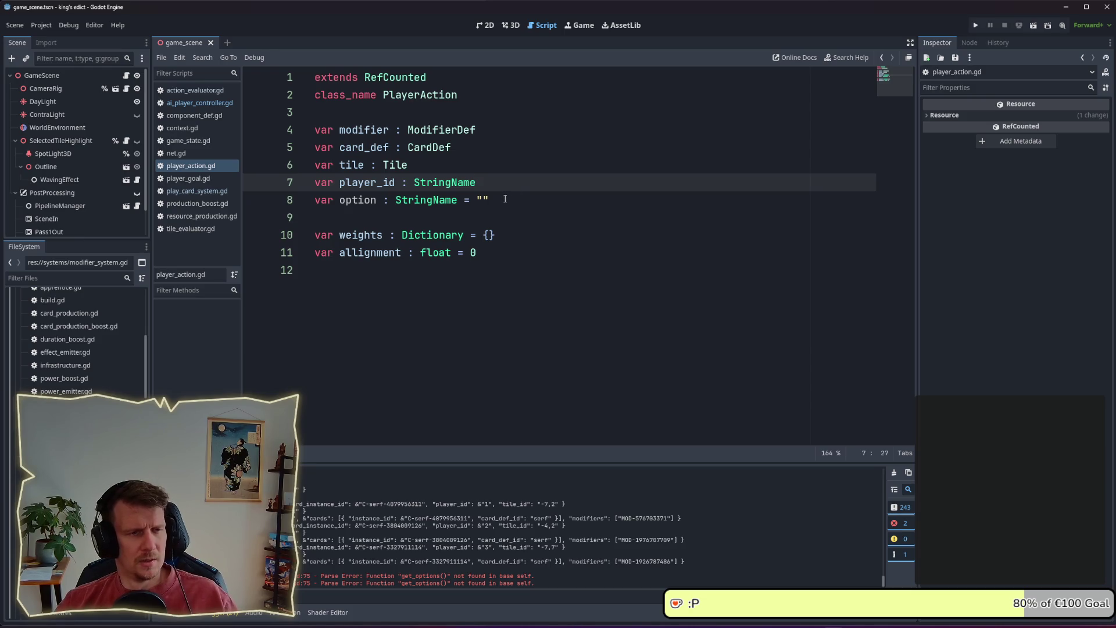
click(505, 200)
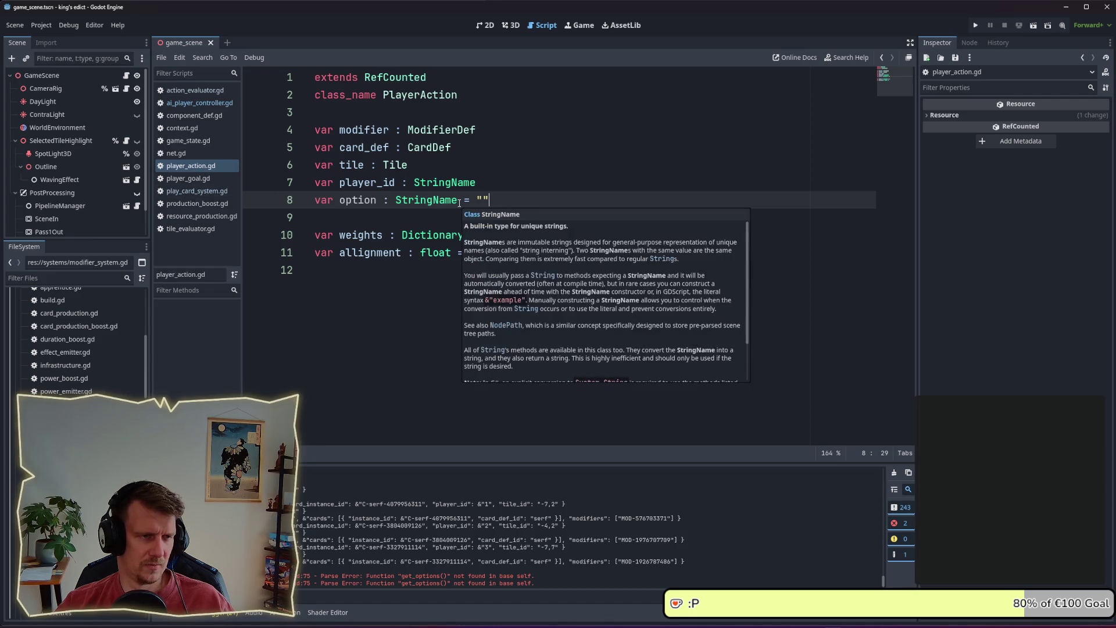
- Glance at play_card_system.gd, then return to ai_player_controller.gd
click(182, 192)
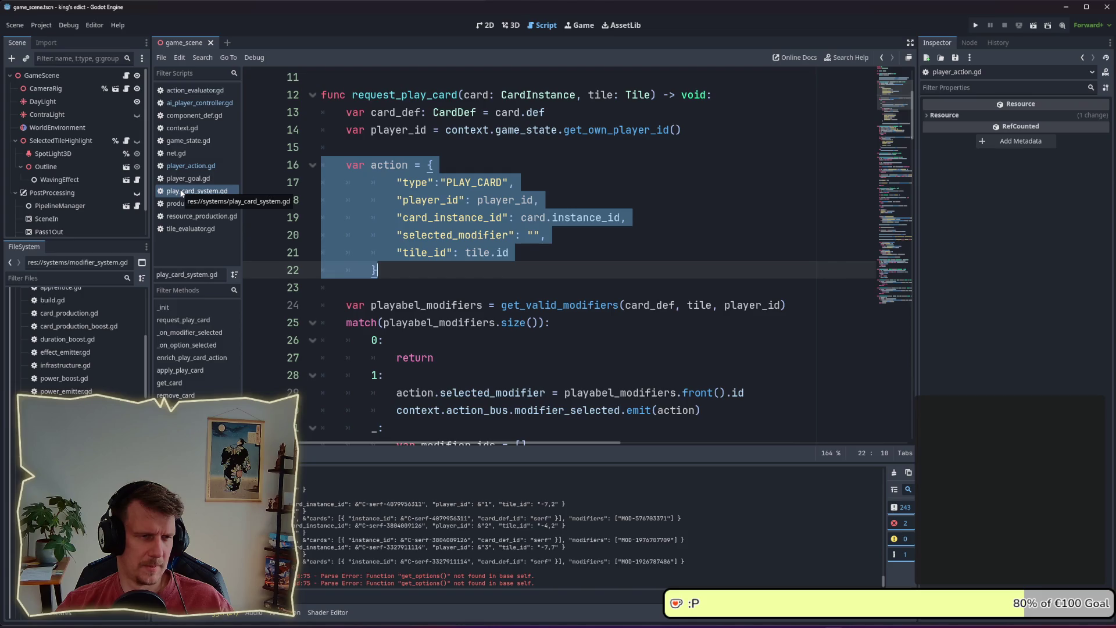
click(186, 179)
click(186, 166)
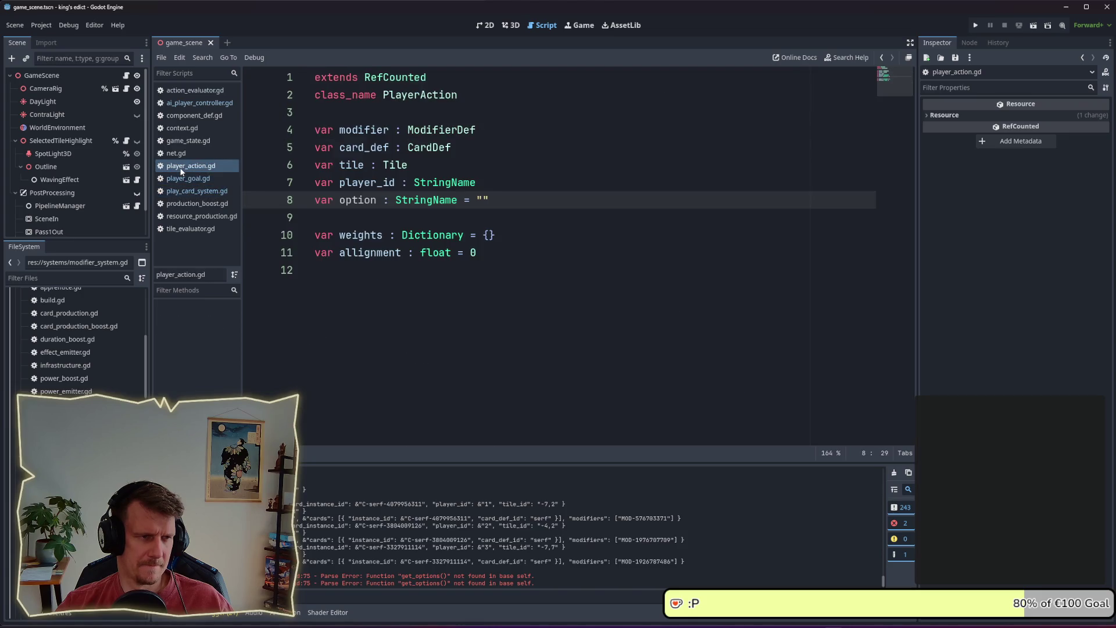
click(192, 103)
scroll(589, 251, down, 1)
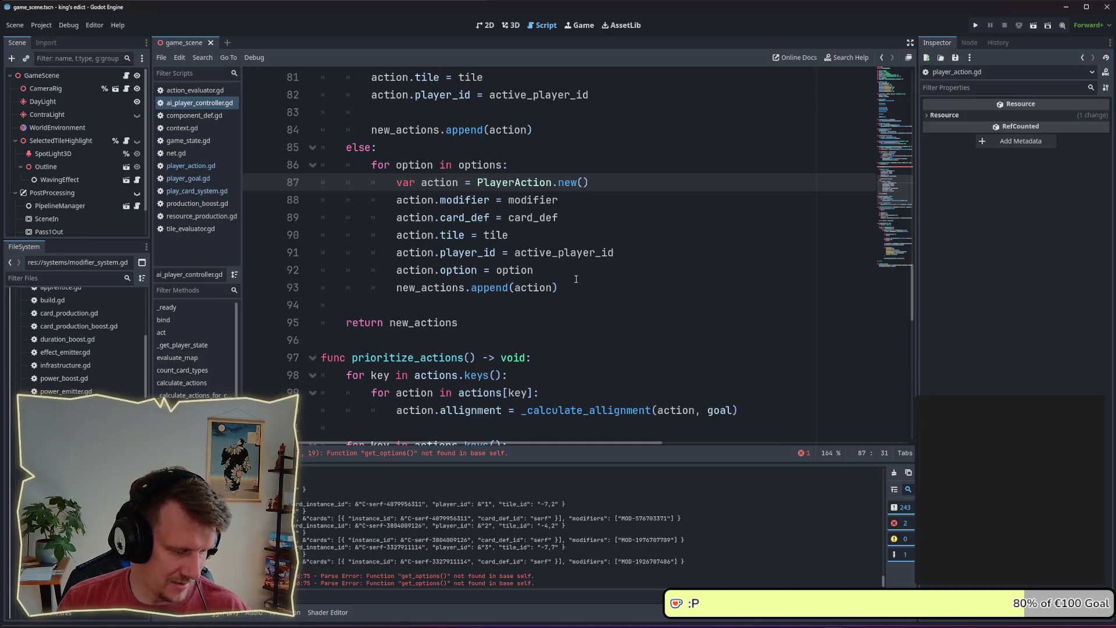
key(alt+Tab)
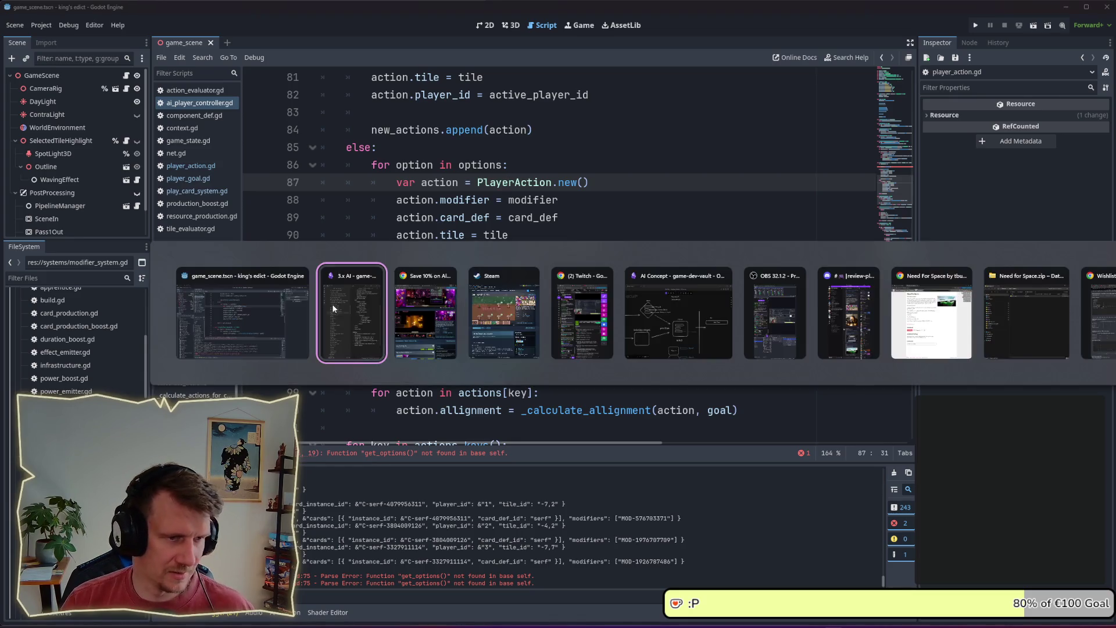
- In the 3.x AI note, add a 'Resources' checklist item below goal ratings
click(324, 309)
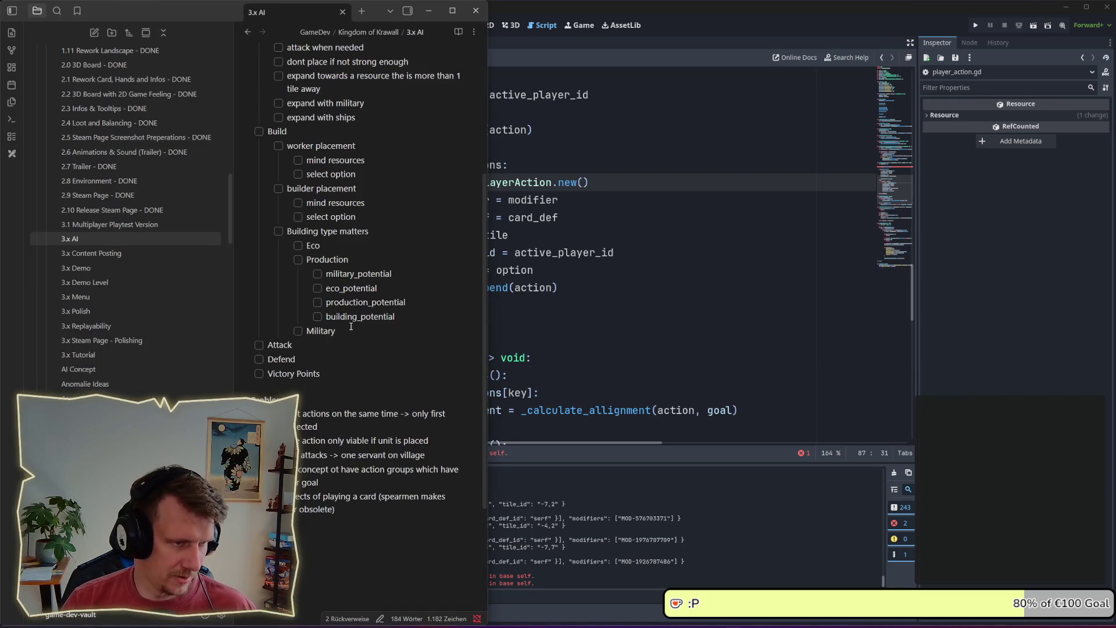
click(354, 329)
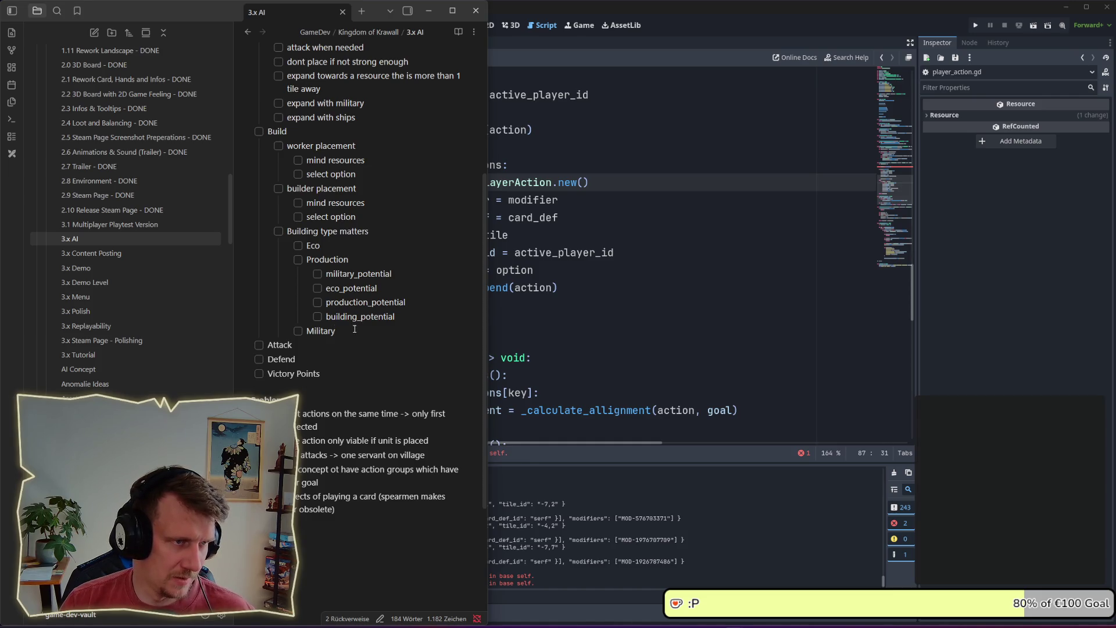
scroll(355, 330, up, 4)
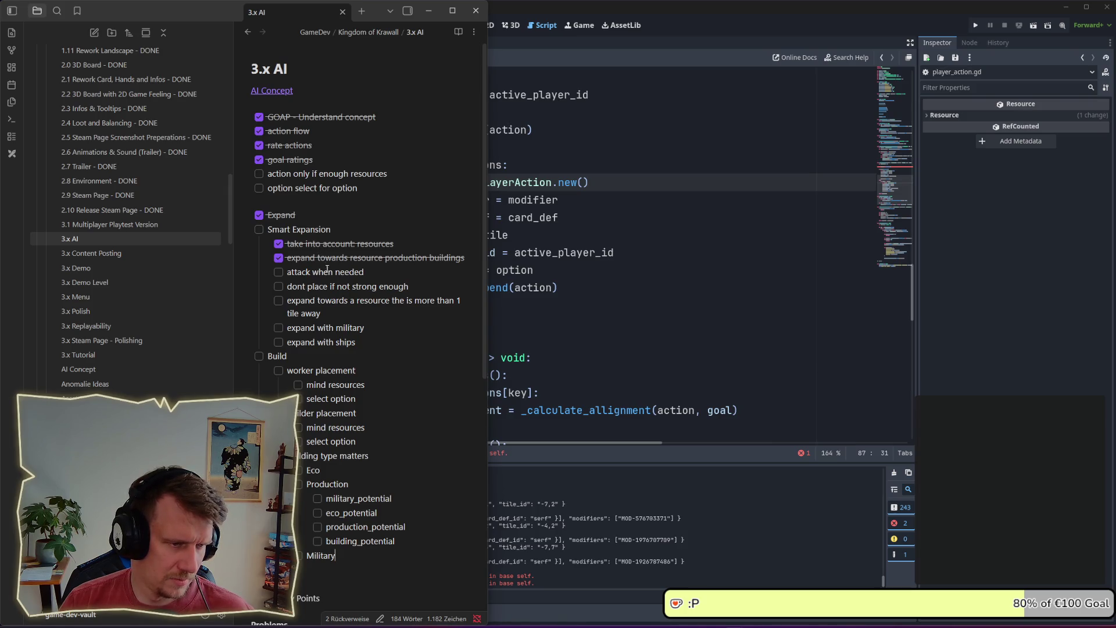
mouse_move(395, 174)
mouse_down()
mouse_move(270, 174)
mouse_move(400, 173)
mouse_up()
key(Left)
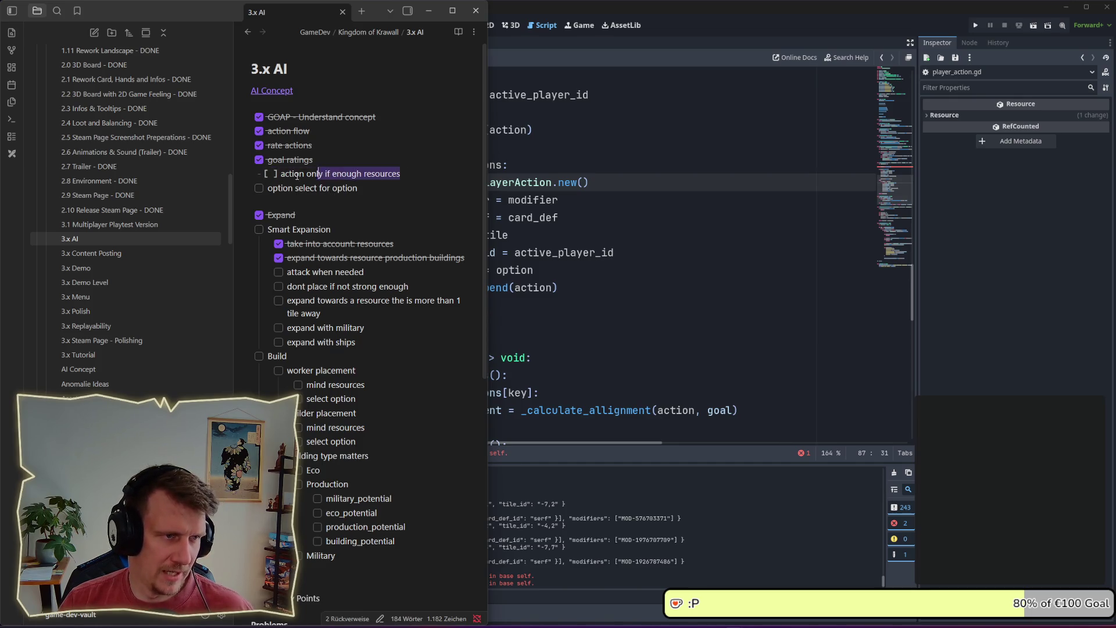
key(Down)
key(Down)
key(Return)
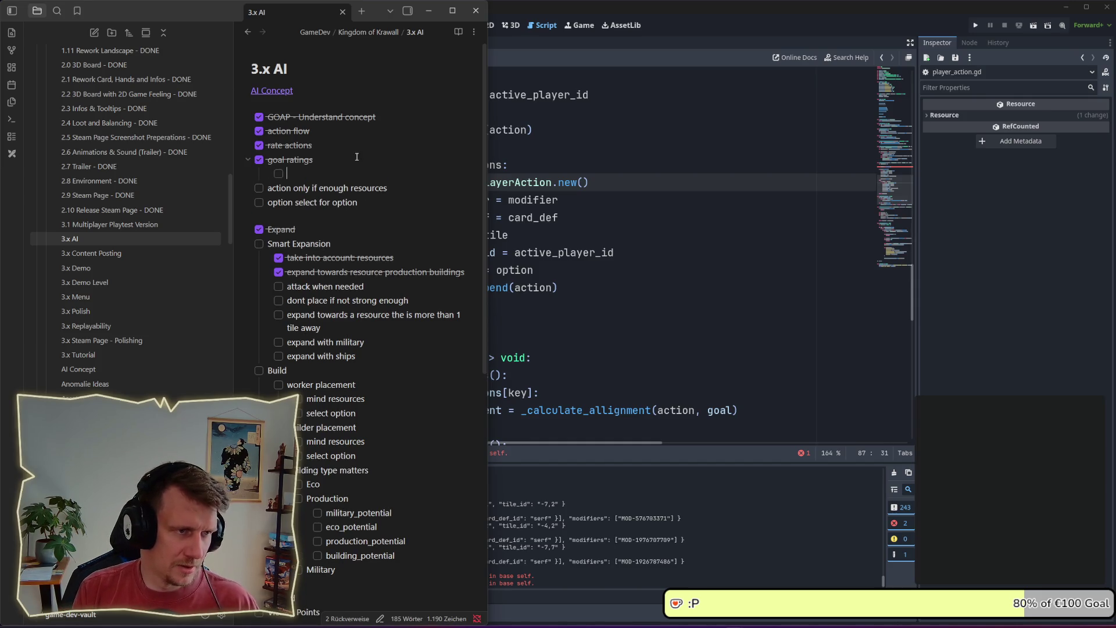
text(Resources)
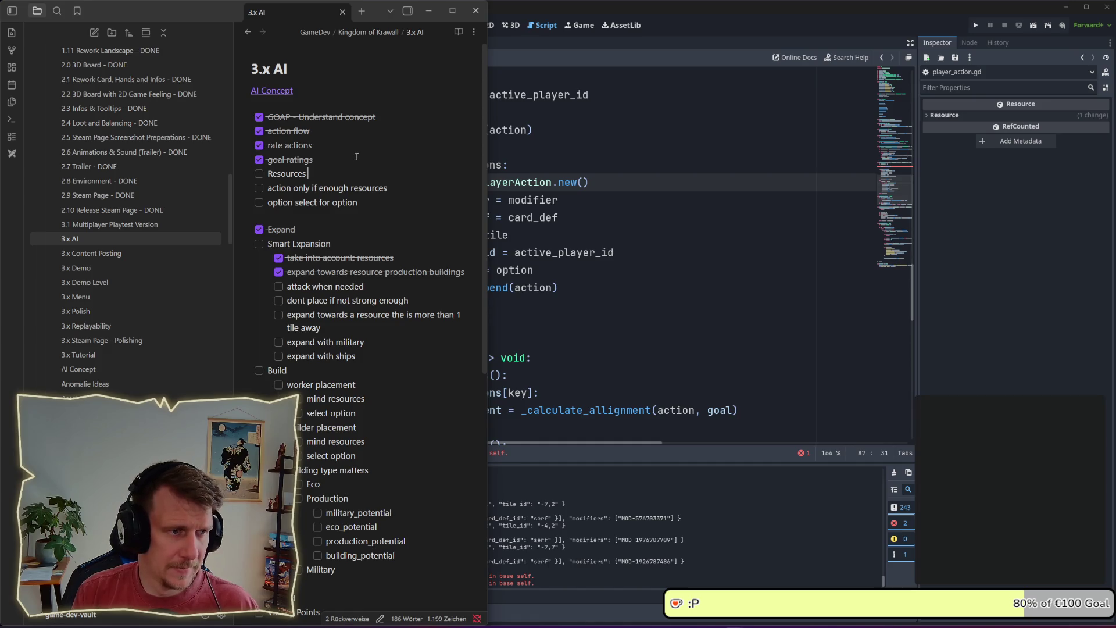
- Nest 'action only if enough resources' under Resources and add 'combine mutlte actions for resources'
key(Down)
key(Tab)
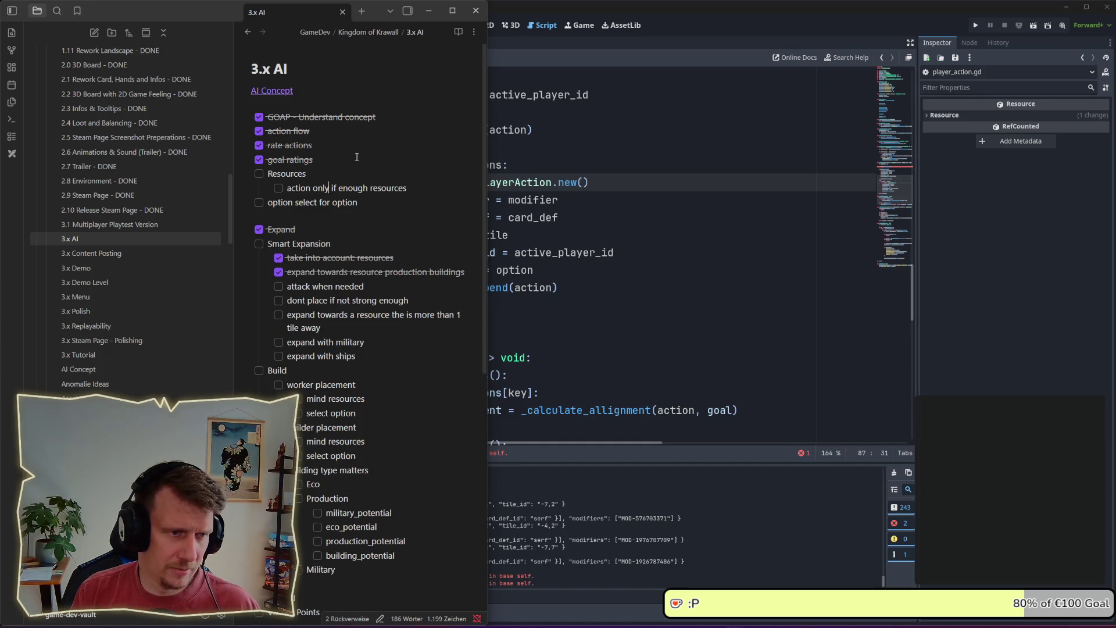
key(End)
key(Return)
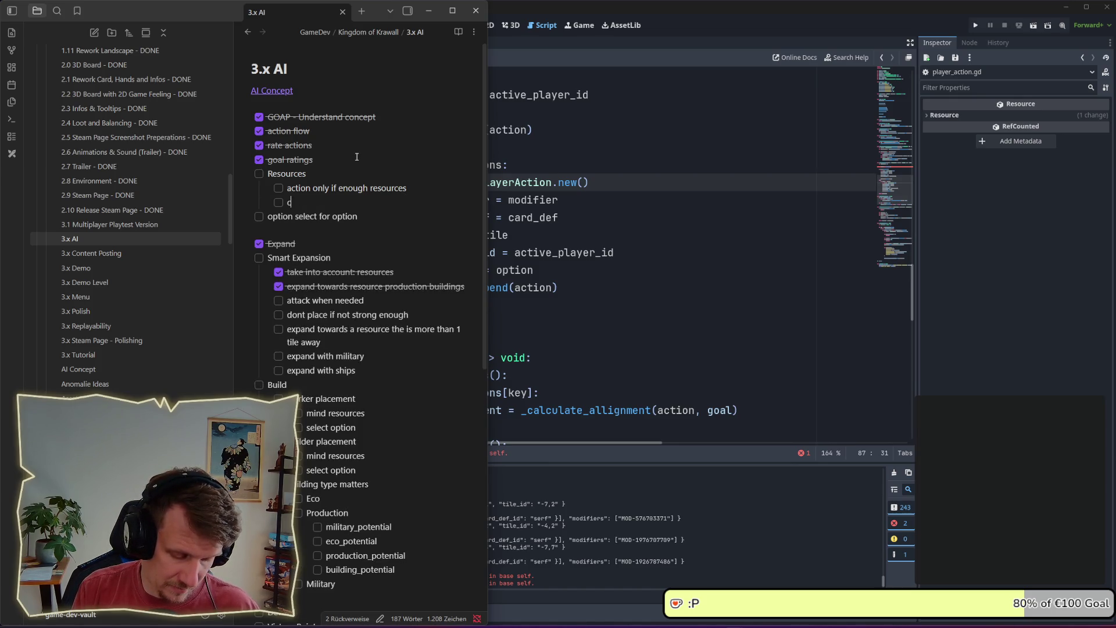
text(orrel)
key(ctrl+BackSpace)
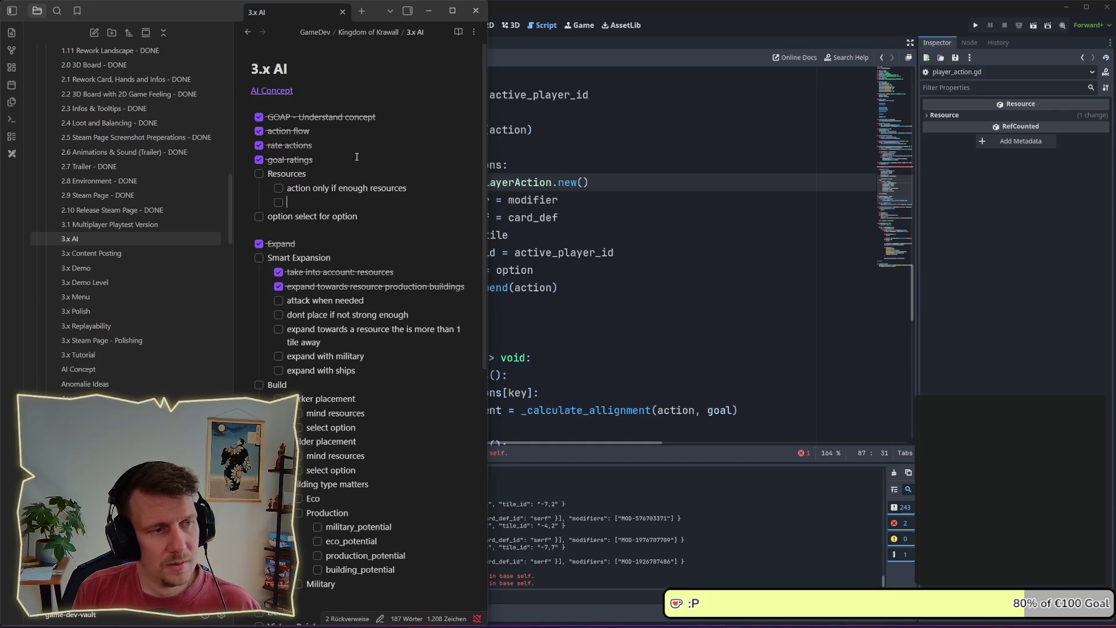
text(what if)
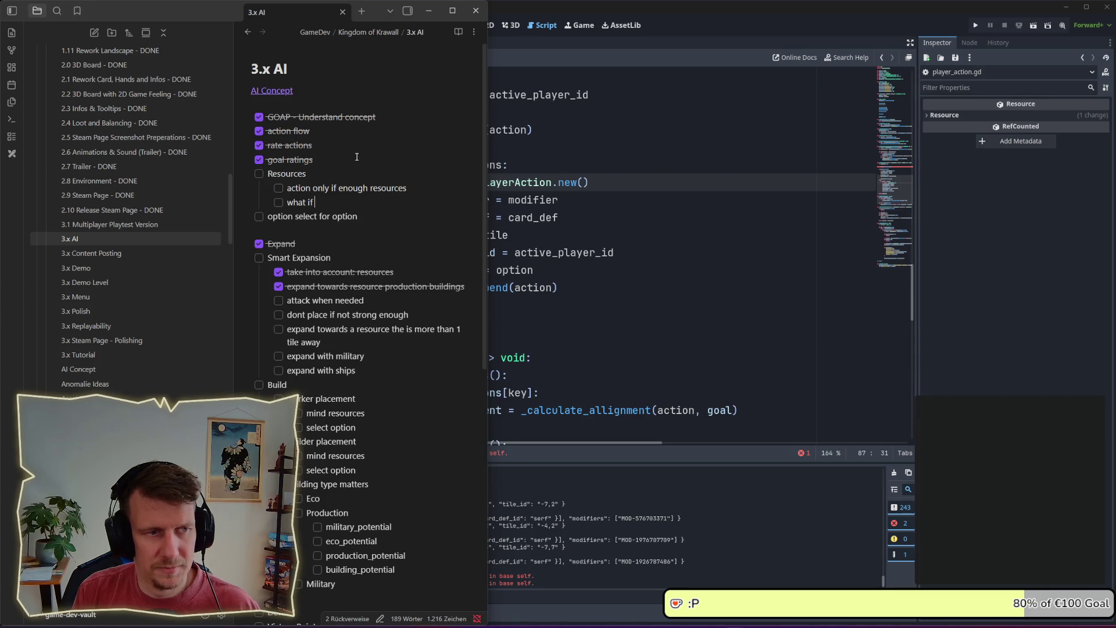
key(BackSpace)
key(BackSpace)
key(BackSpace)
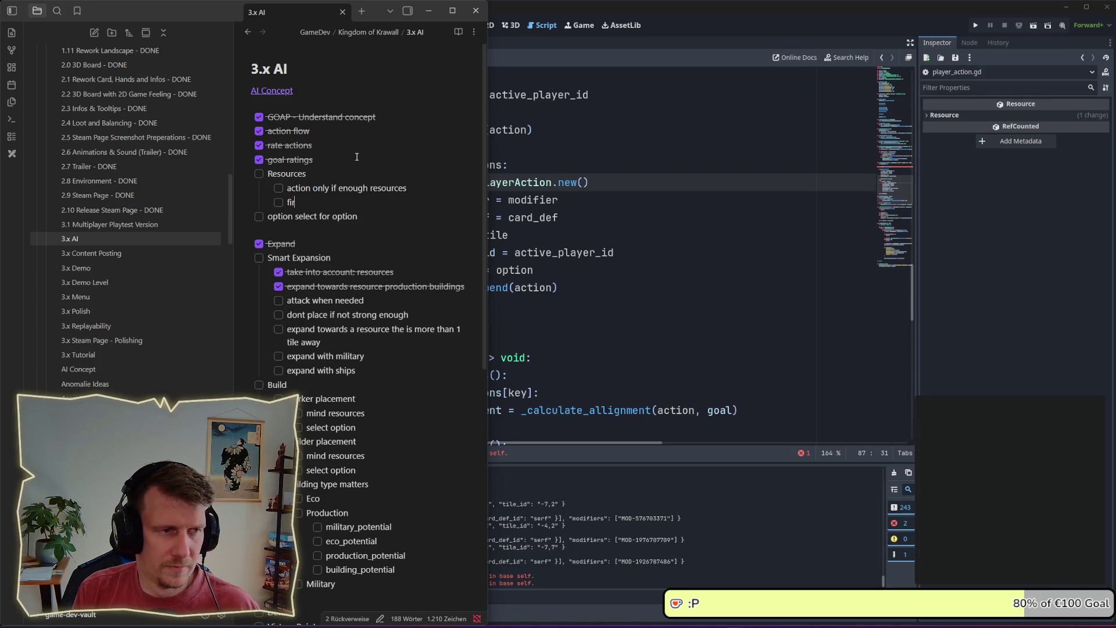
text(fir)
key(BackSpace)
key(BackSpace)
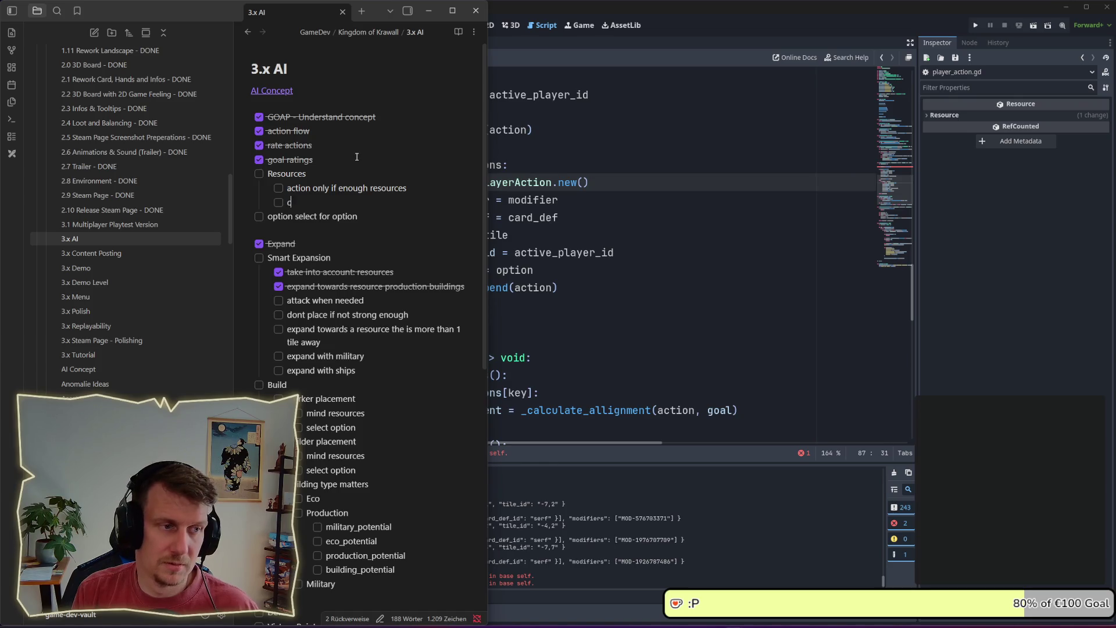
text(combine mo)
key(BackSpace)
text(u)
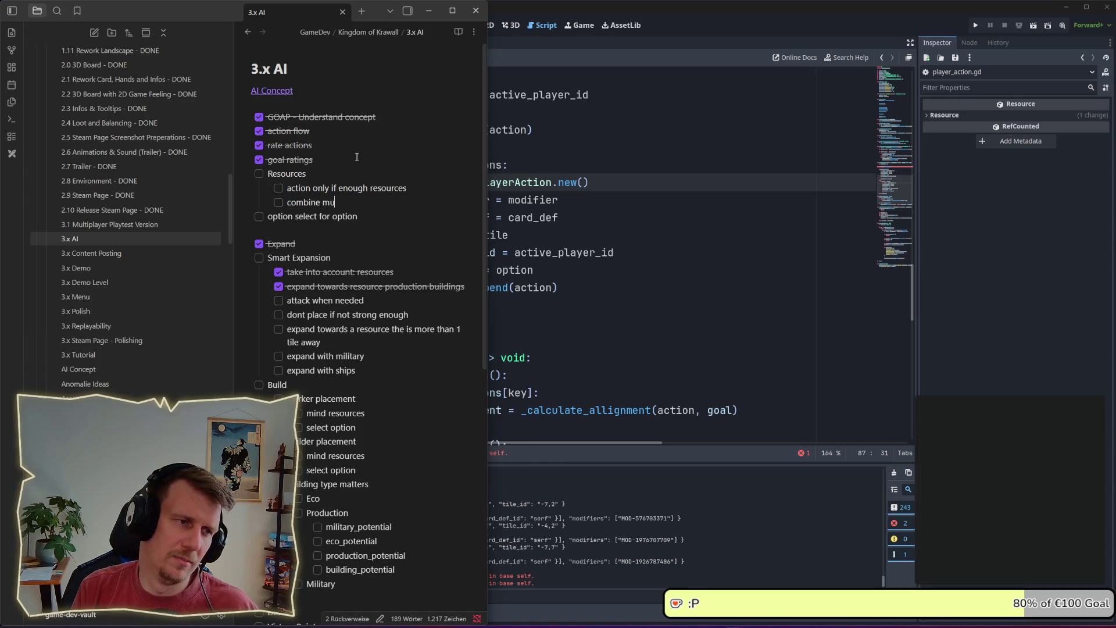
text(tlte actions for re)
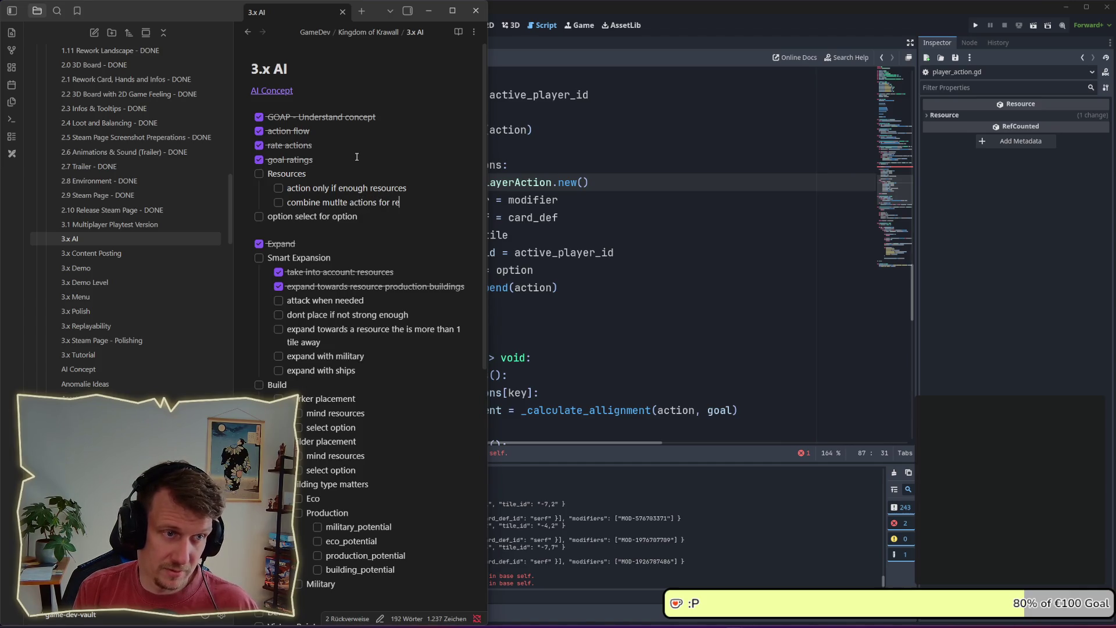
text(sources)
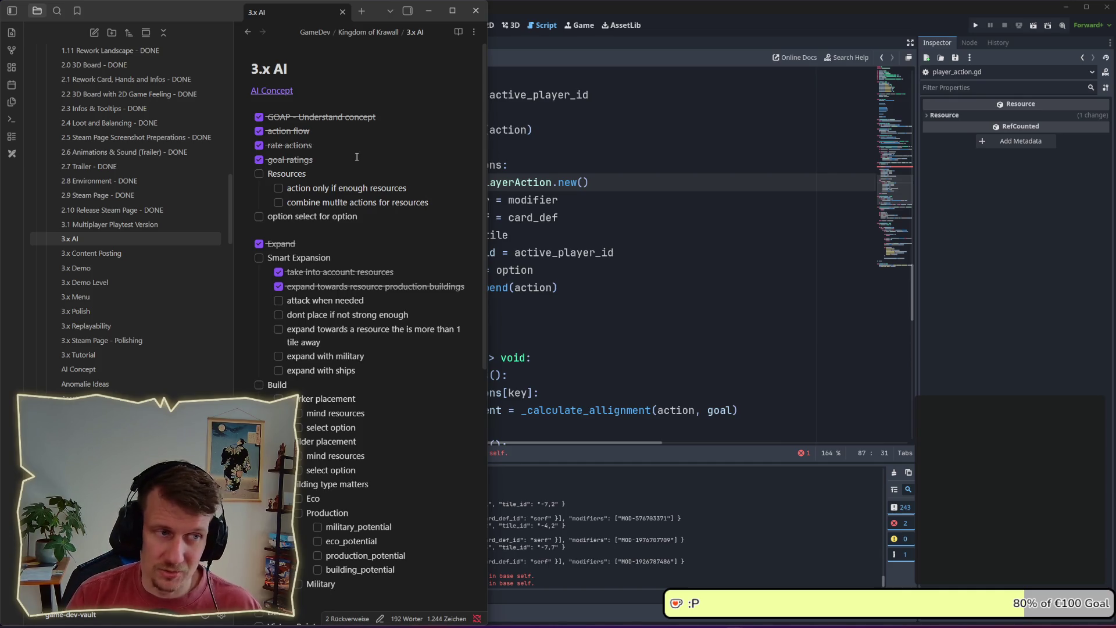
key(Left)
key(Left)
key(Left)
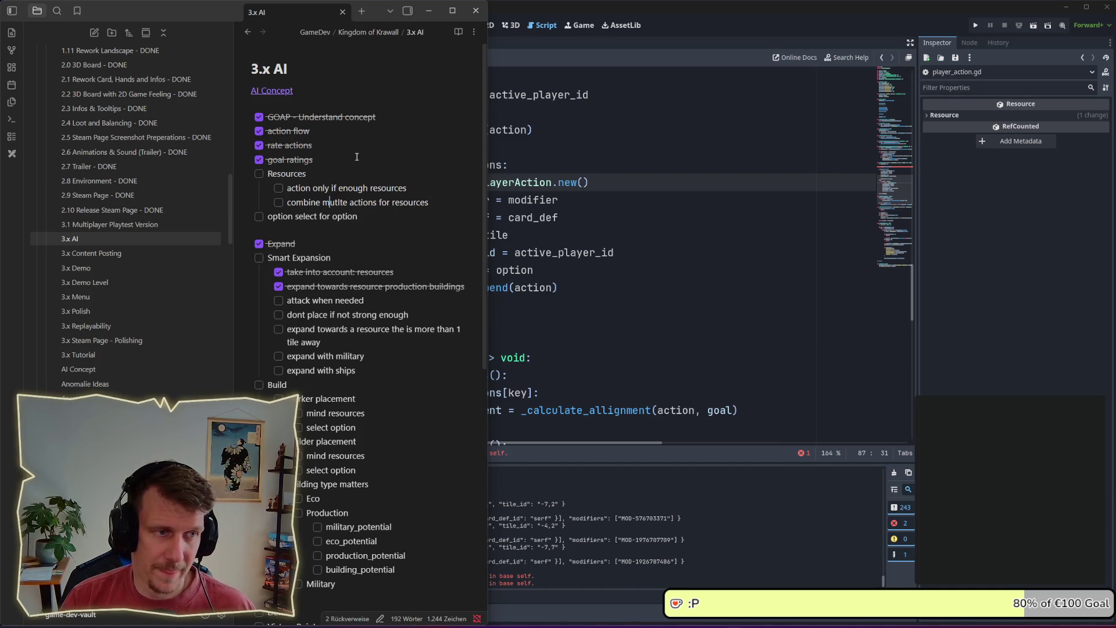
- Correct the misspelled word to 'multiple' and append '(bundle actions?)' to the item
key(Delete)
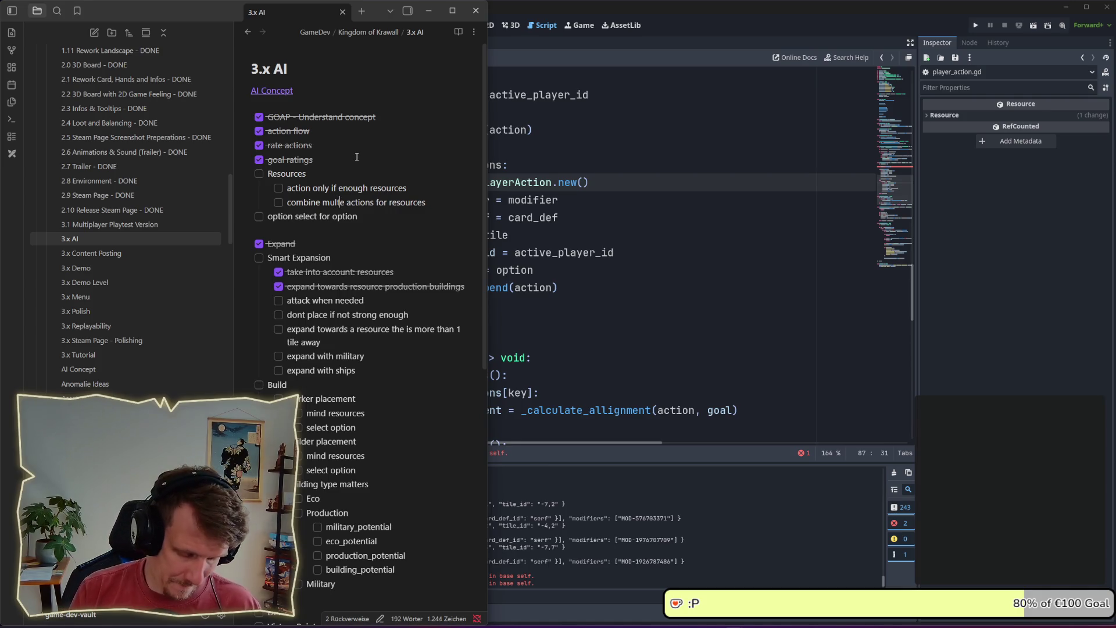
text(ip)
text(pl)
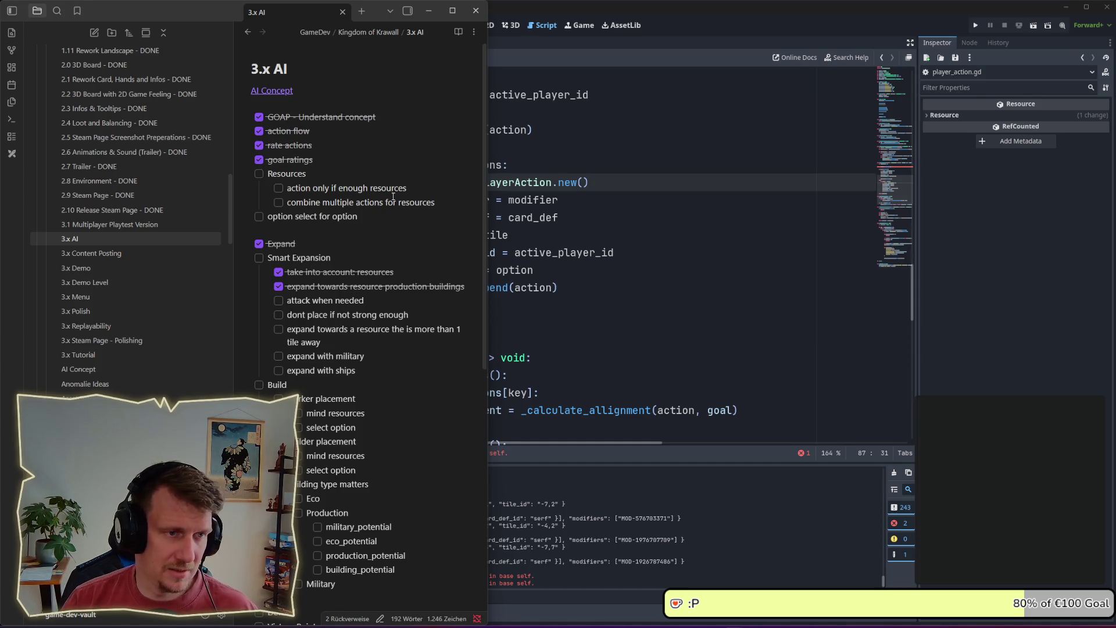
click(437, 202)
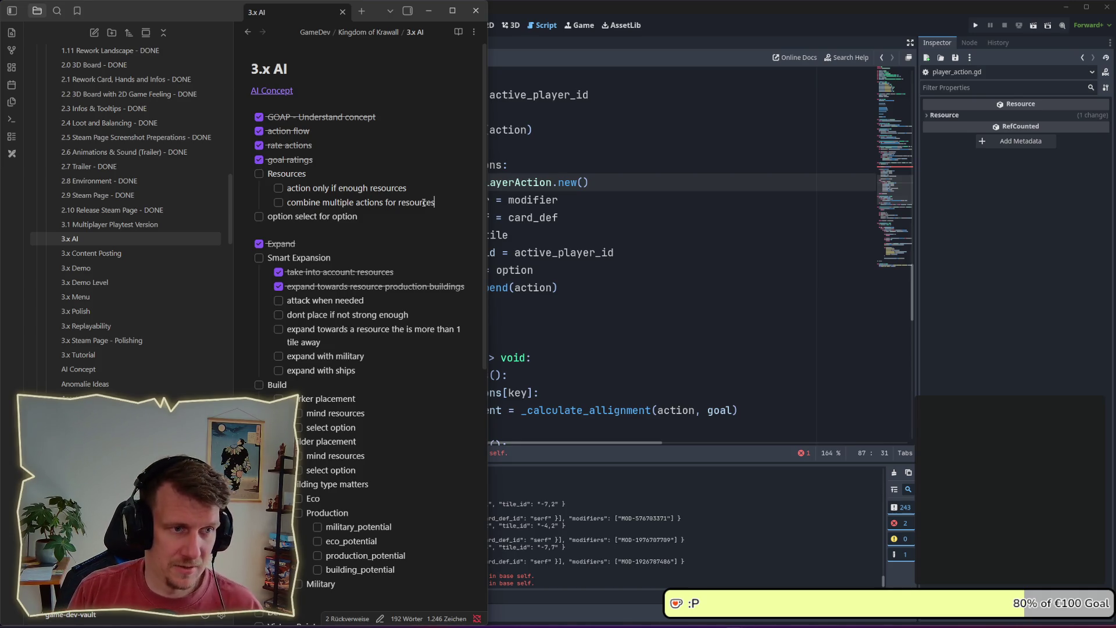
text(()
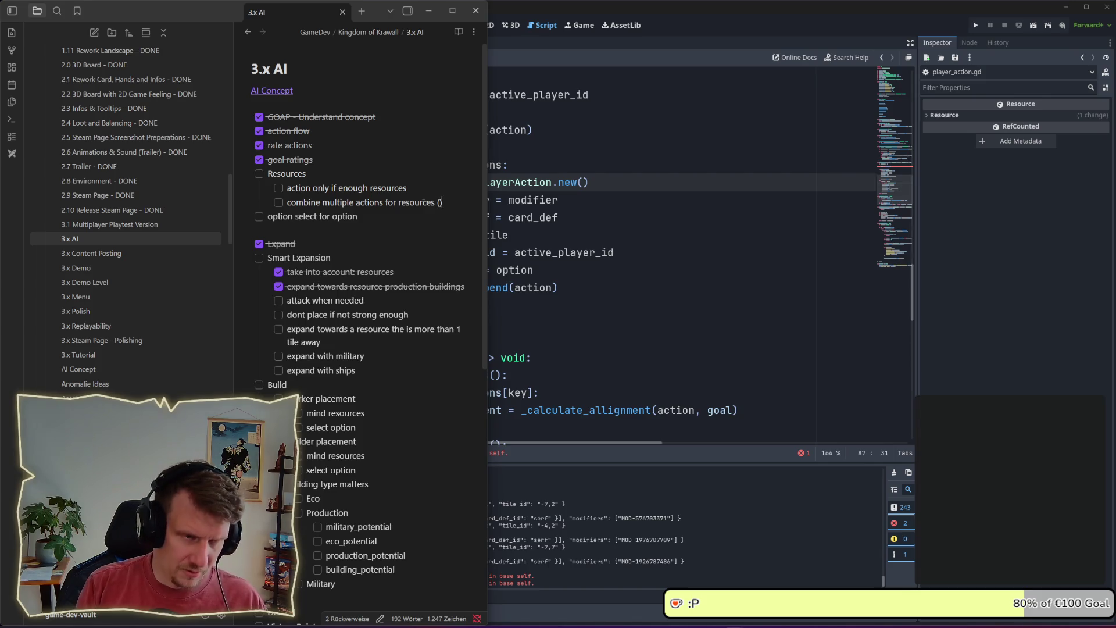
text(bundle a)
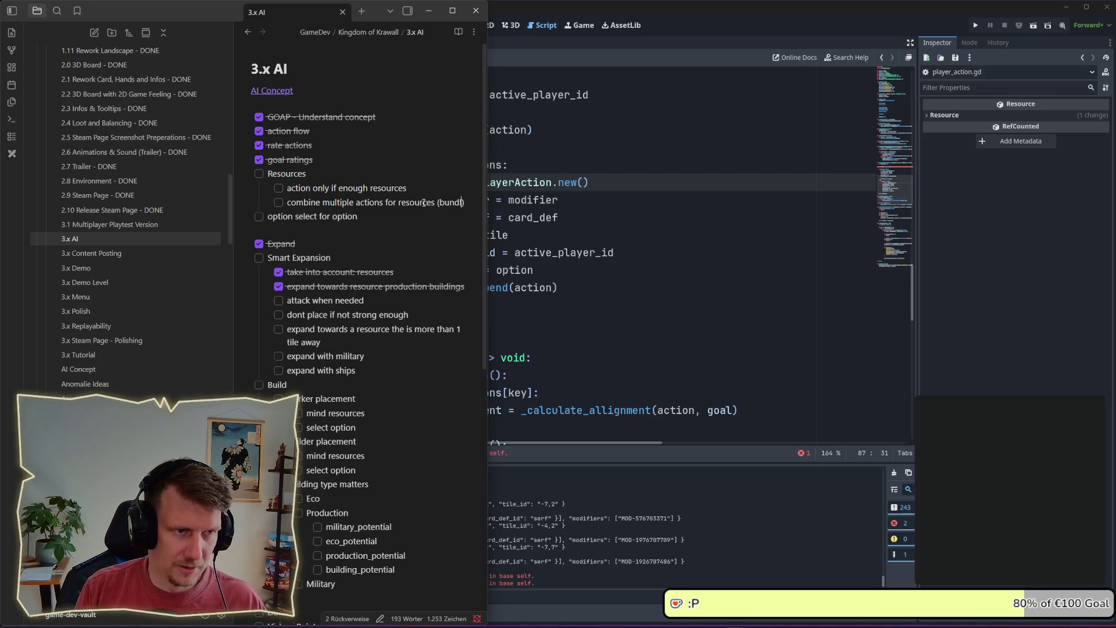
text(ctions)
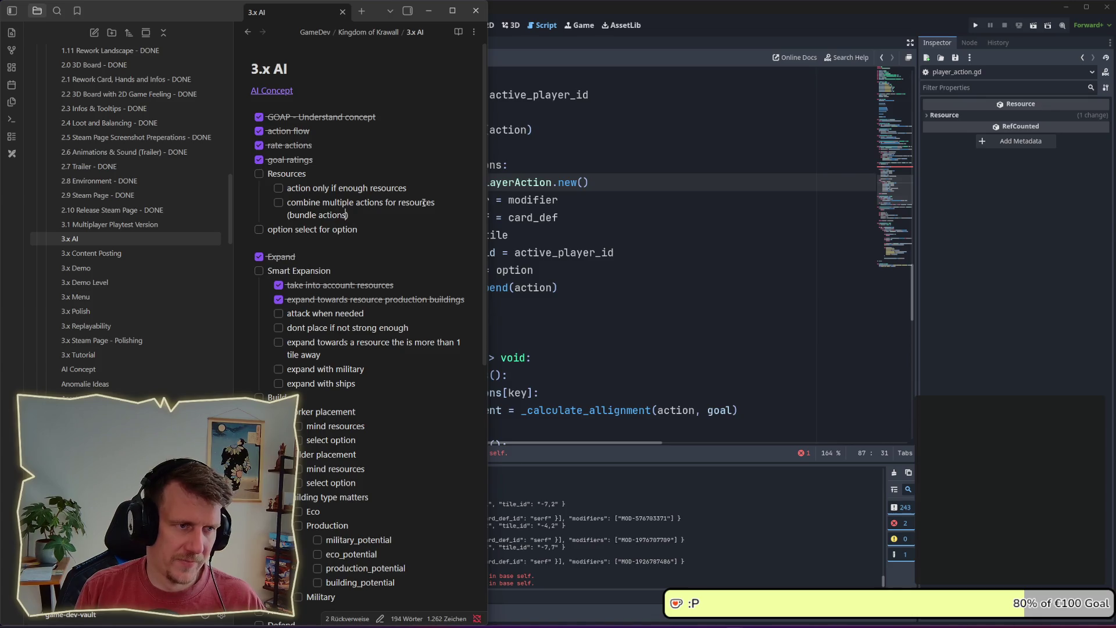
text(?)
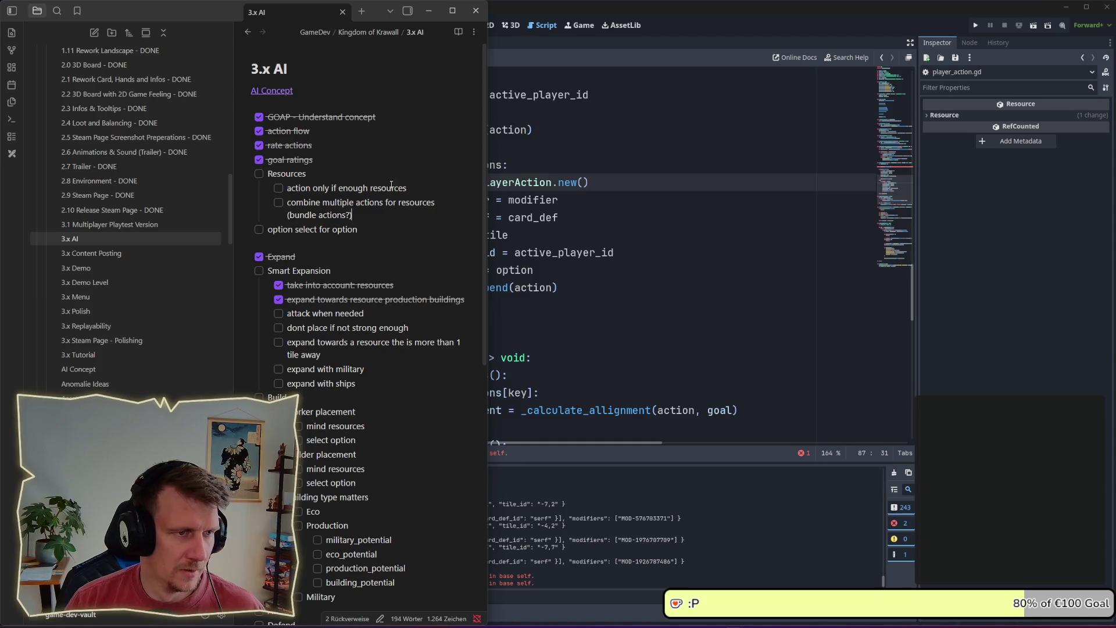
- Add a new 'buy resources' checklist item below it
key(Return)
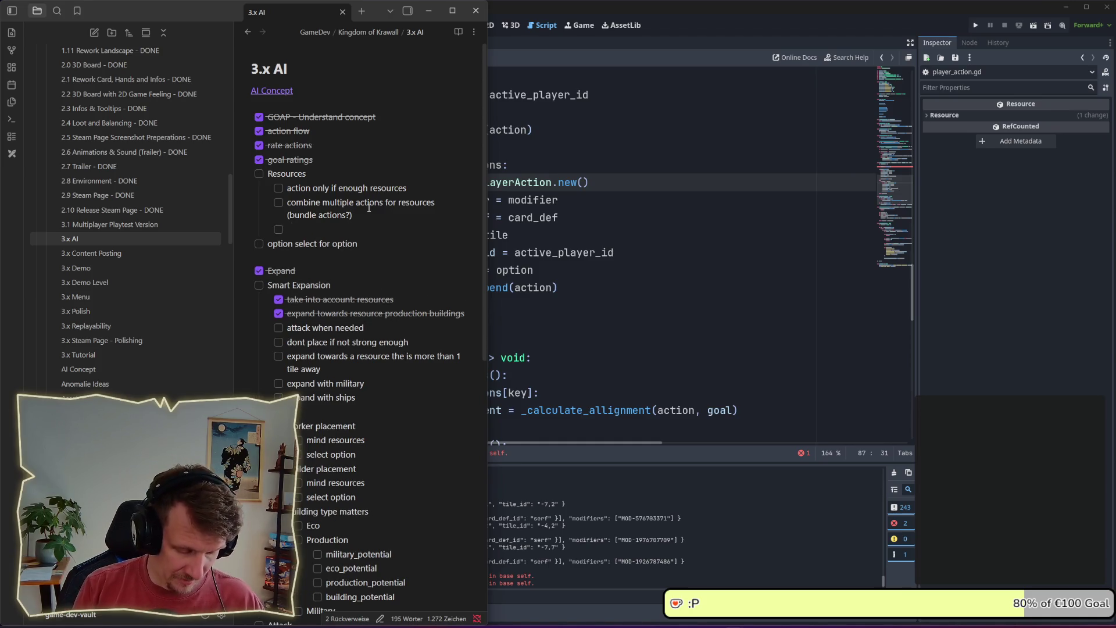
text(Buy)
key(BackSpace)
key(BackSpace)
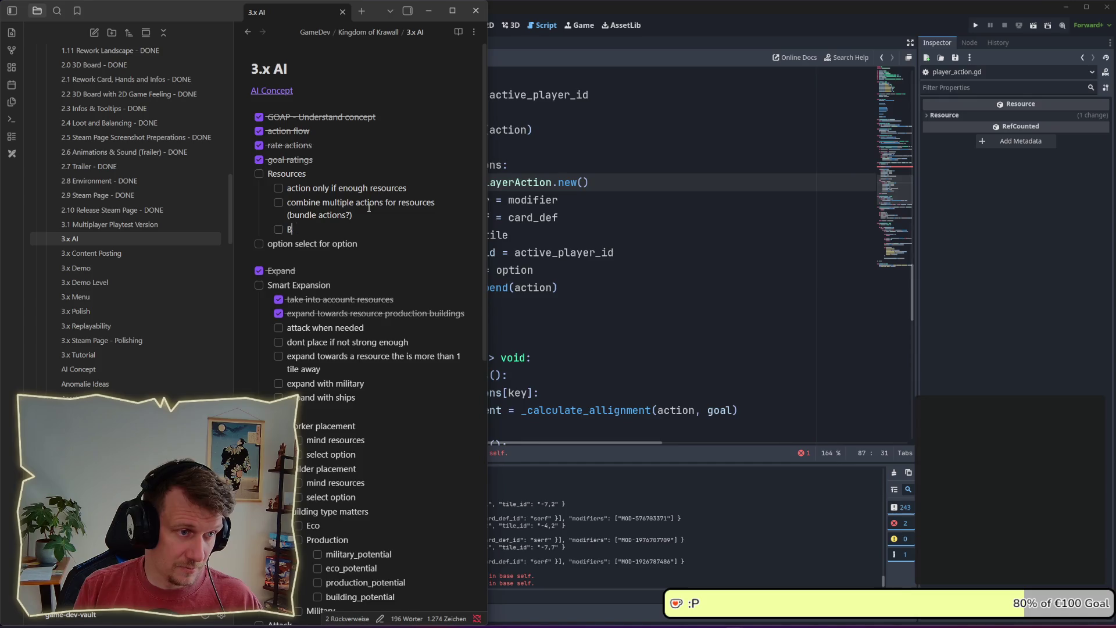
key(BackSpace)
text(buy r)
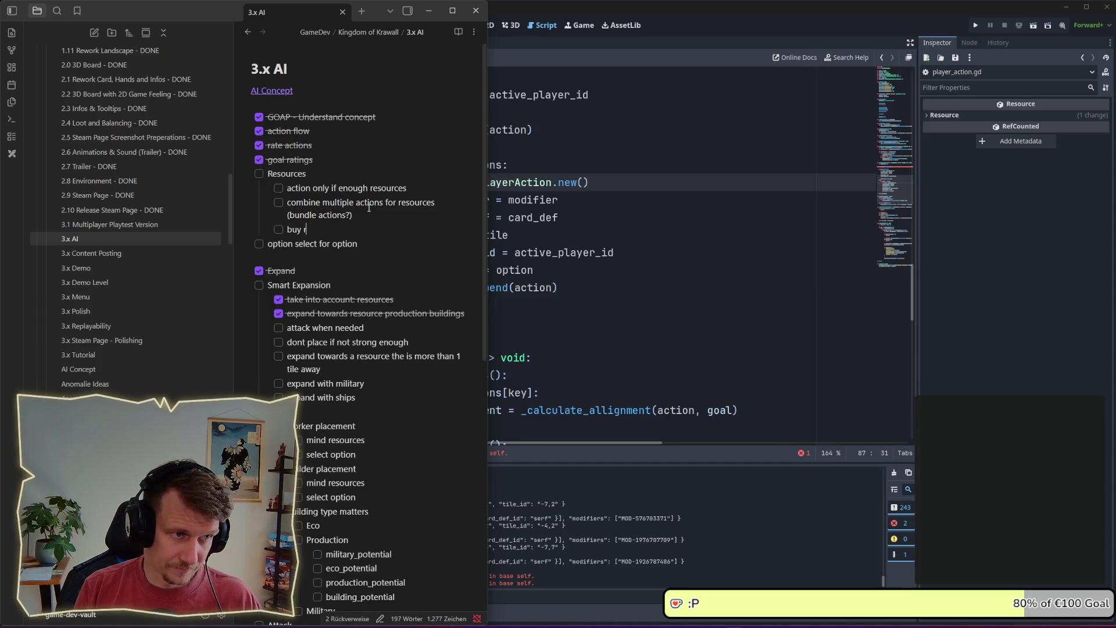
text(esources.)
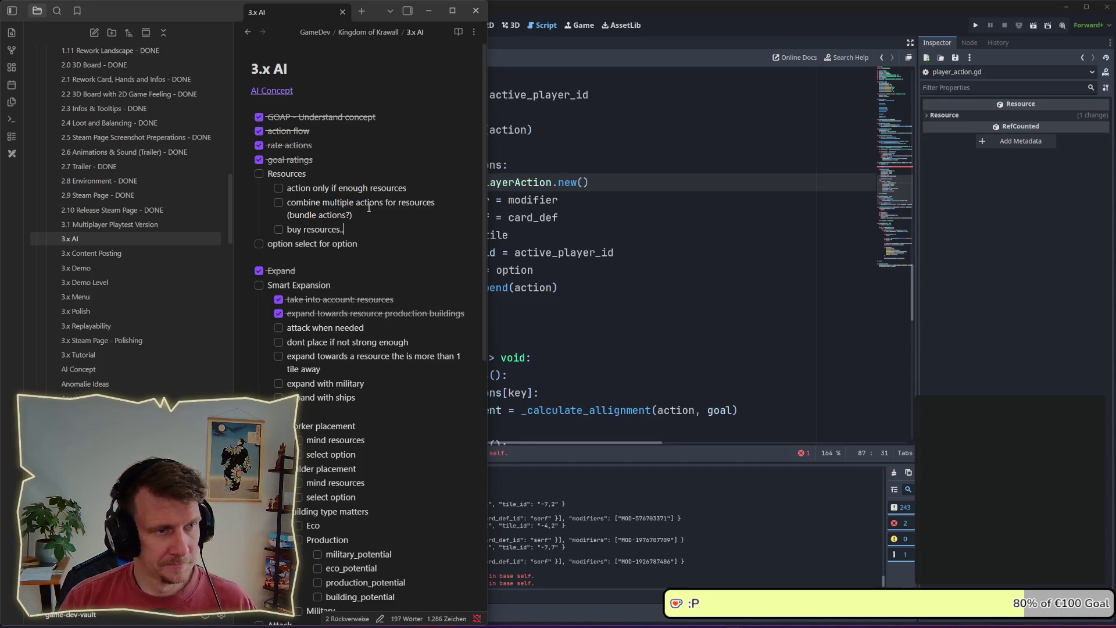
text(...)
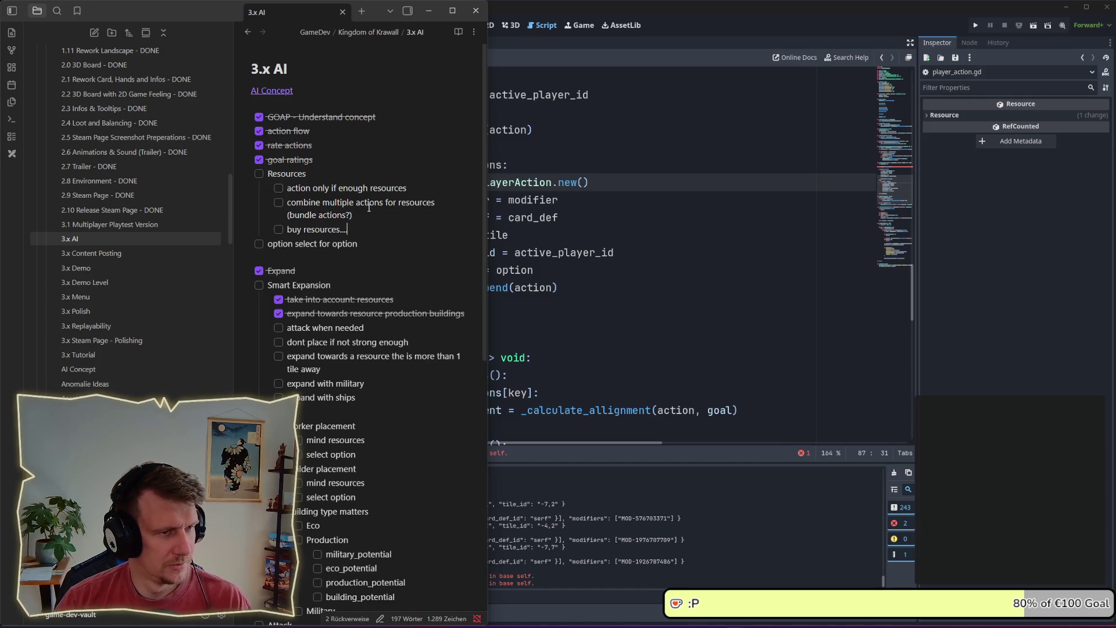
key(BackSpace)
key(BackSpace)
key(BackSpace)
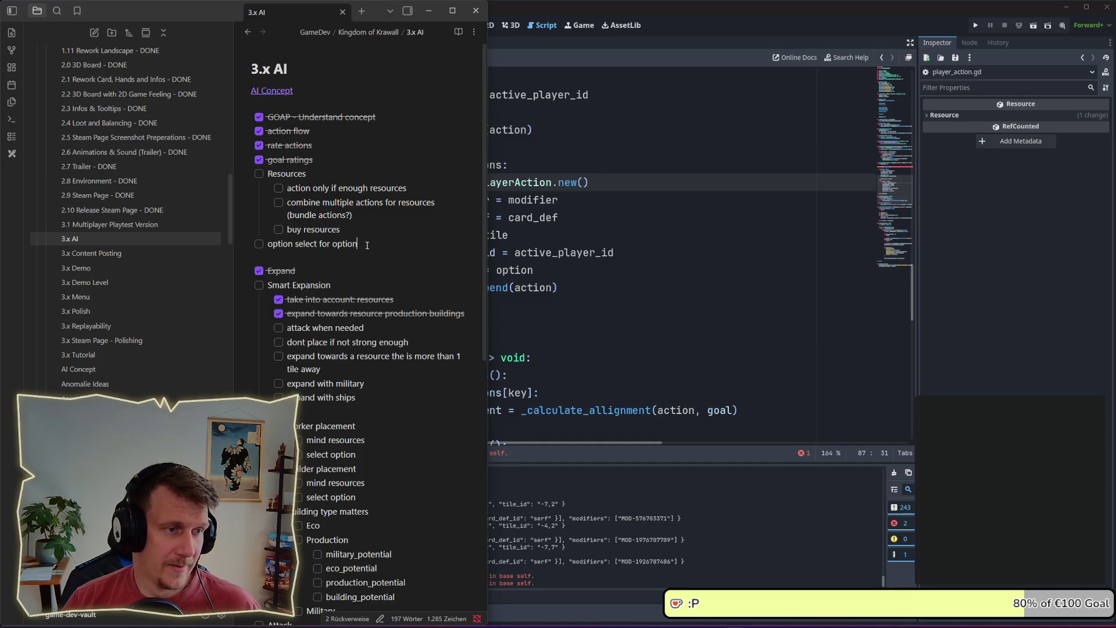
- Look over the rest of the note, then switch back to the Godot script editor
drag(367, 245, 270, 245)
click(306, 251)
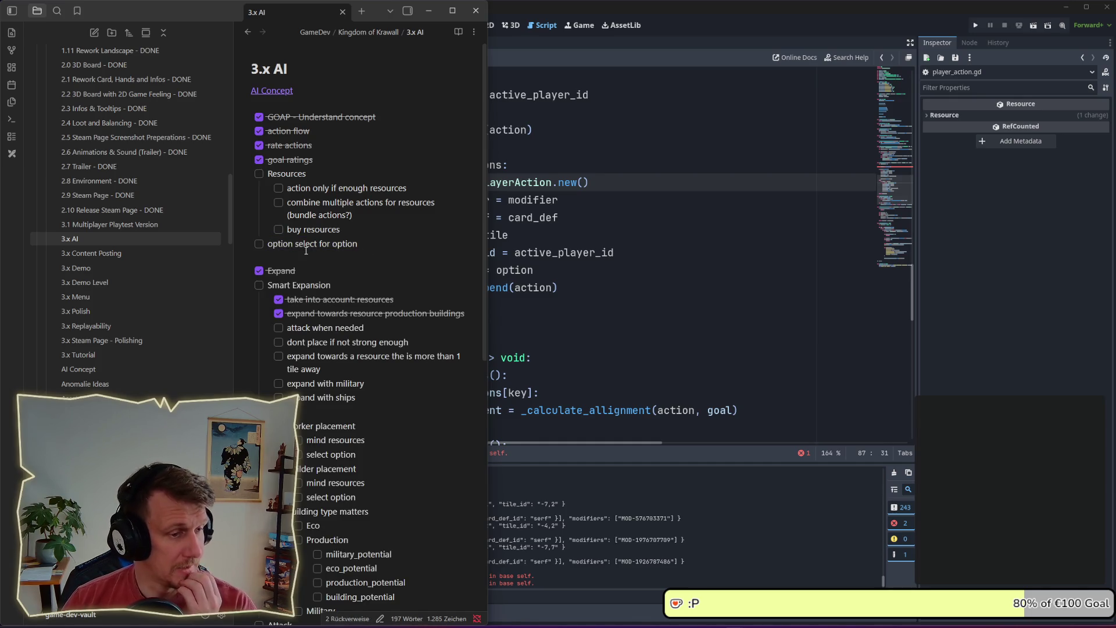
scroll(305, 251, down, 3)
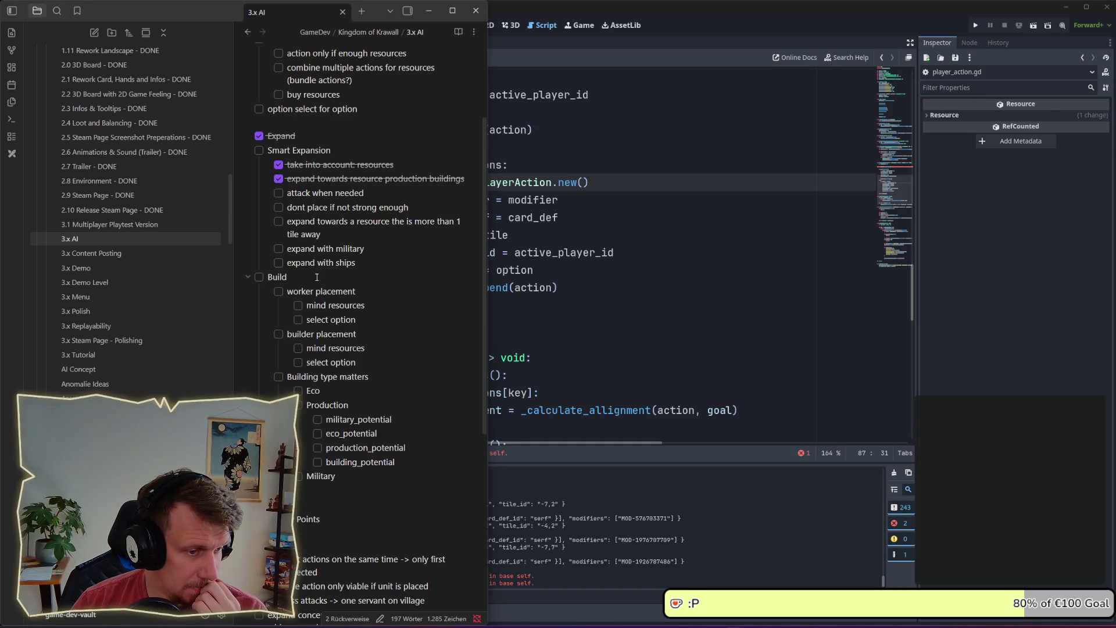
scroll(316, 277, down, 3)
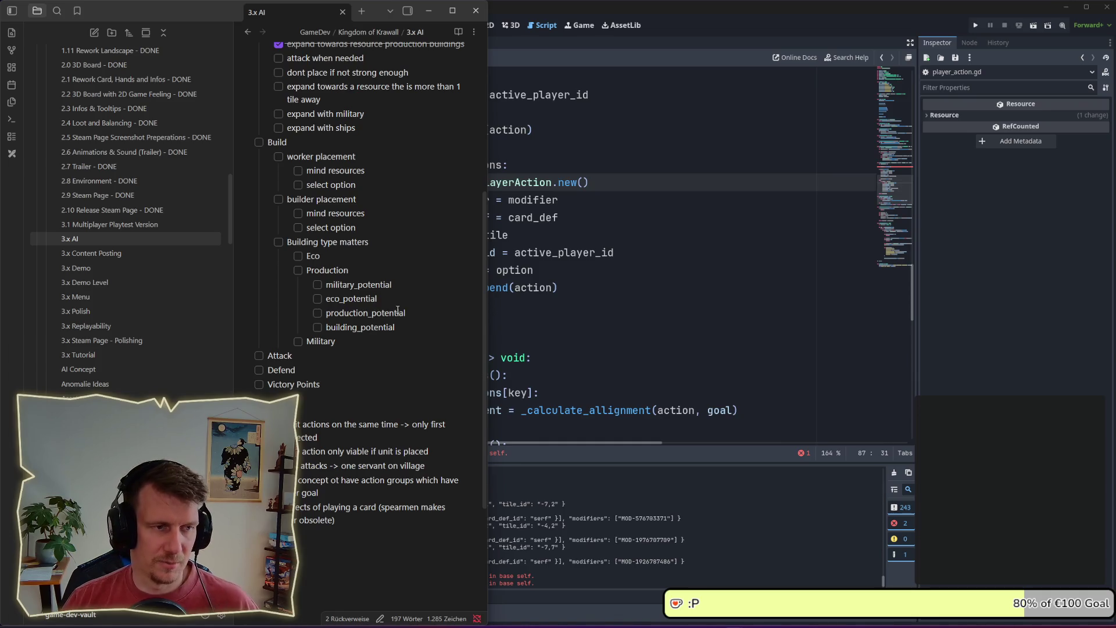
scroll(395, 310, up, 1)
click(526, 256)
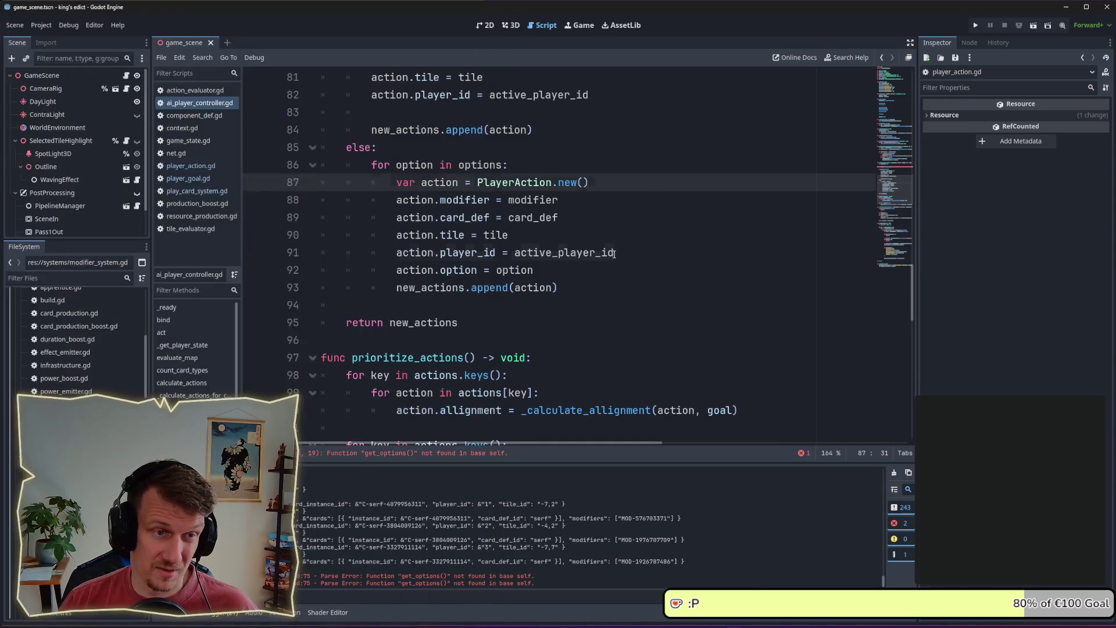
- Run the project to test the AI and stop it after it breaks on line 75
click(564, 288)
click(540, 303)
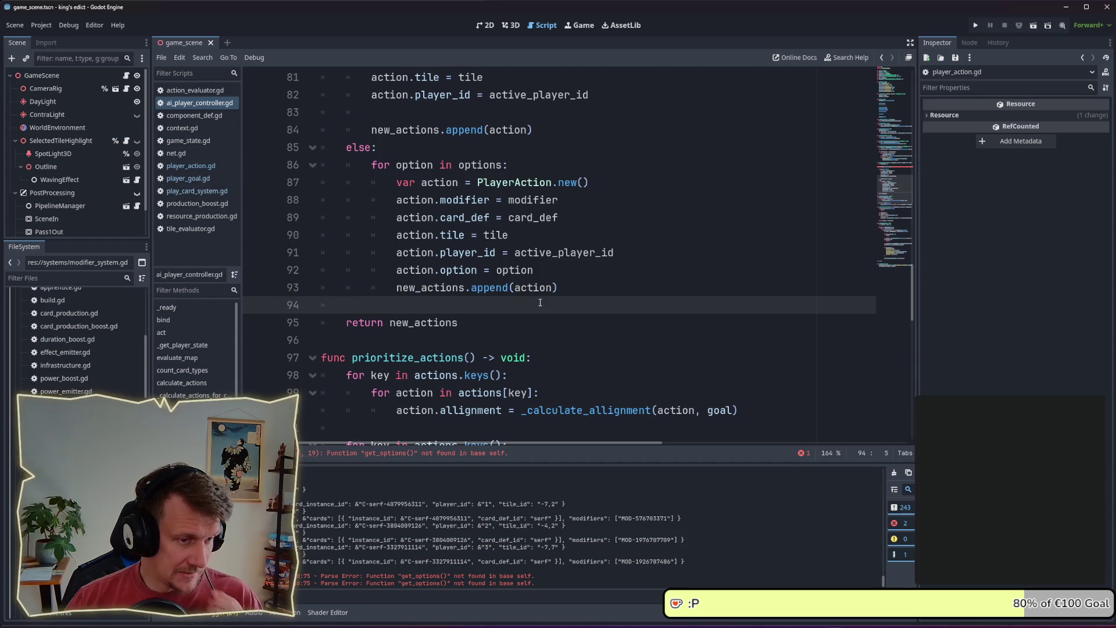
key(alt+Tab)
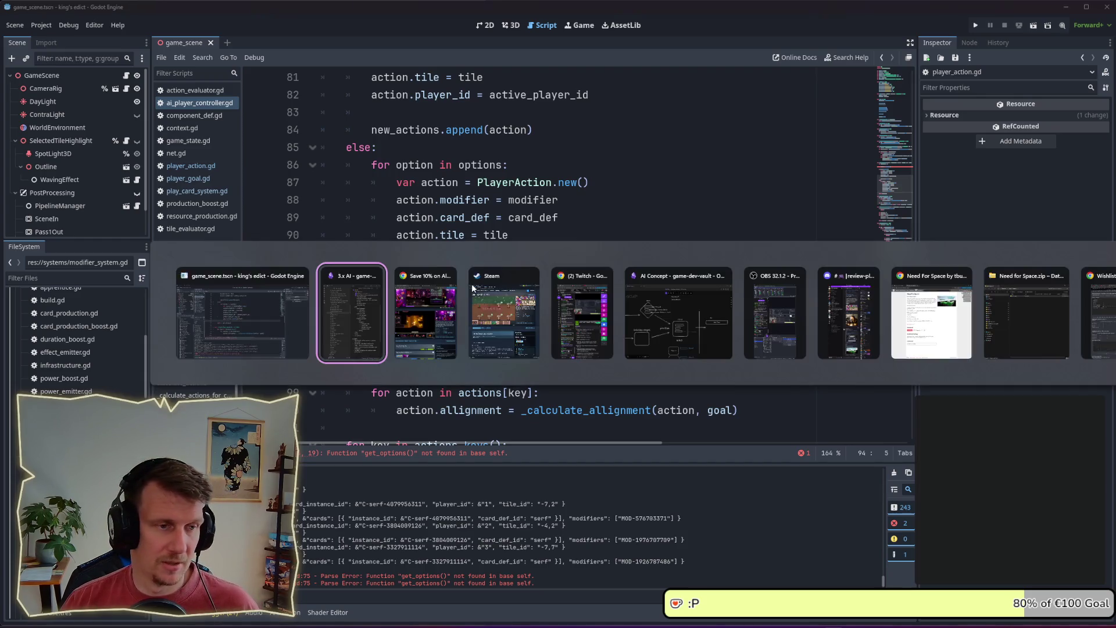
key(alt+shift+Tab)
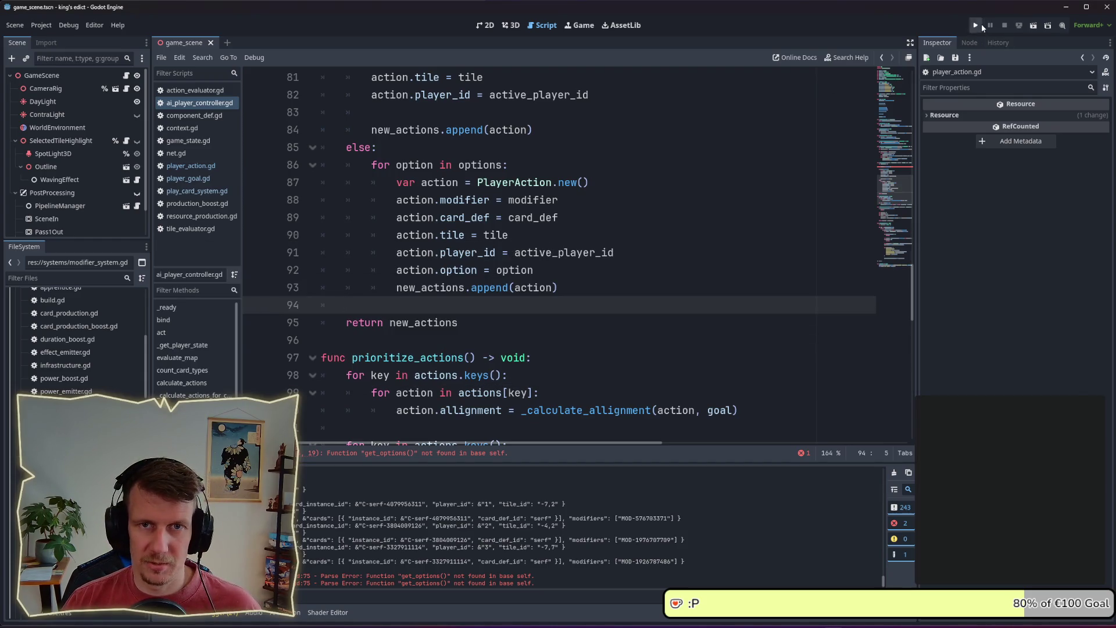
click(976, 26)
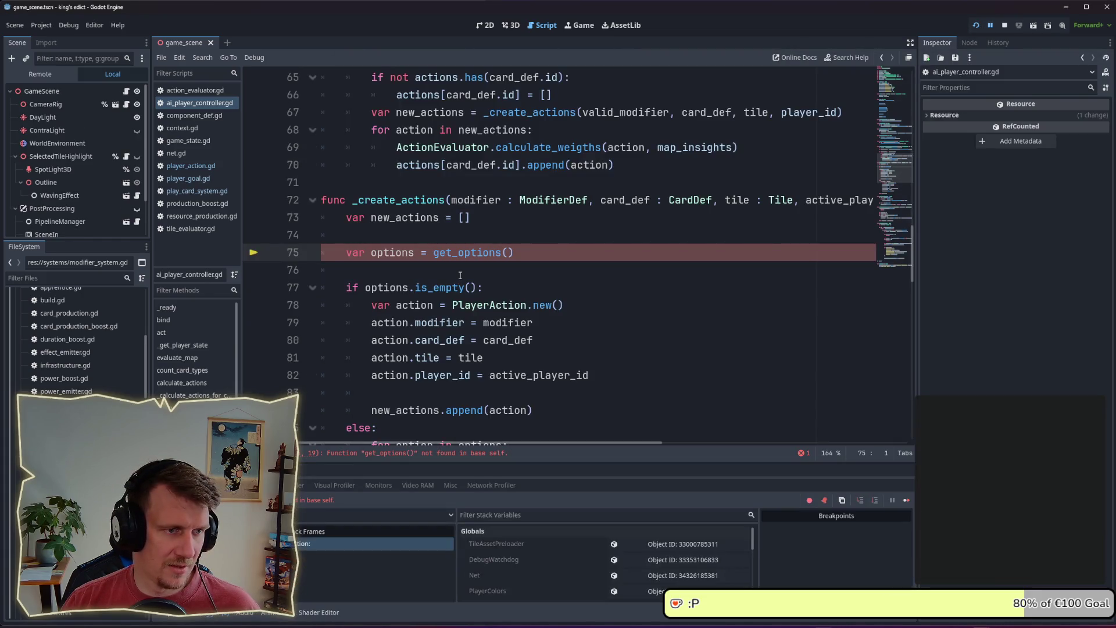
click(1004, 26)
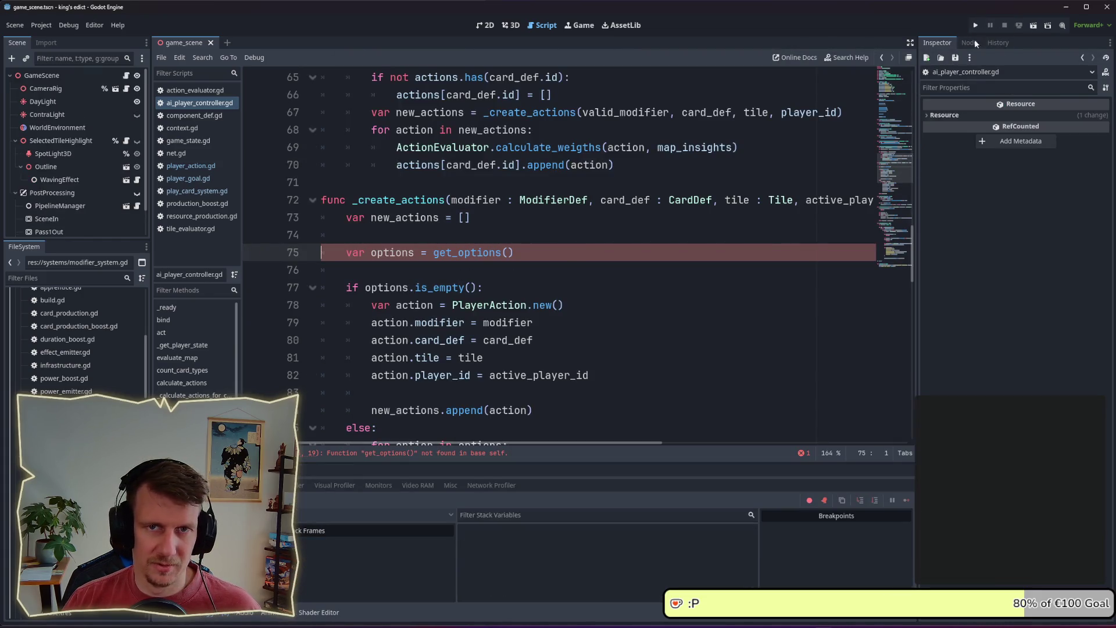
- Select get_options on line 75 and search all project scripts for it
scroll(564, 227, down, 1)
click(555, 217)
click(553, 200)
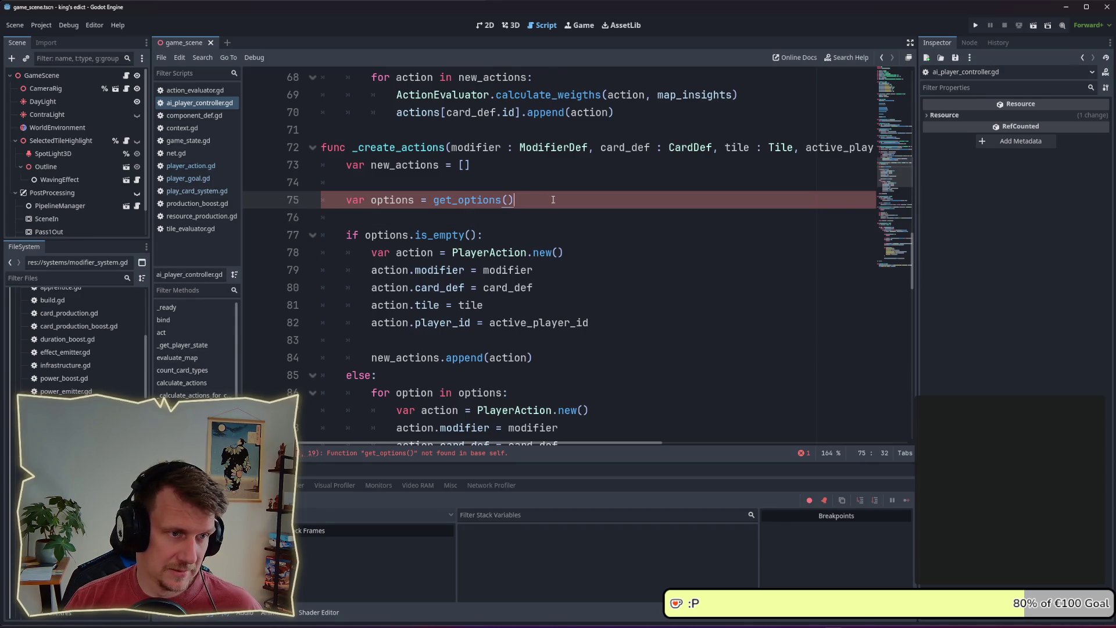
double_click(449, 201)
key(ctrl+shift+f)
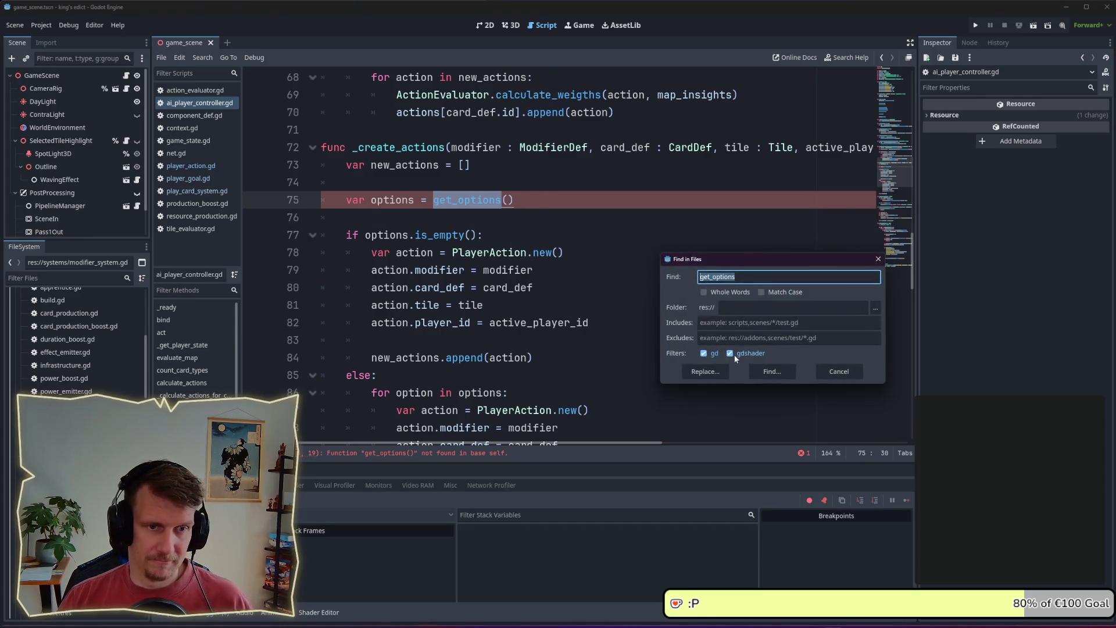
- Open the get_options_for_card usage in play_card_system.gd and copy the line 53 statement
click(766, 372)
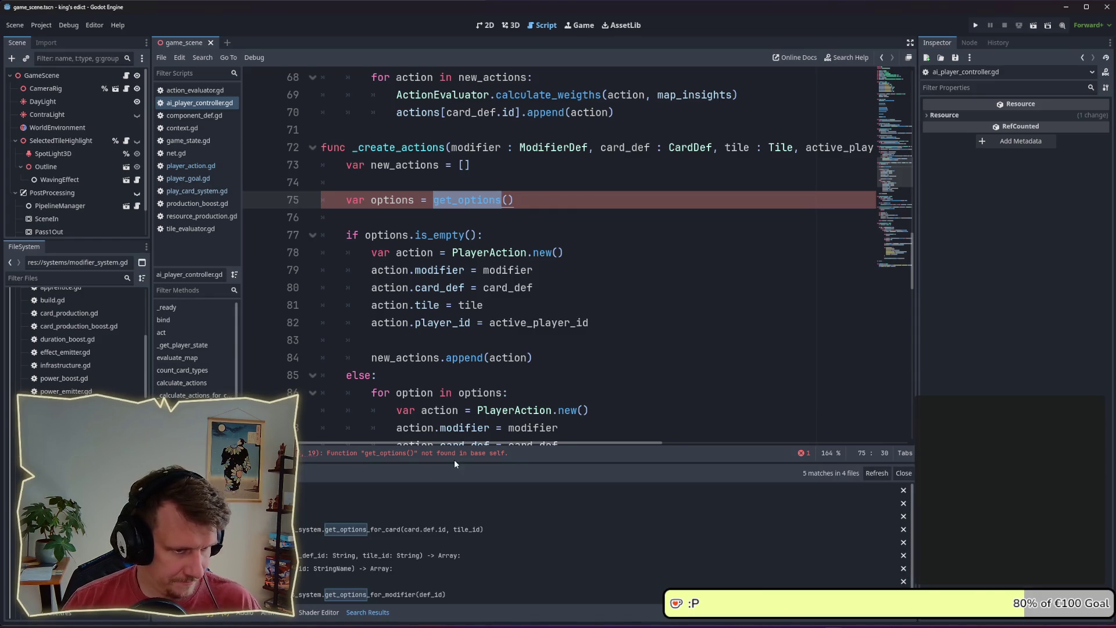
click(405, 530)
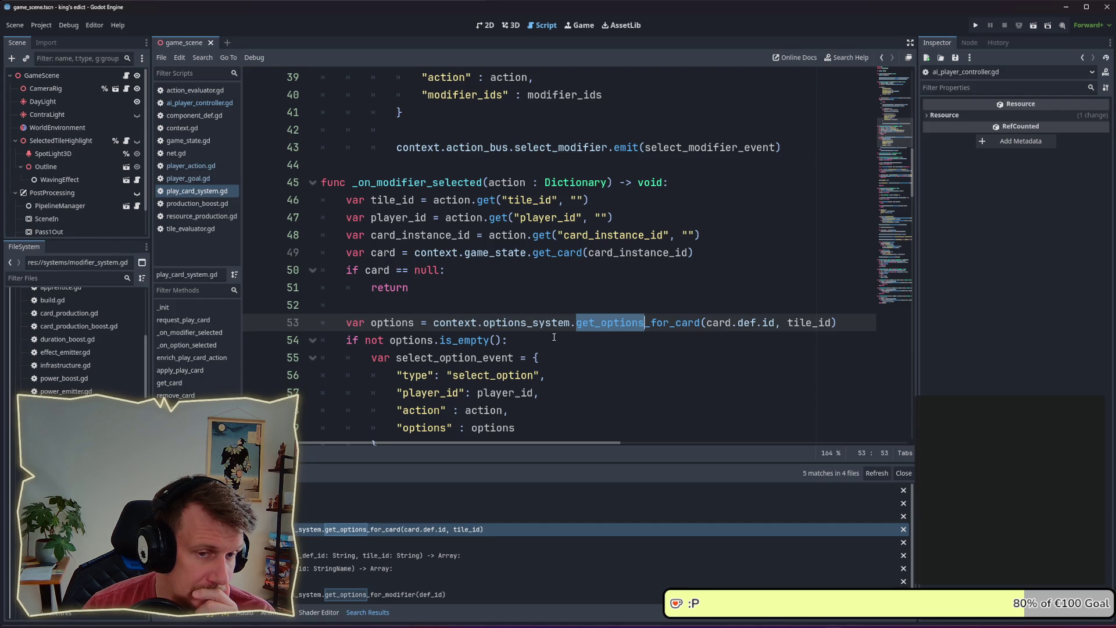
double_click(513, 323)
double_click(656, 324)
double_click(719, 324)
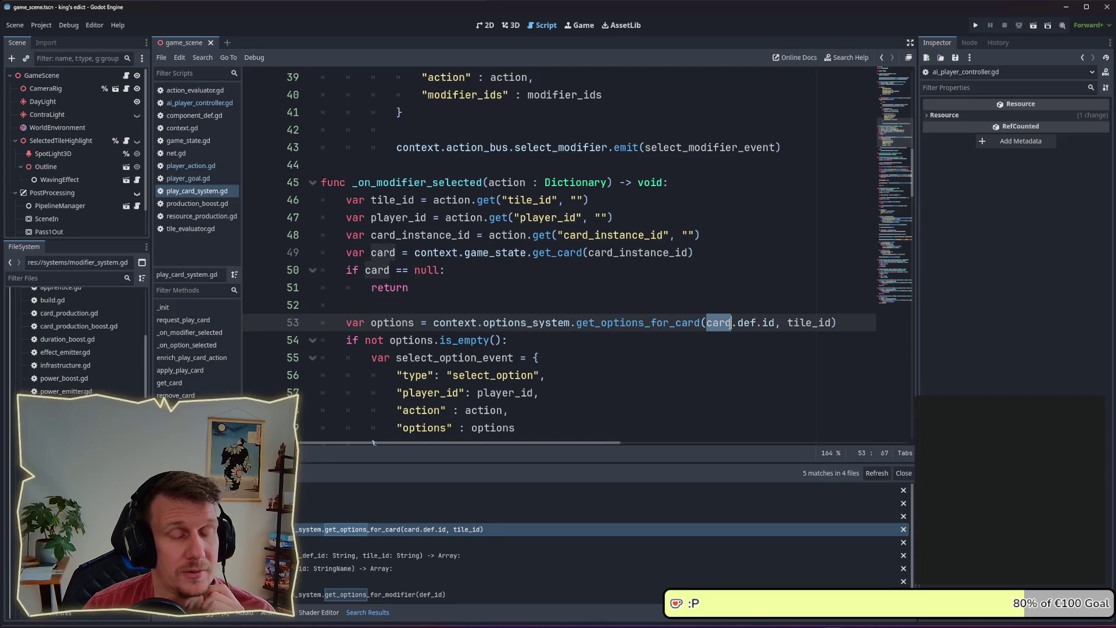
drag(777, 324, 706, 324)
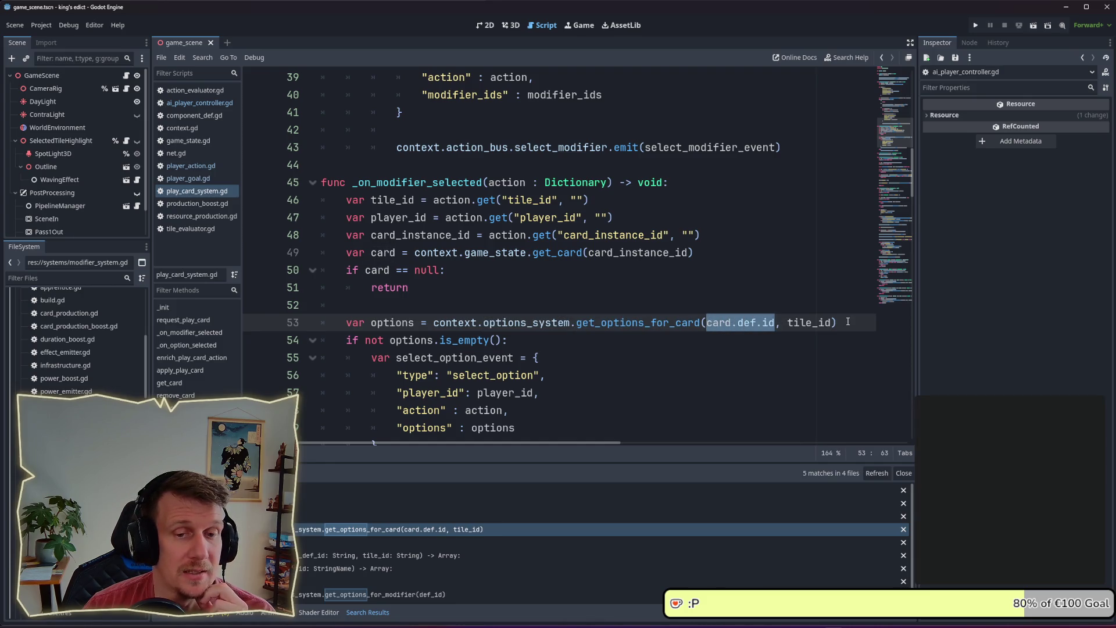
drag(849, 321, 342, 320)
key(ctrl+c)
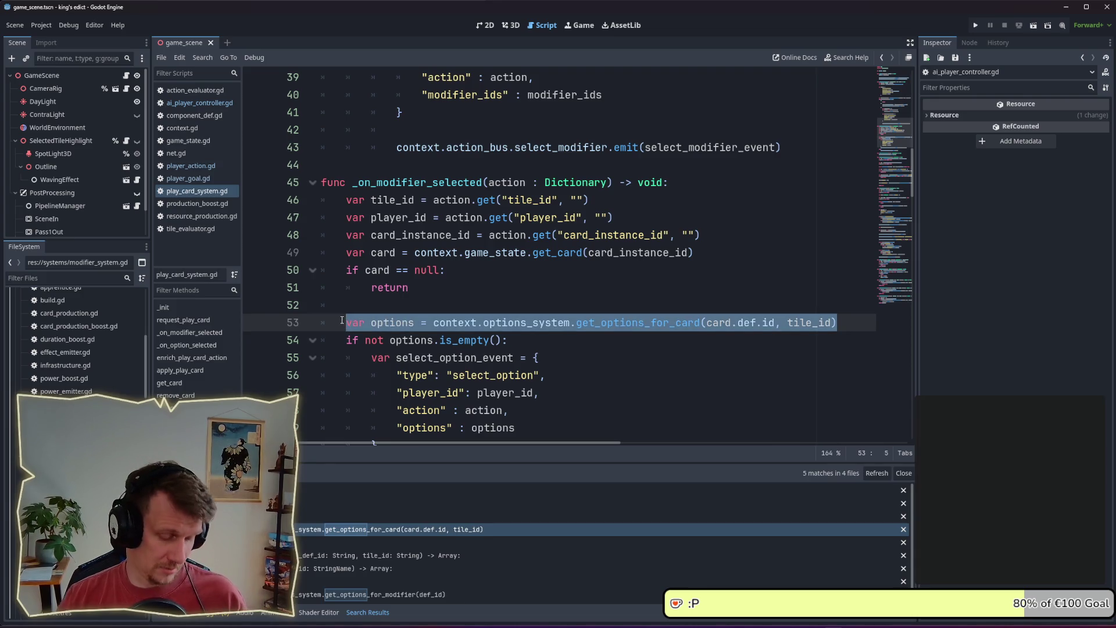
- Paste the get_options_for_card(card.def.id, tile_id) call over line 75 in ai_player_controller.gd
click(193, 103)
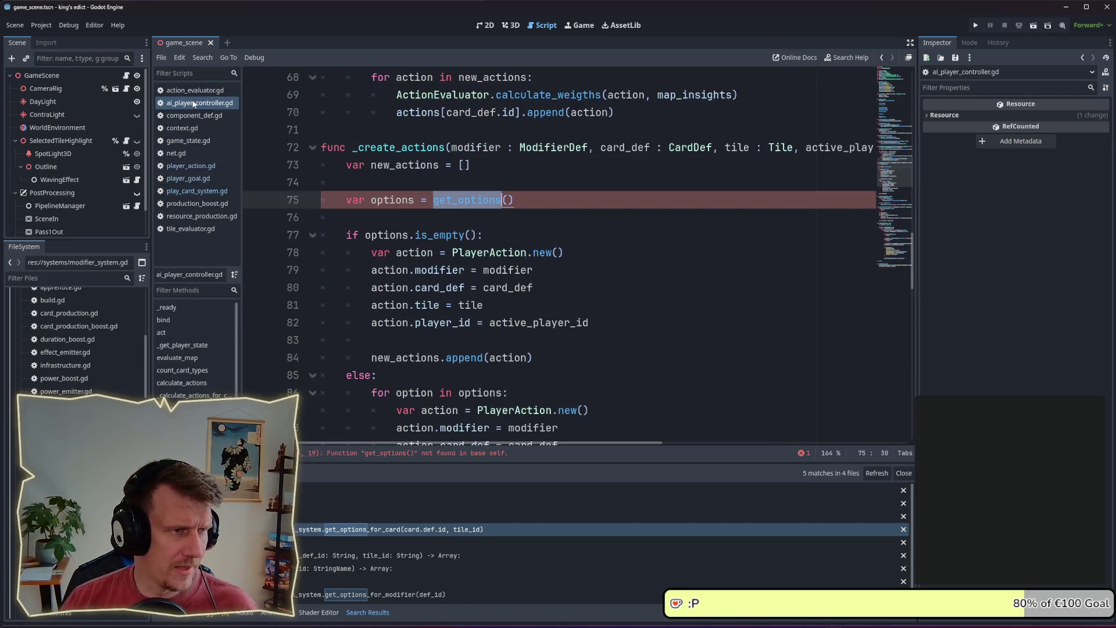
mouse_move(514, 200)
mouse_down()
mouse_move(327, 201)
mouse_move(340, 201)
mouse_up()
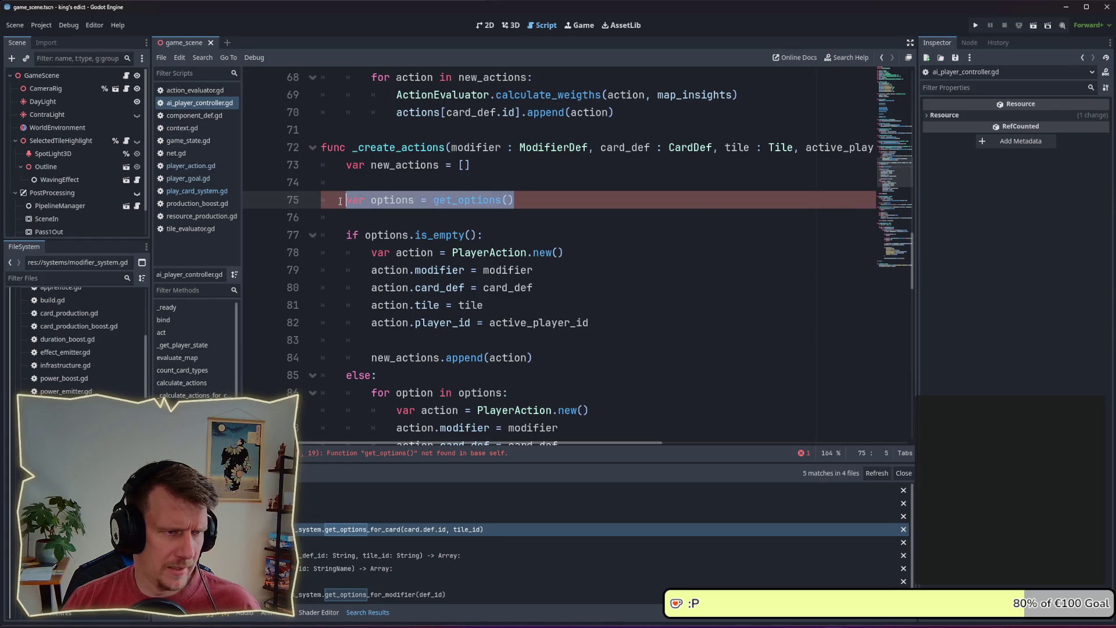
key(ctrl+v)
click(461, 211)
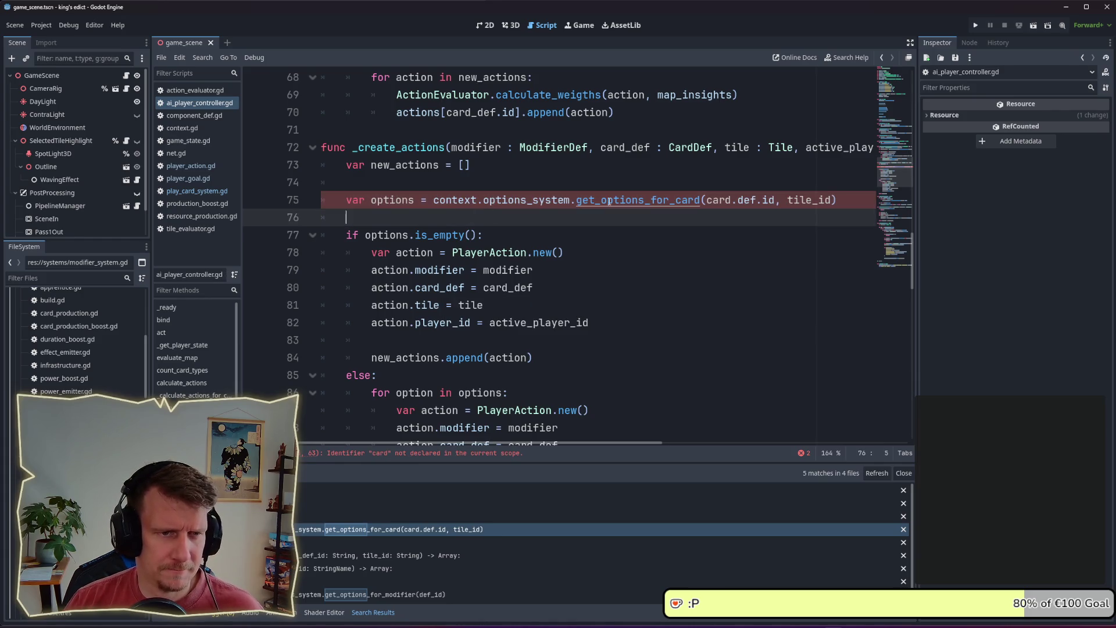
ctrl+click(639, 200)
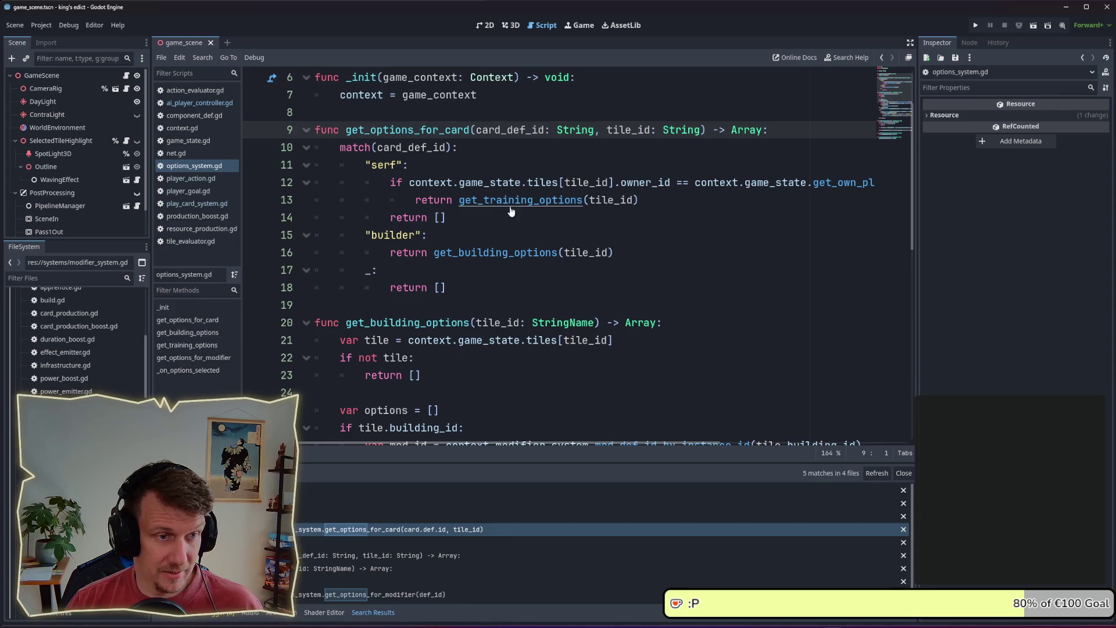
- Jump to the get_training_options definition and scroll through its code
ctrl+click(509, 205)
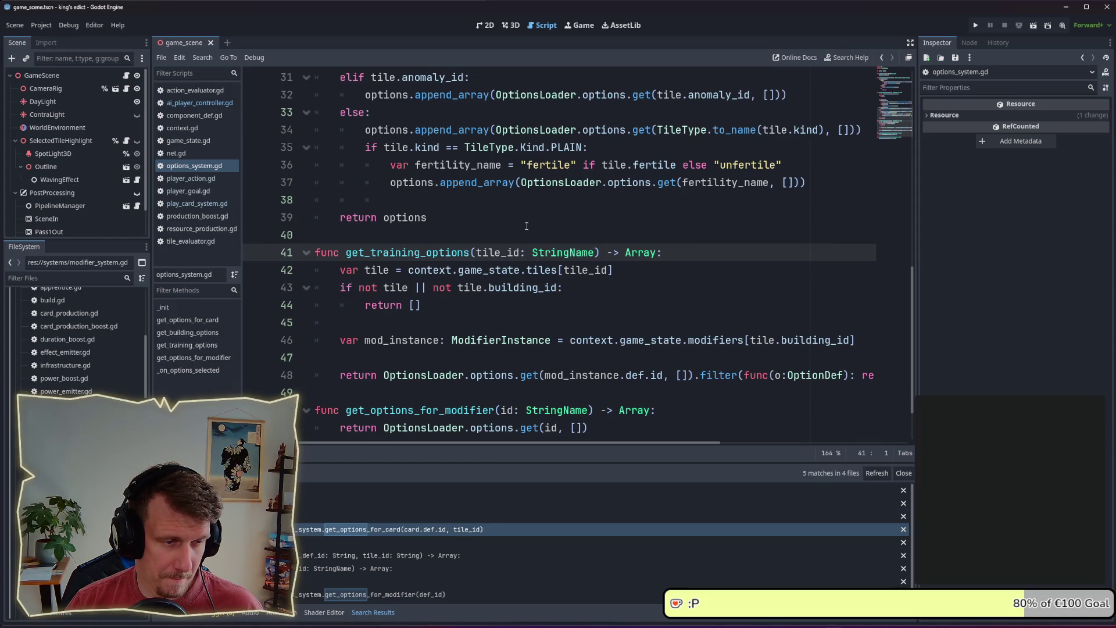
scroll(527, 225, down, 1)
scroll(527, 226, down, 1)
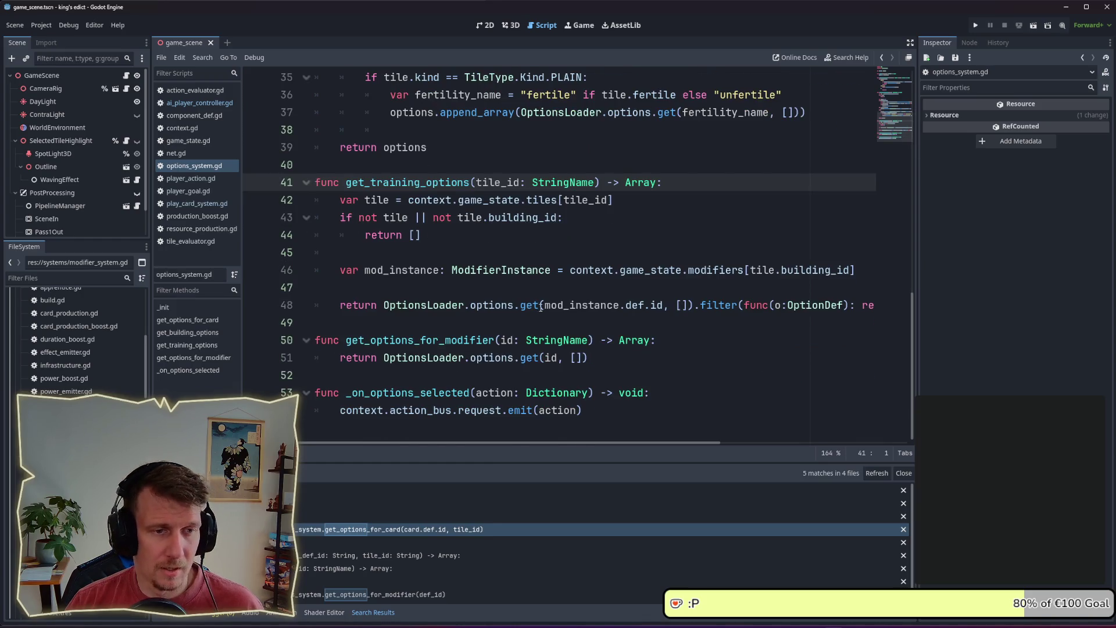
mouse_move(669, 443)
mouse_down()
mouse_move(854, 451)
mouse_move(631, 454)
mouse_up()
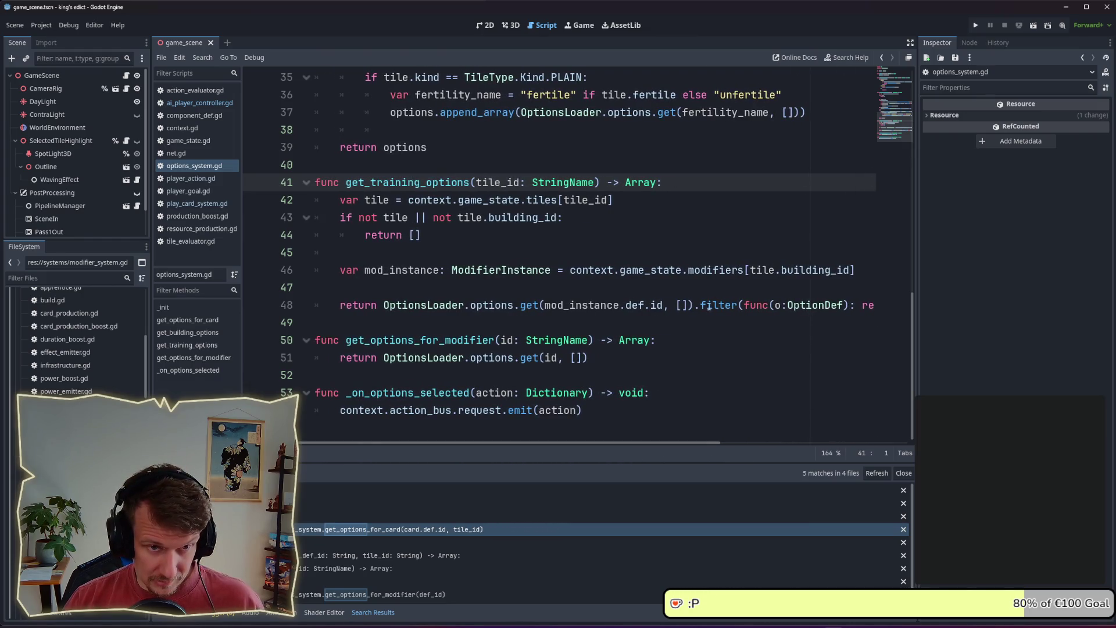
scroll(733, 349, right, 3)
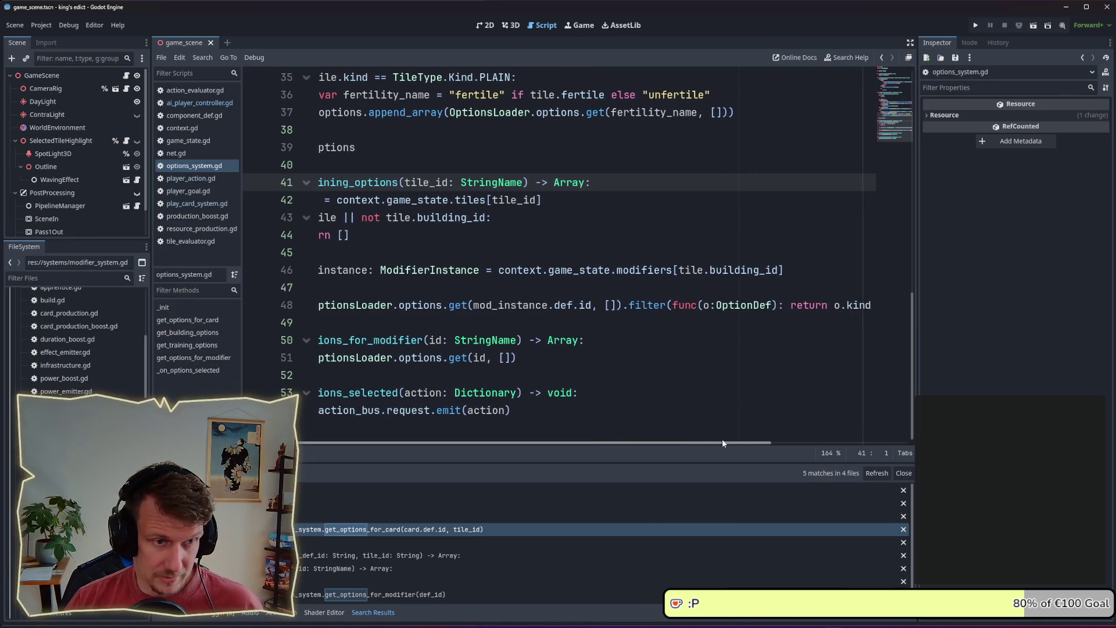
- Open option_def.gd and inspect the id, kind, resources and anomaly_id field types, including StringName docs
ctrl+click(748, 306)
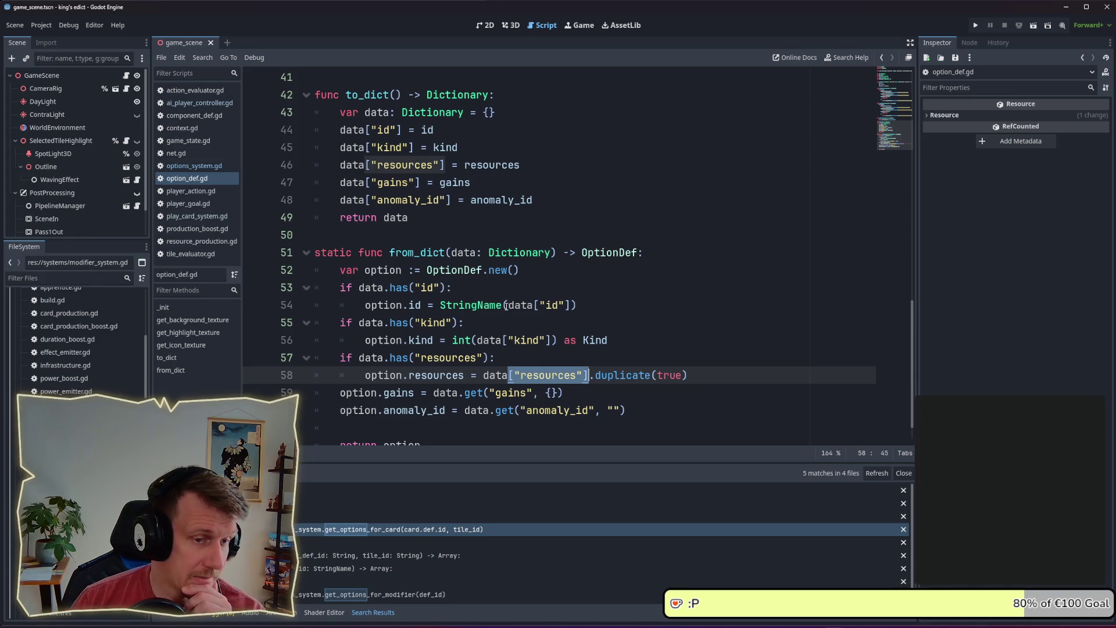
scroll(506, 317, up, 5)
scroll(513, 325, up, 8)
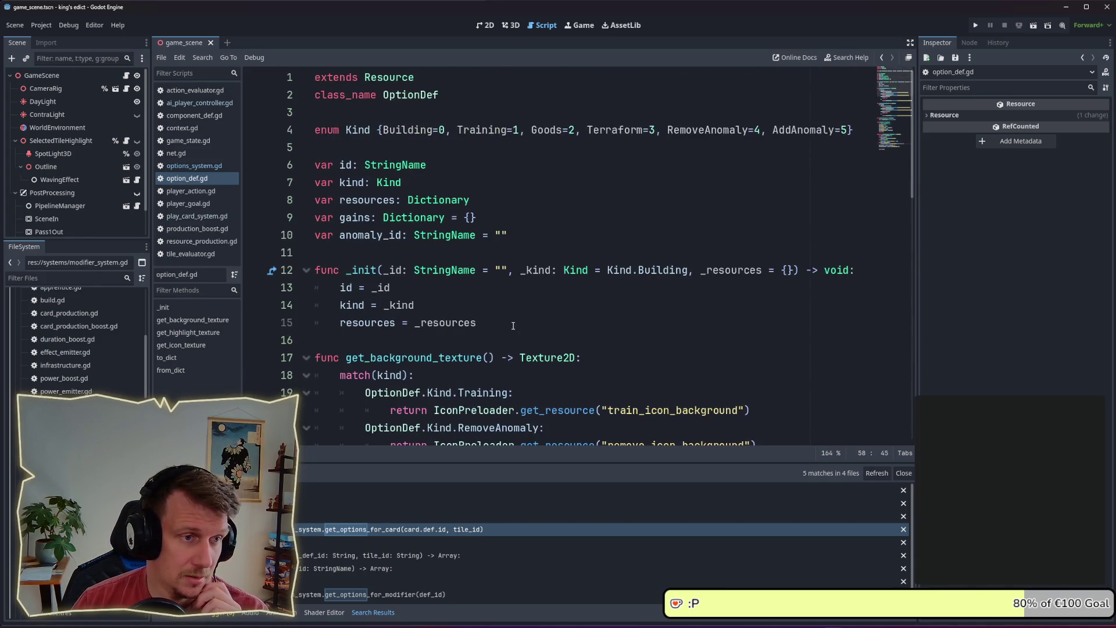
click(401, 165)
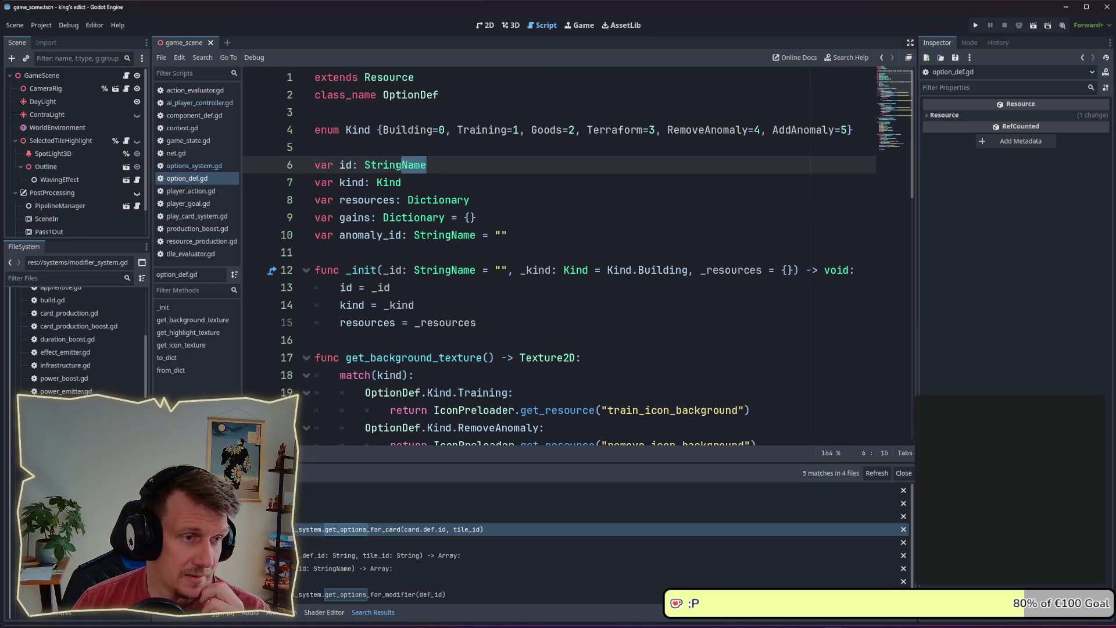
click(402, 182)
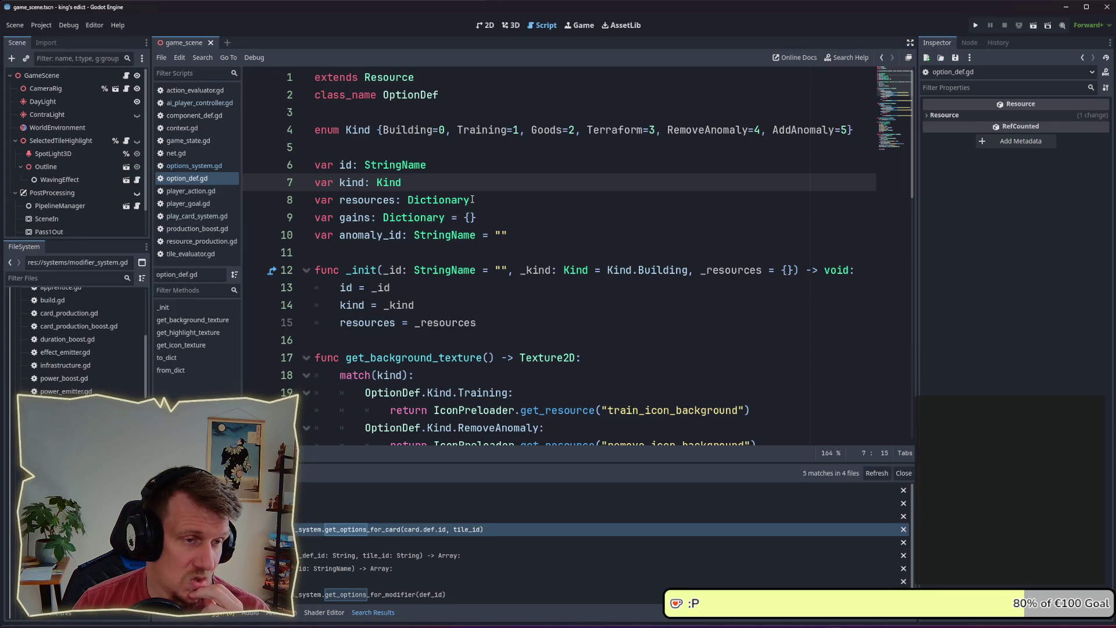
mouse_move(472, 199)
mouse_down()
mouse_move(402, 193)
mouse_move(413, 218)
mouse_move(382, 217)
mouse_up()
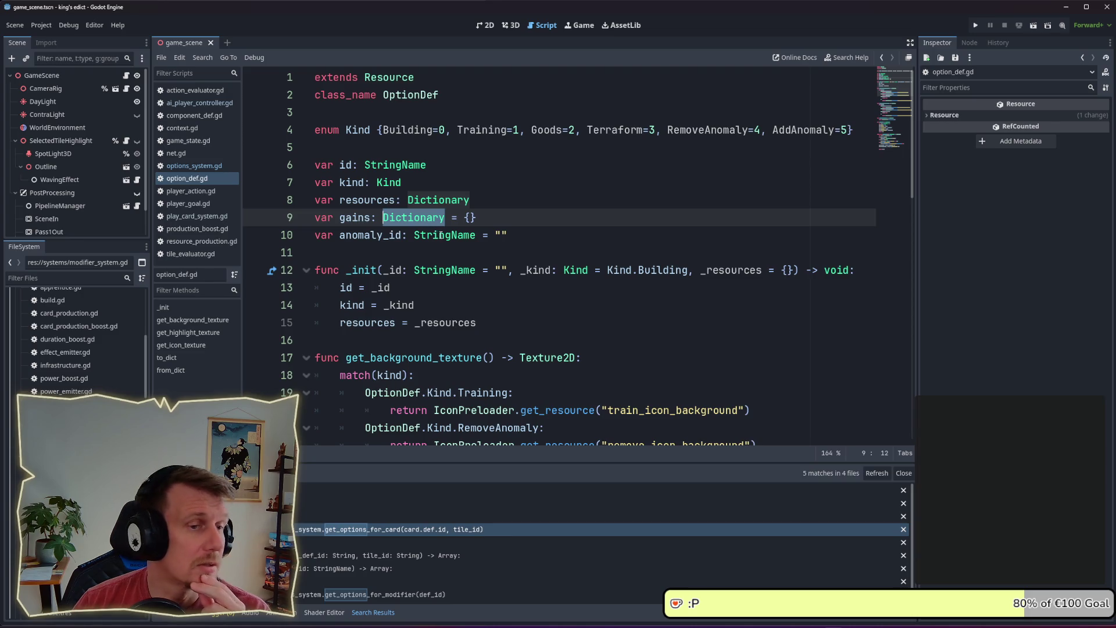
drag(473, 238, 414, 235)
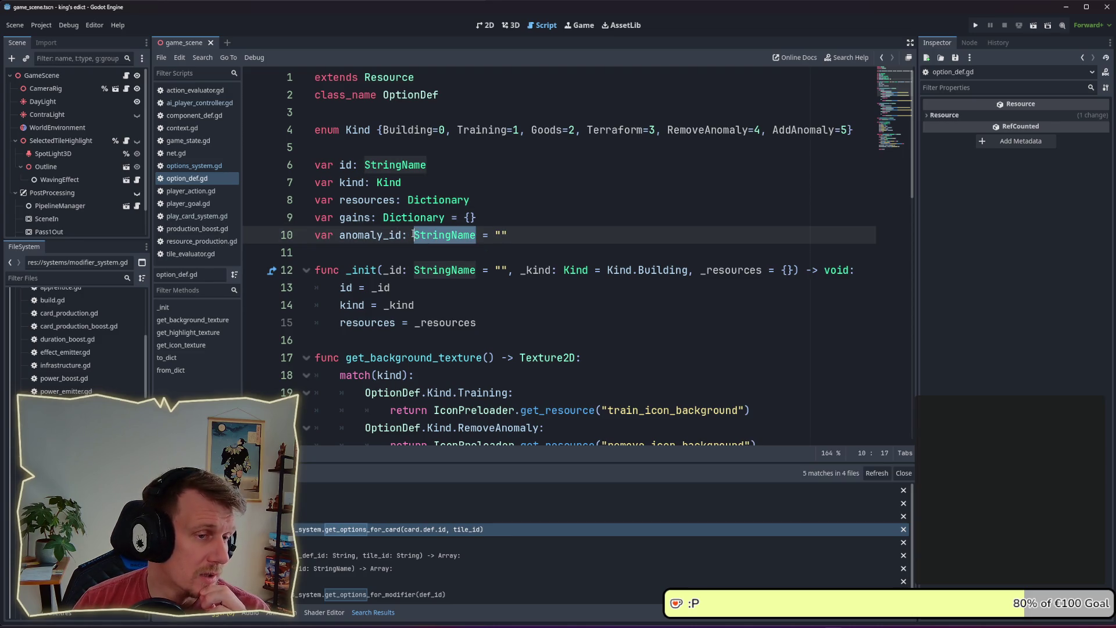
click(415, 235)
mouse_move(415, 235)
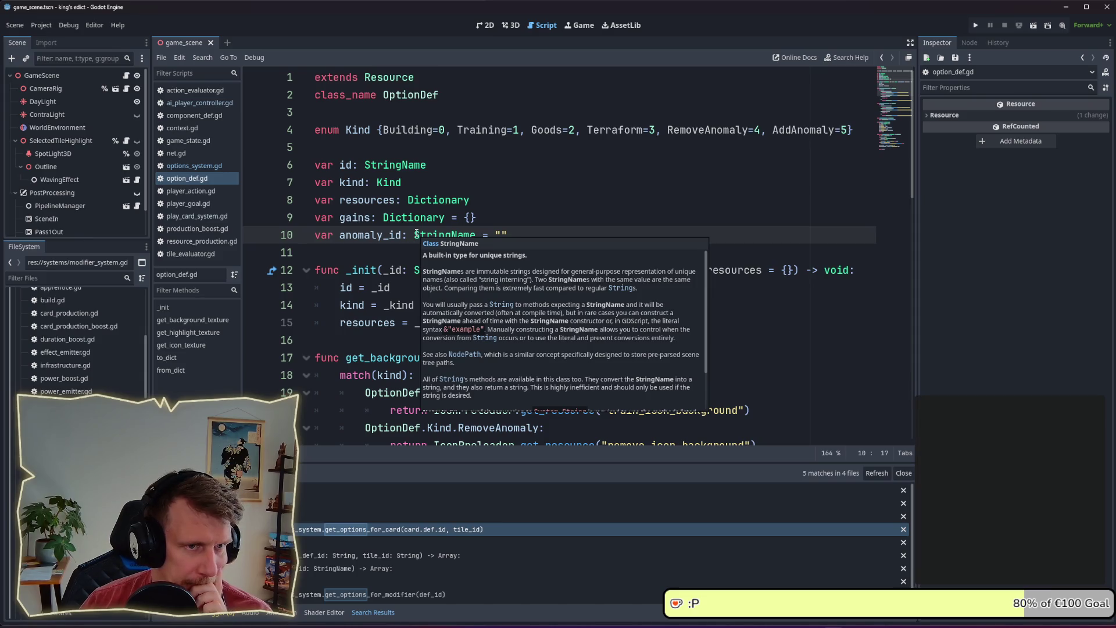
key(Up)
key(Up)
key(Up)
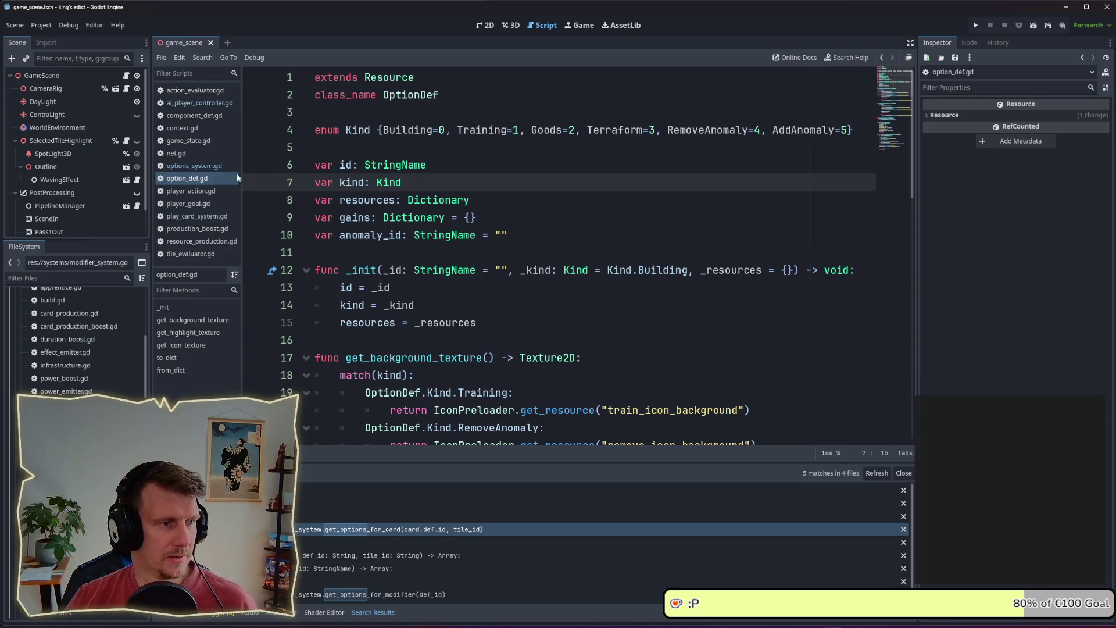
- In player_action.gd, change the option variable's type from StringName to OptionDef
click(214, 103)
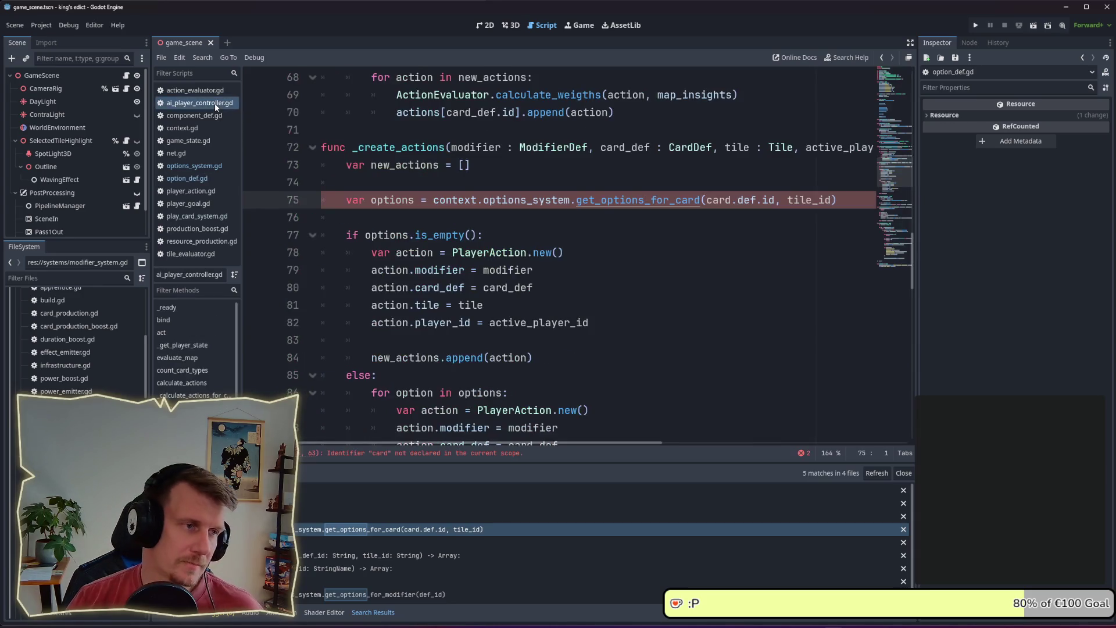
click(202, 192)
click(430, 200)
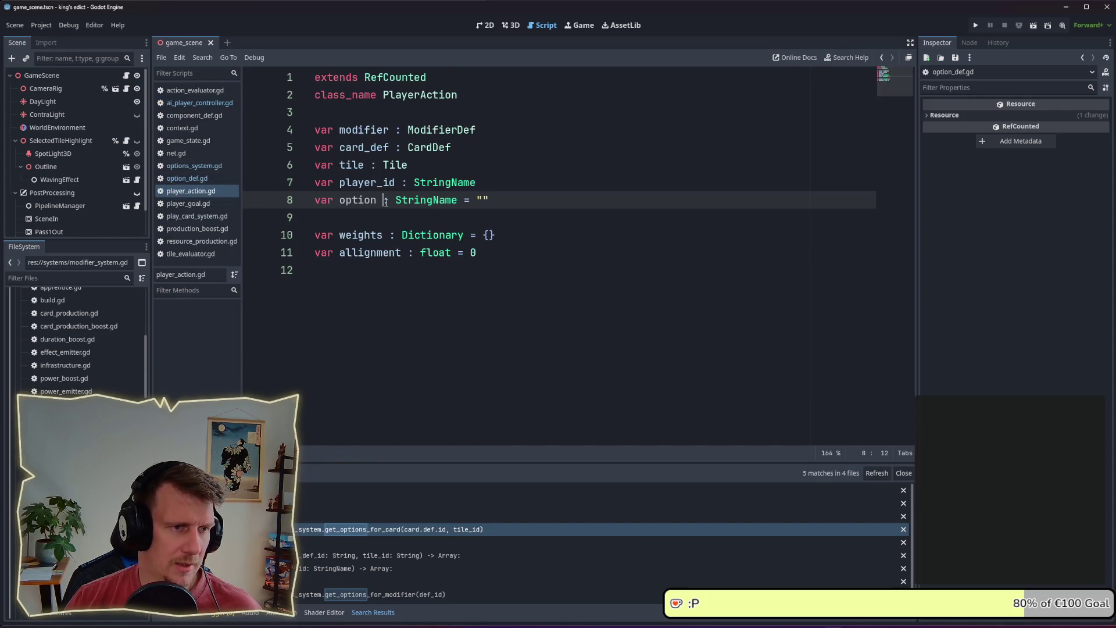
double_click(431, 200)
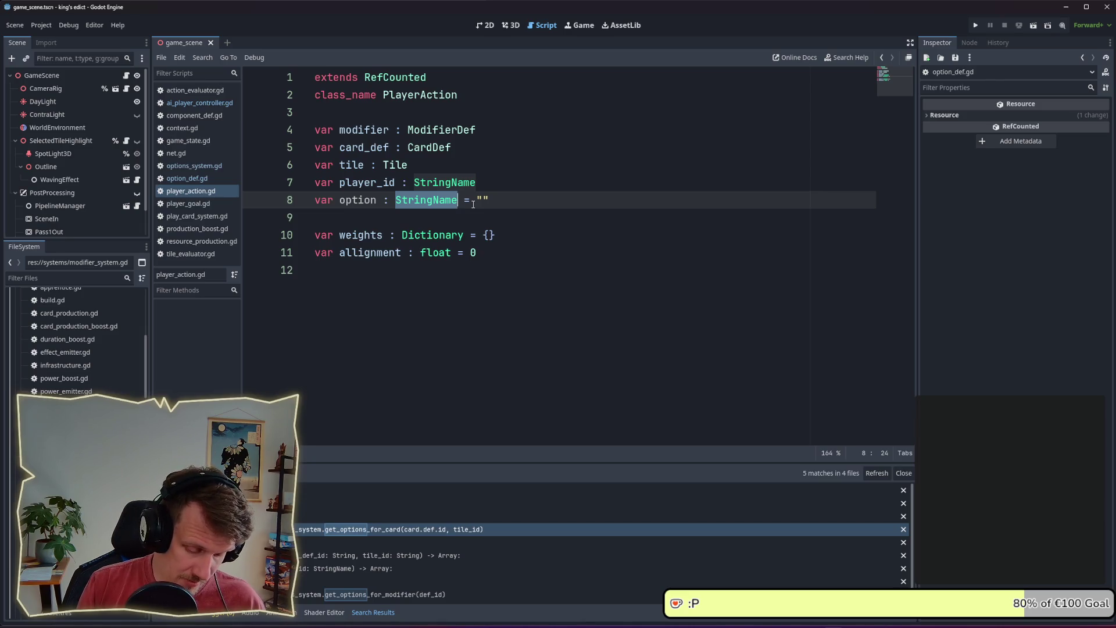
text(Optio)
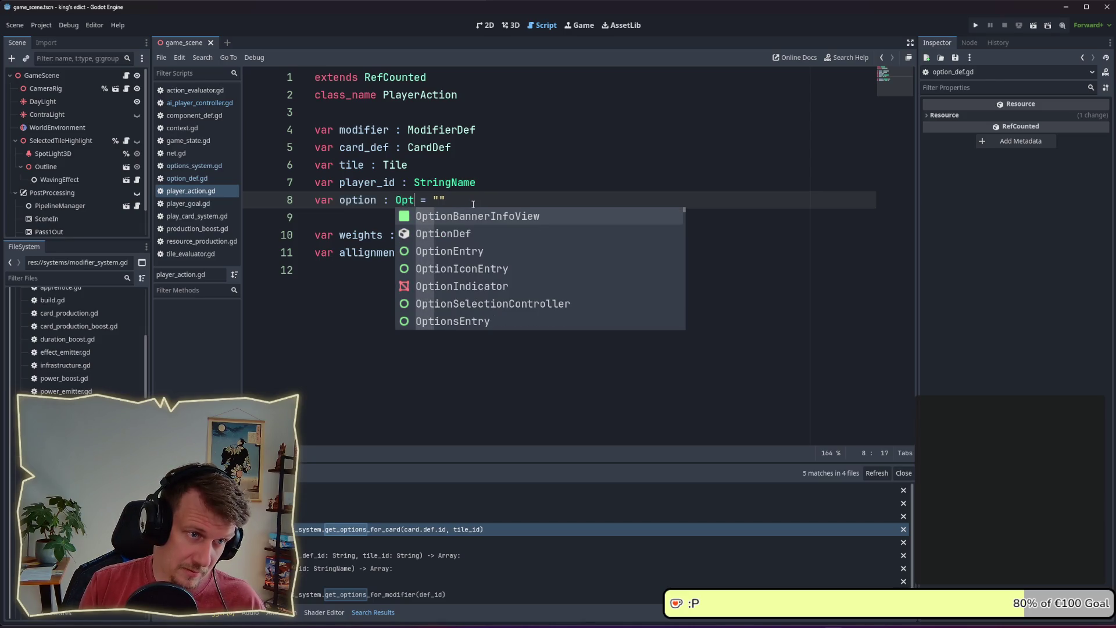
key(Down)
key(Return)
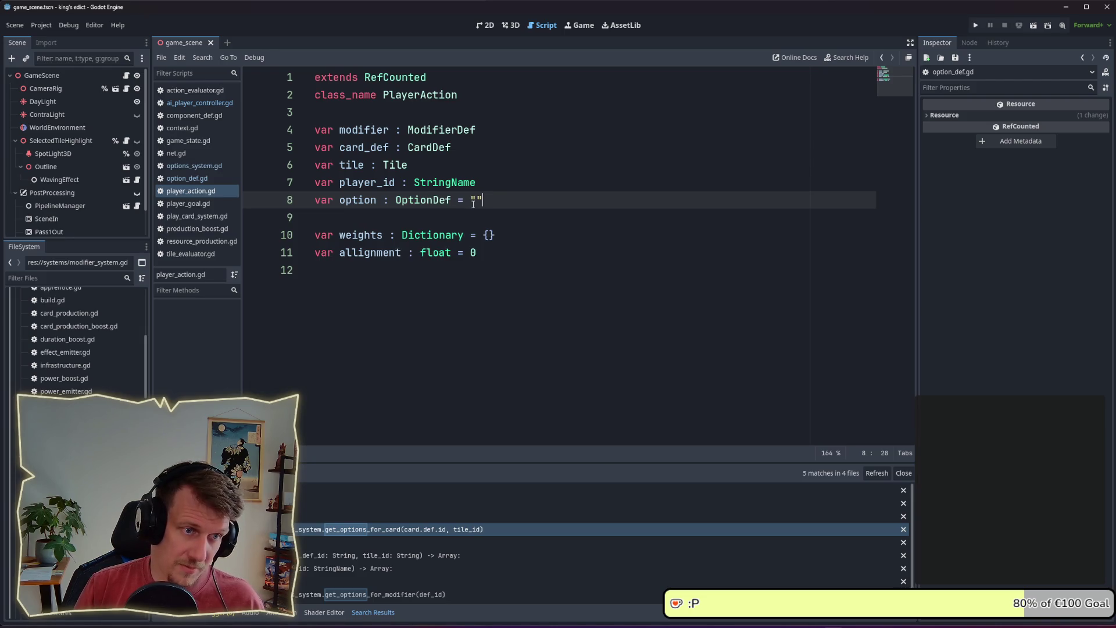
- Remove the empty-string default, save player_action.gd, and return to ai_player_controller.gd
key(BackSpace)
key(BackSpace)
key(BackSpace)
key(ctrl+z)
key(BackSpace)
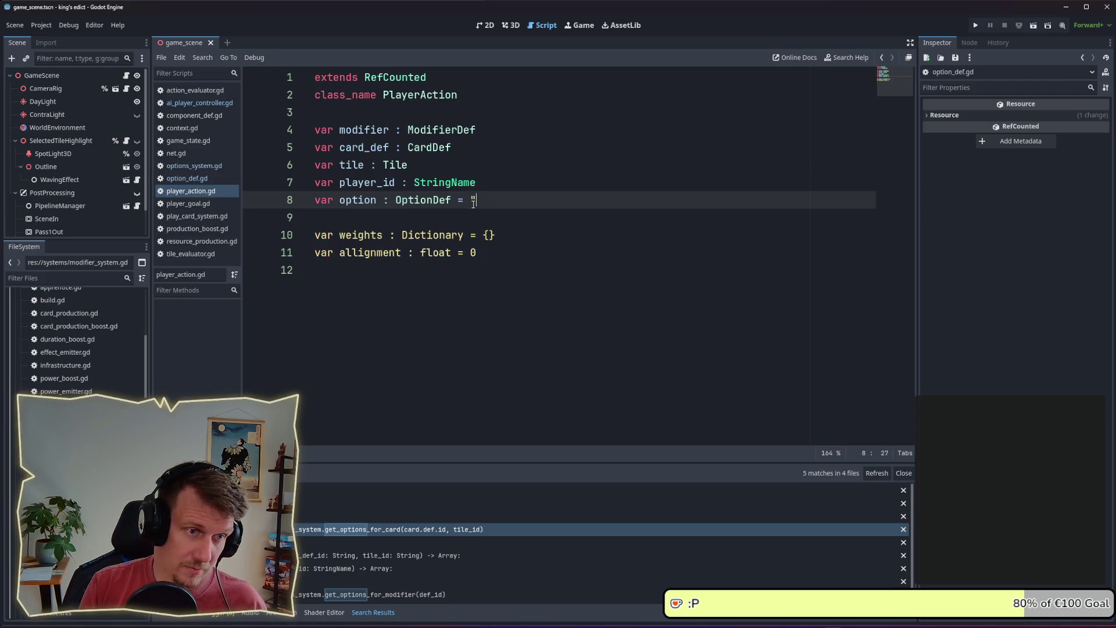
key(BackSpace)
key(BackSpace)
key(BackSpace)
key(ctrl+s)
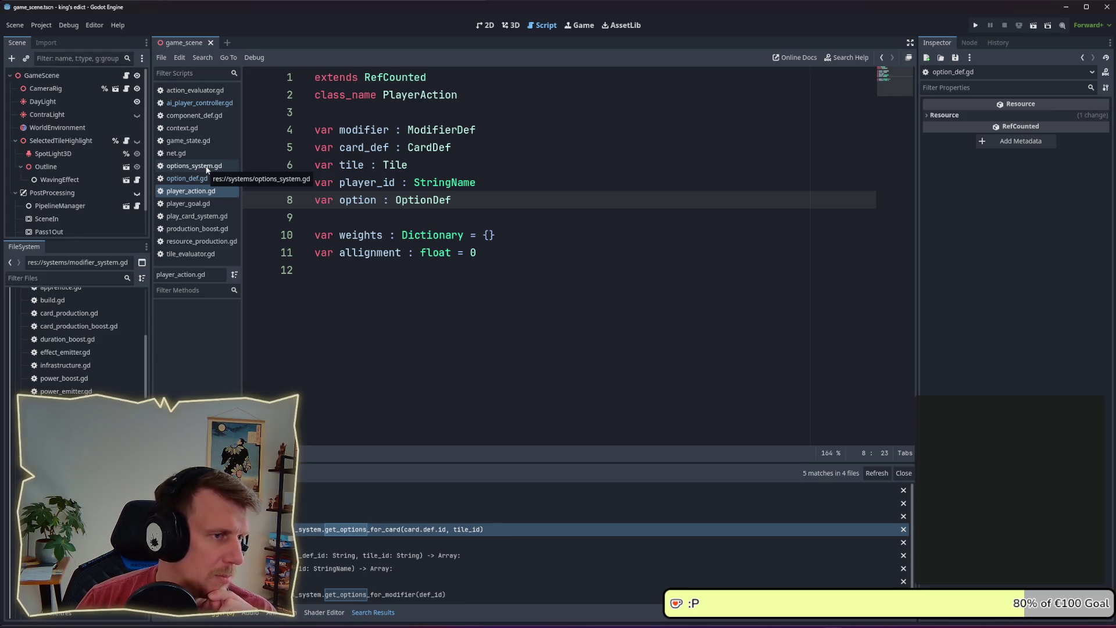
click(210, 105)
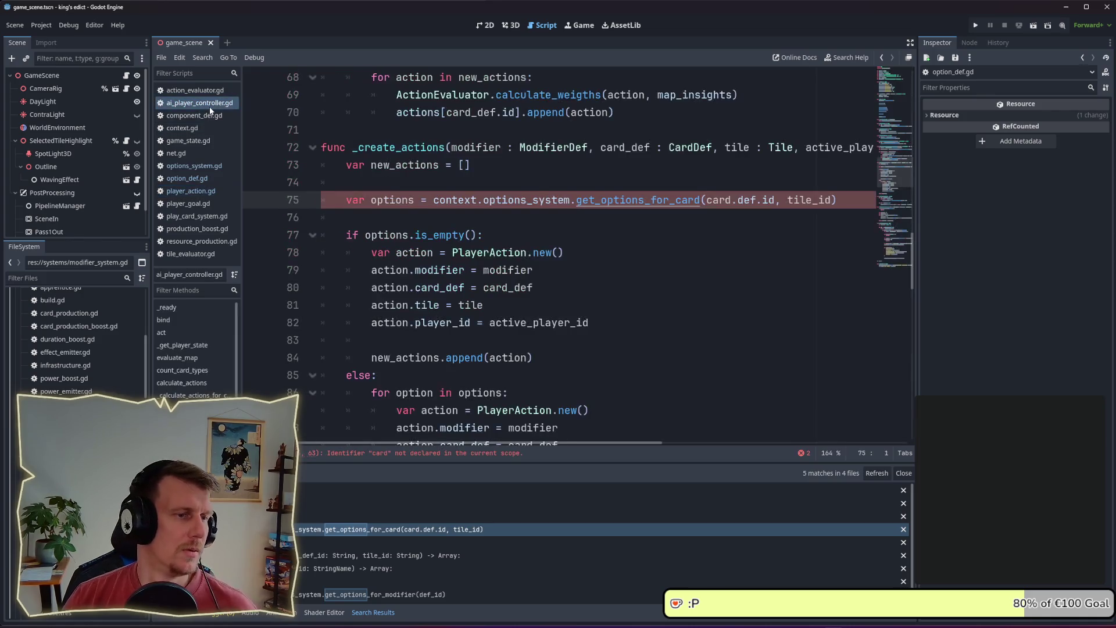
click(537, 225)
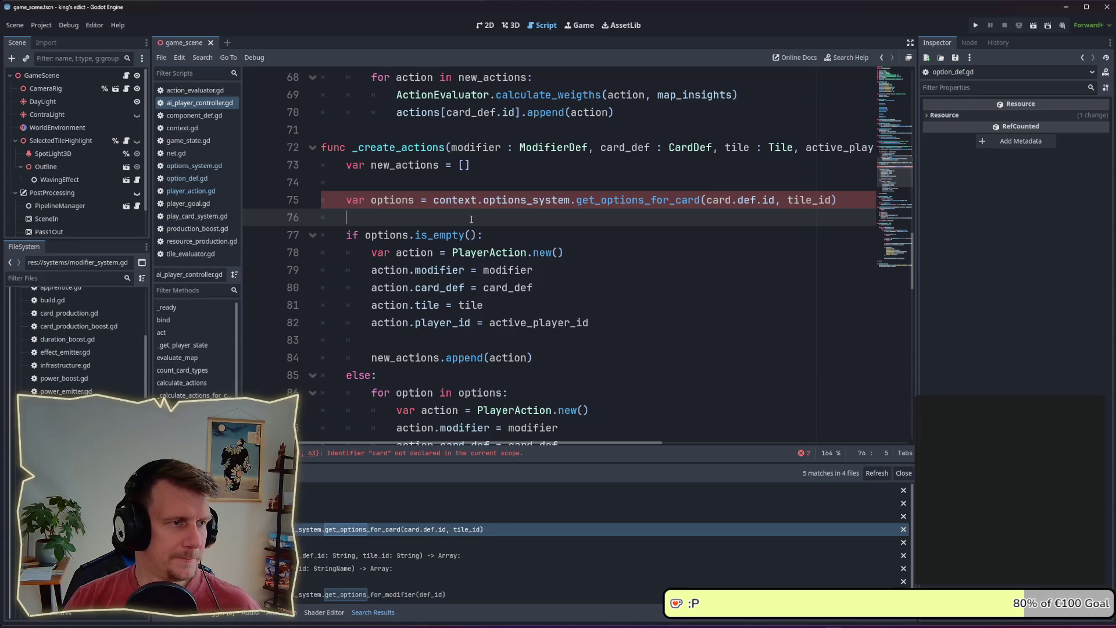
click(201, 191)
click(196, 180)
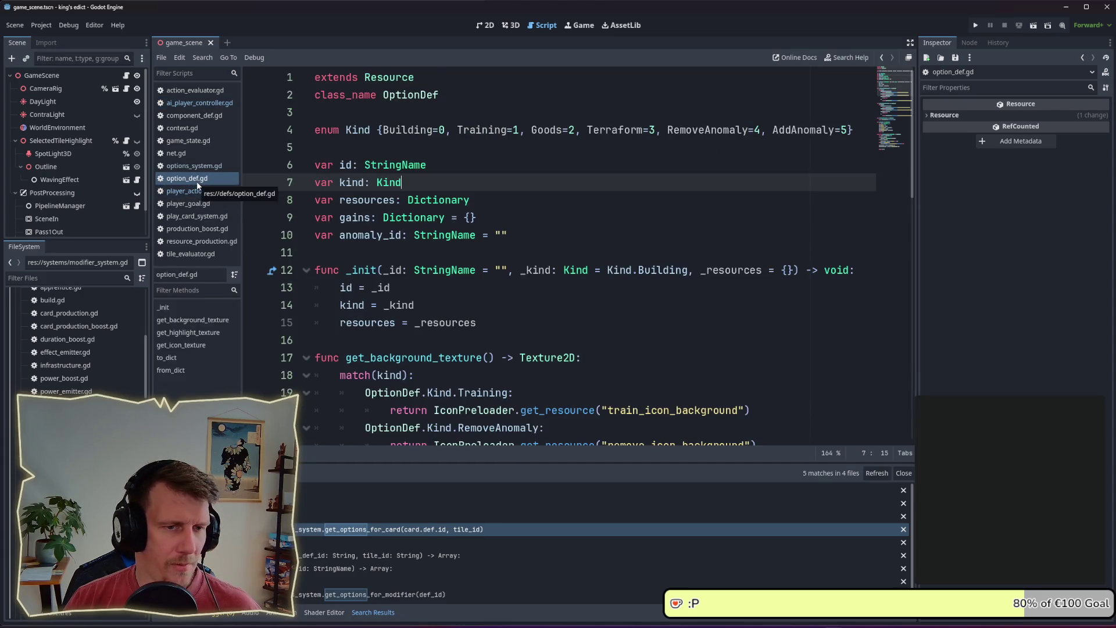
click(196, 191)
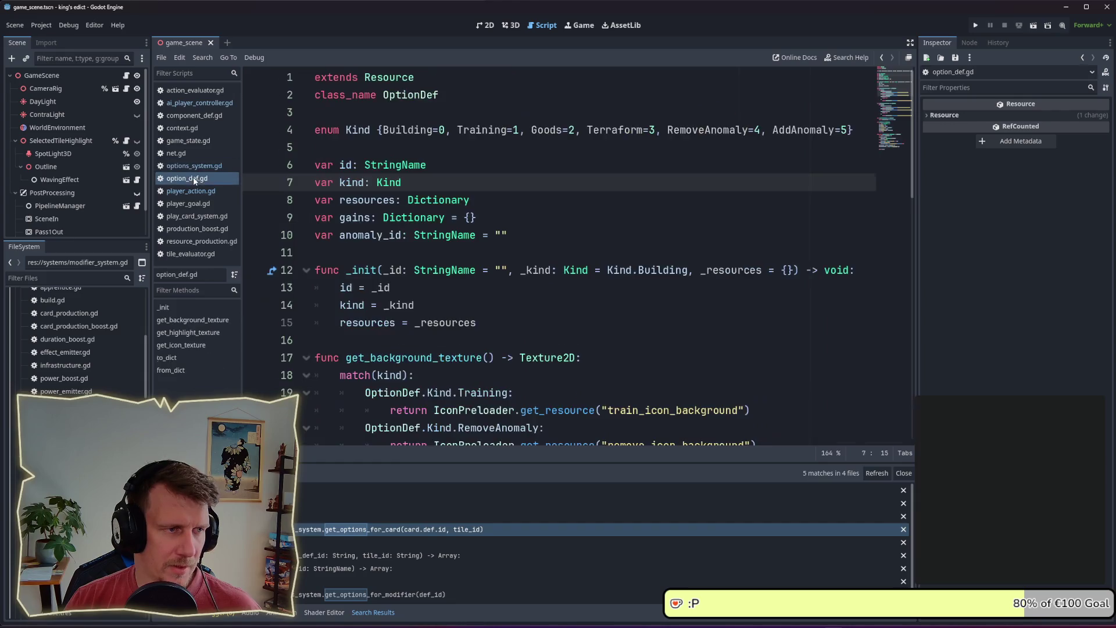
click(197, 103)
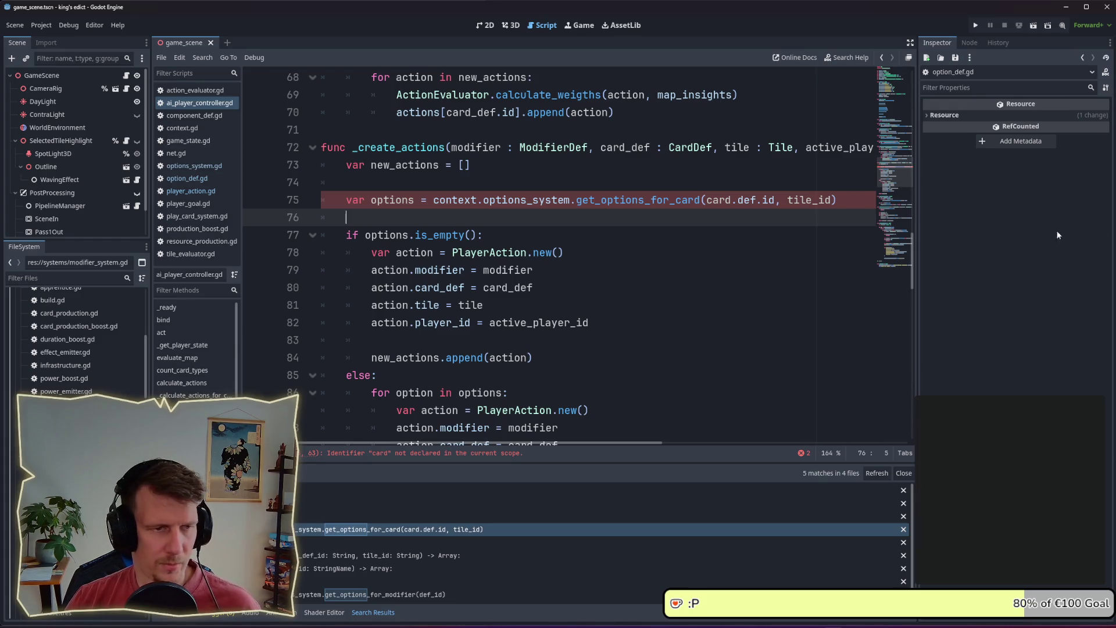
double_click(619, 203)
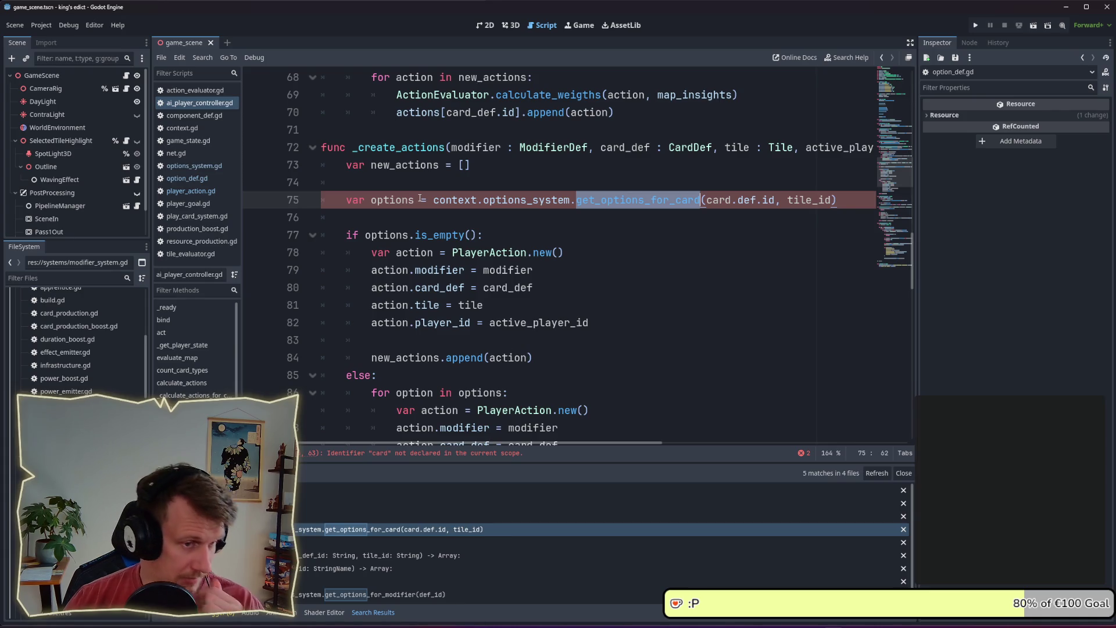
scroll(422, 232, down, 2)
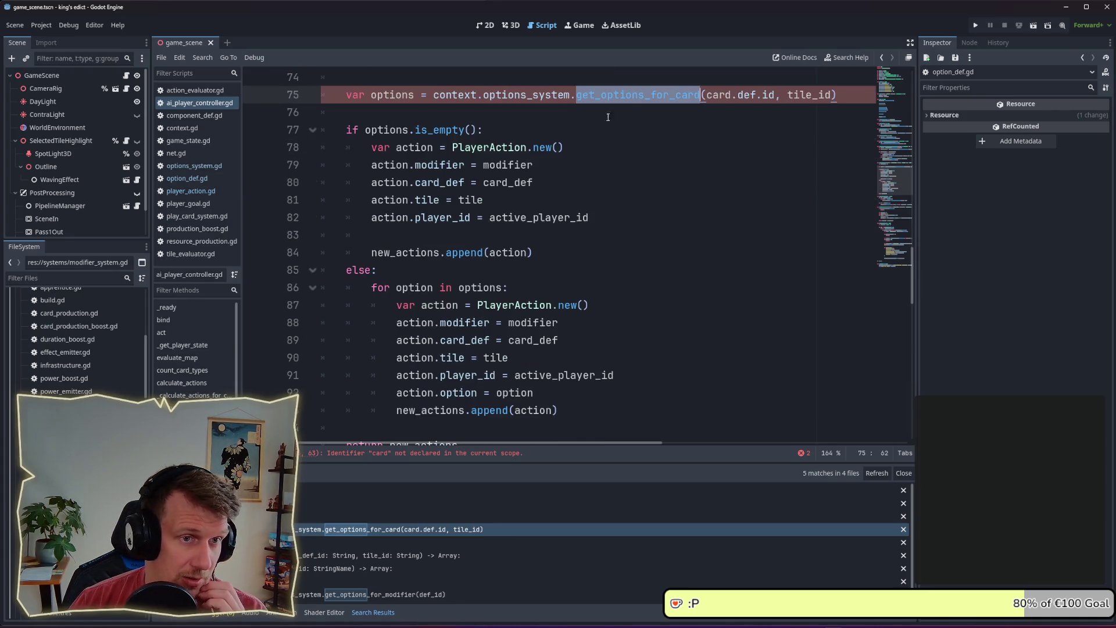
scroll(611, 163, up, 3)
double_click(617, 200)
key(ctrl+c)
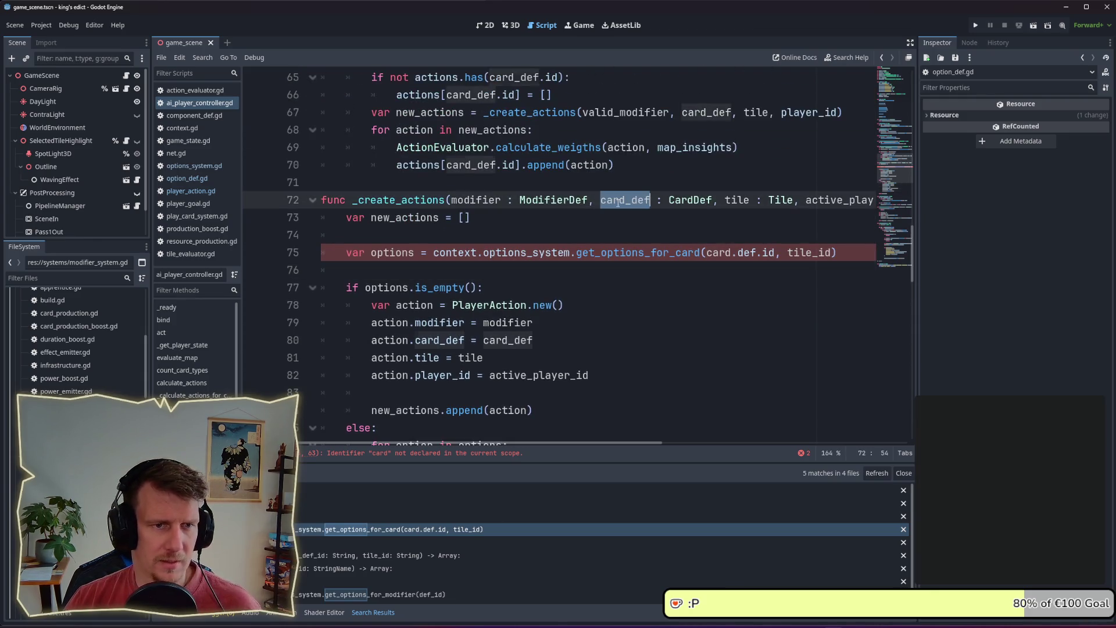
- Change line 75 to call get_options_for_card(card_def.id, tile.id) and save
double_click(719, 252)
key(ctrl+v)
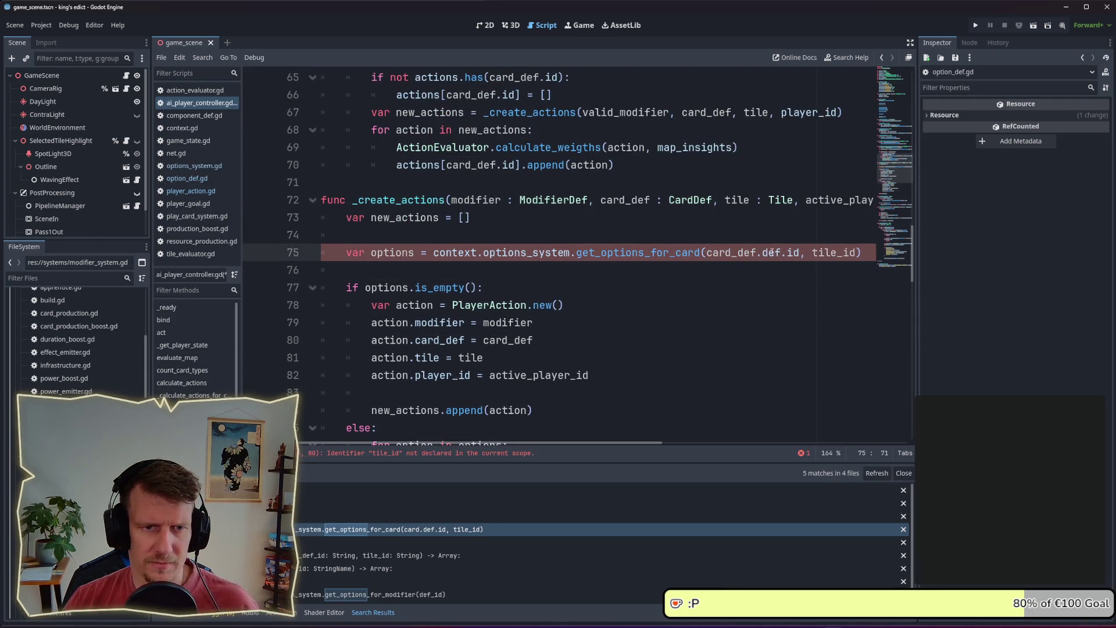
double_click(772, 252)
key(BackSpace)
key(BackSpace)
click(711, 270)
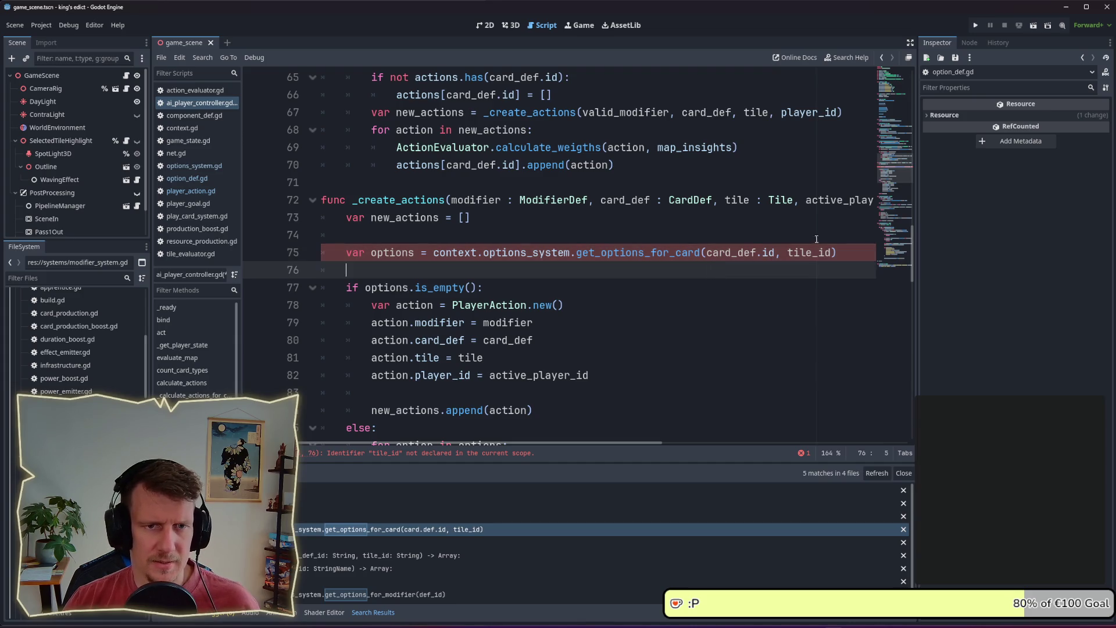
double_click(737, 200)
click(800, 252)
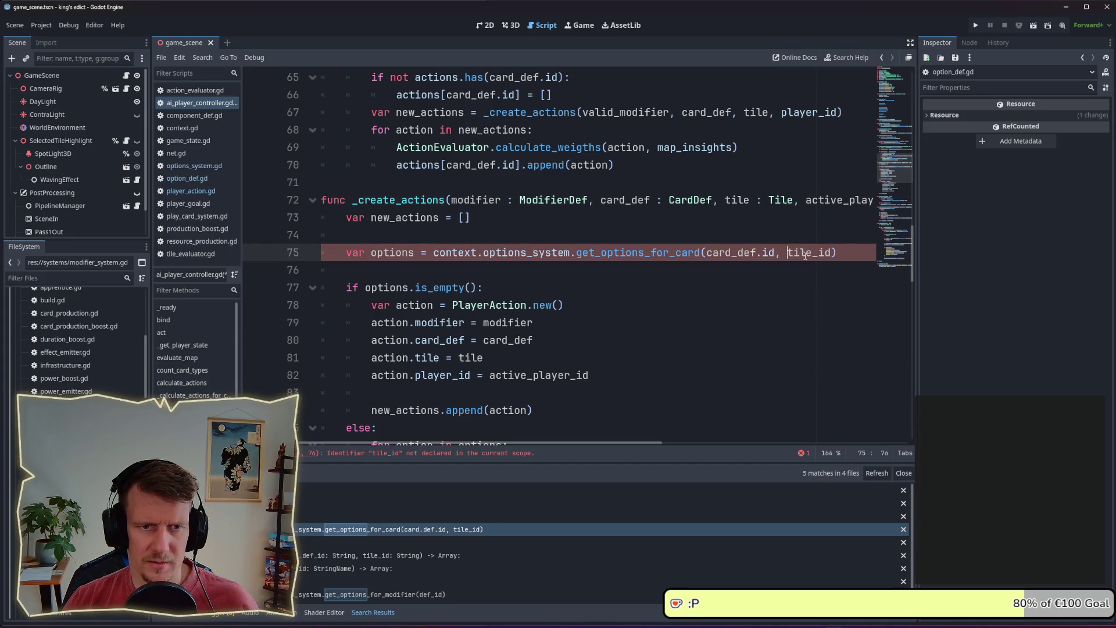
click(812, 252)
key(Delete)
key(Delete)
key(Delete)
text(.)
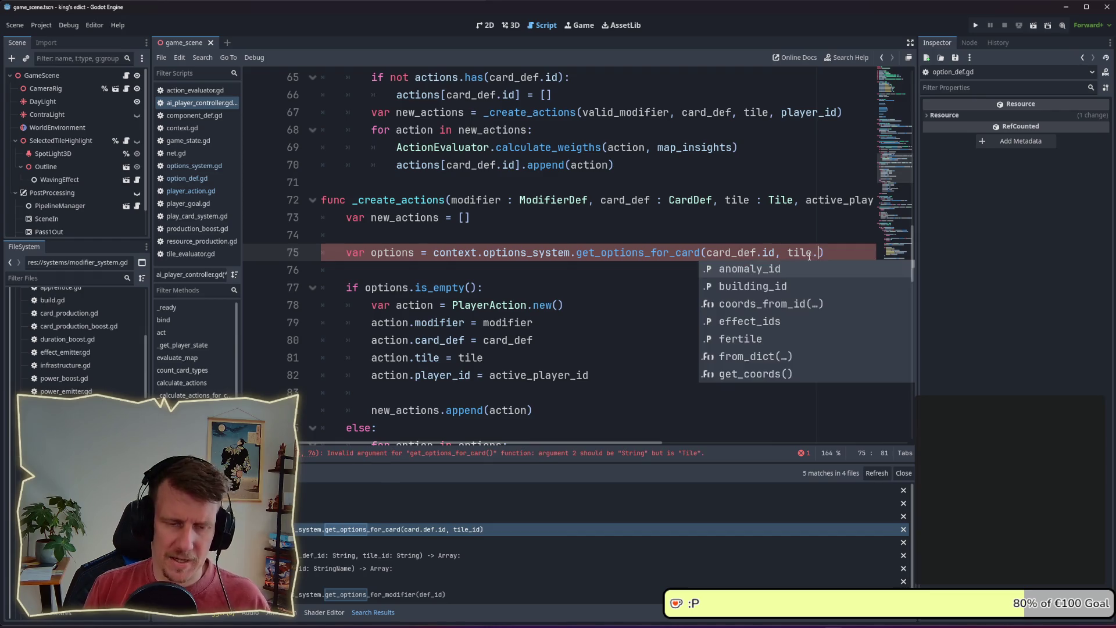
text(id)
key(Escape)
click(774, 272)
key(ctrl+s)
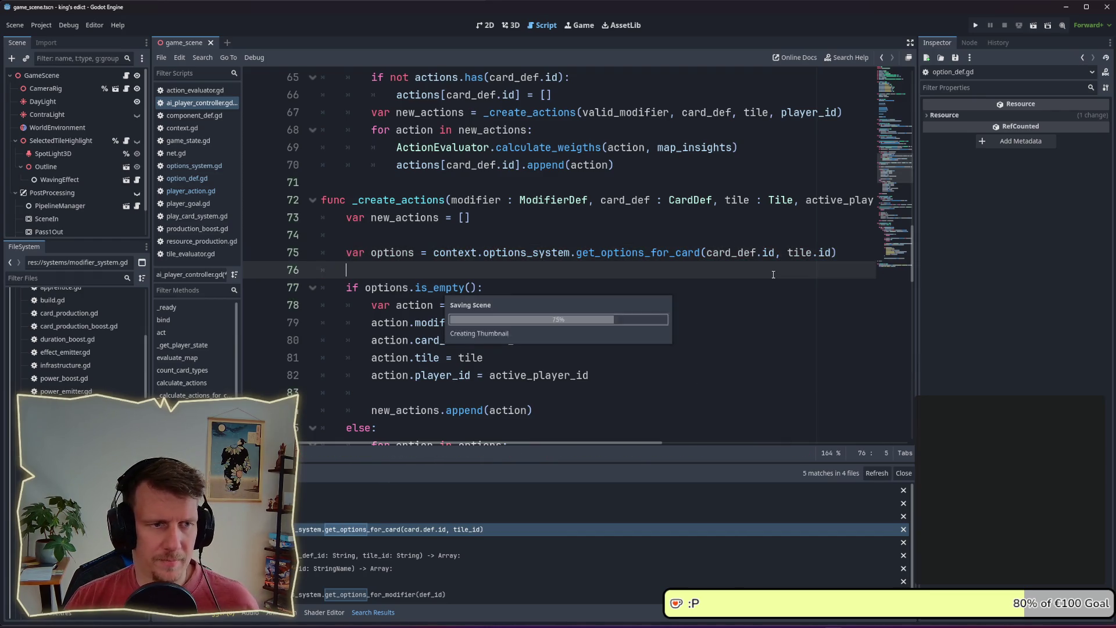
- Review the options loop and line 92's option assignment, then open player_action.gd
scroll(721, 270, down, 1)
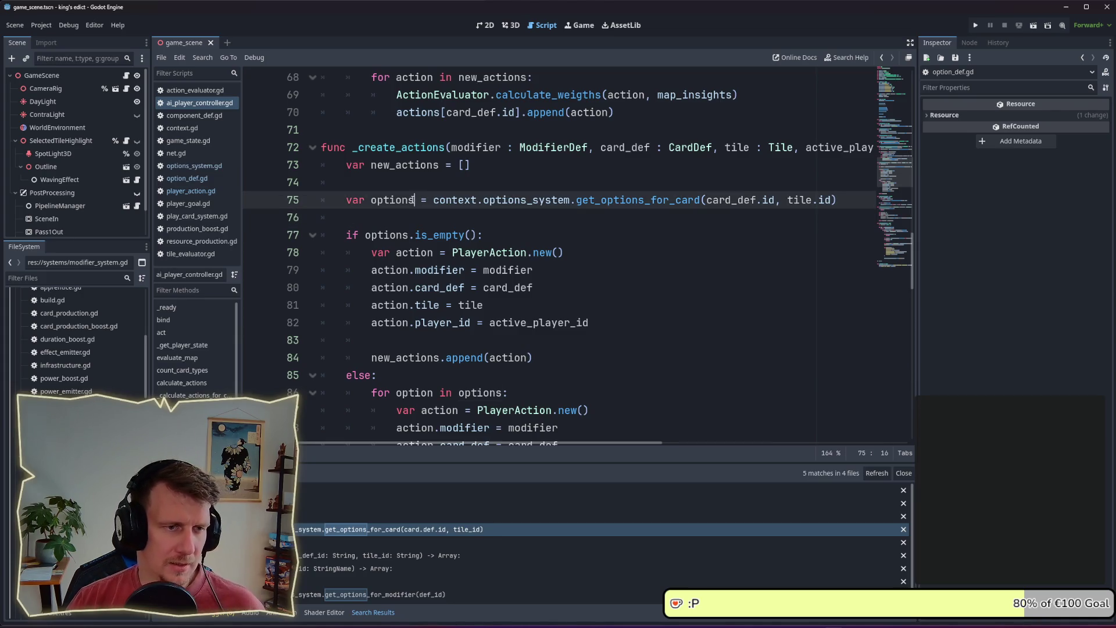
double_click(392, 200)
scroll(536, 278, down, 1)
scroll(493, 278, down, 2)
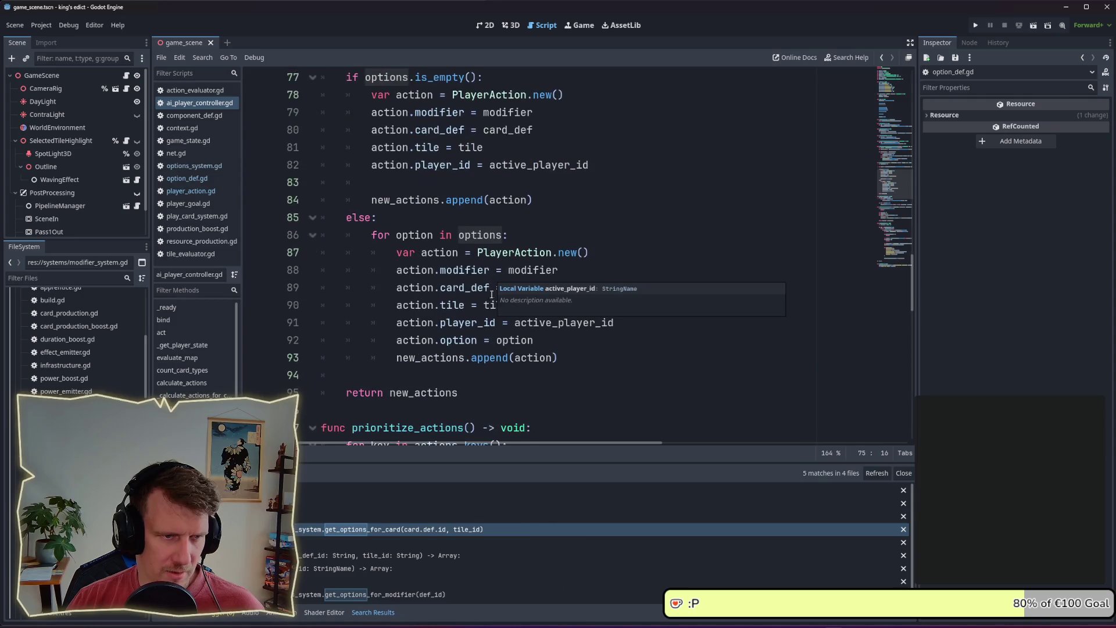
double_click(502, 342)
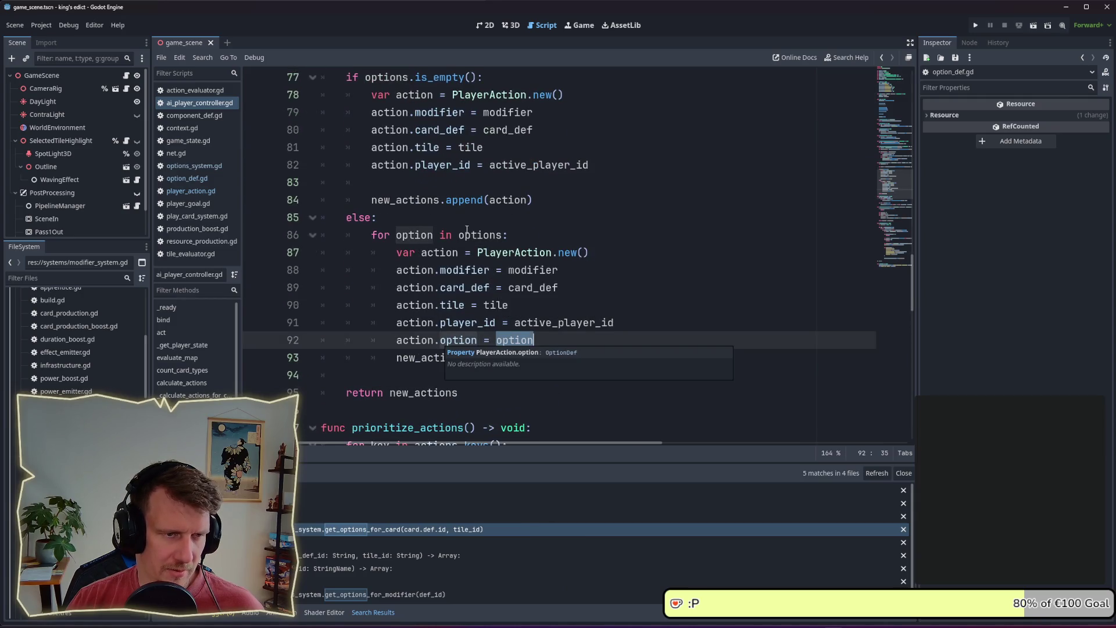
mouse_move(467, 230)
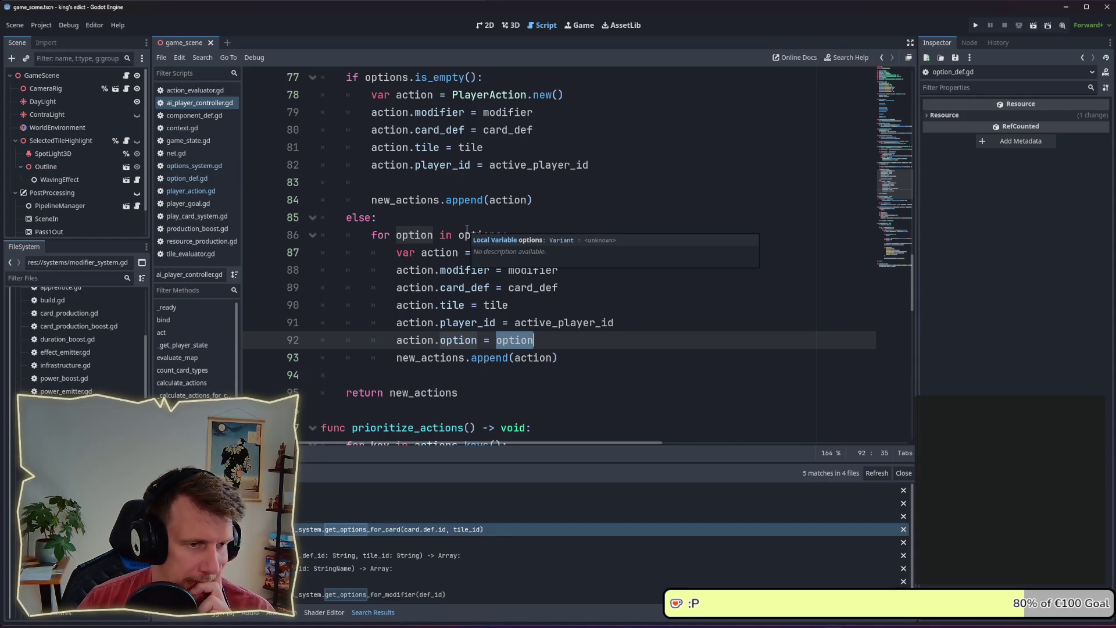
scroll(468, 237, down, 3)
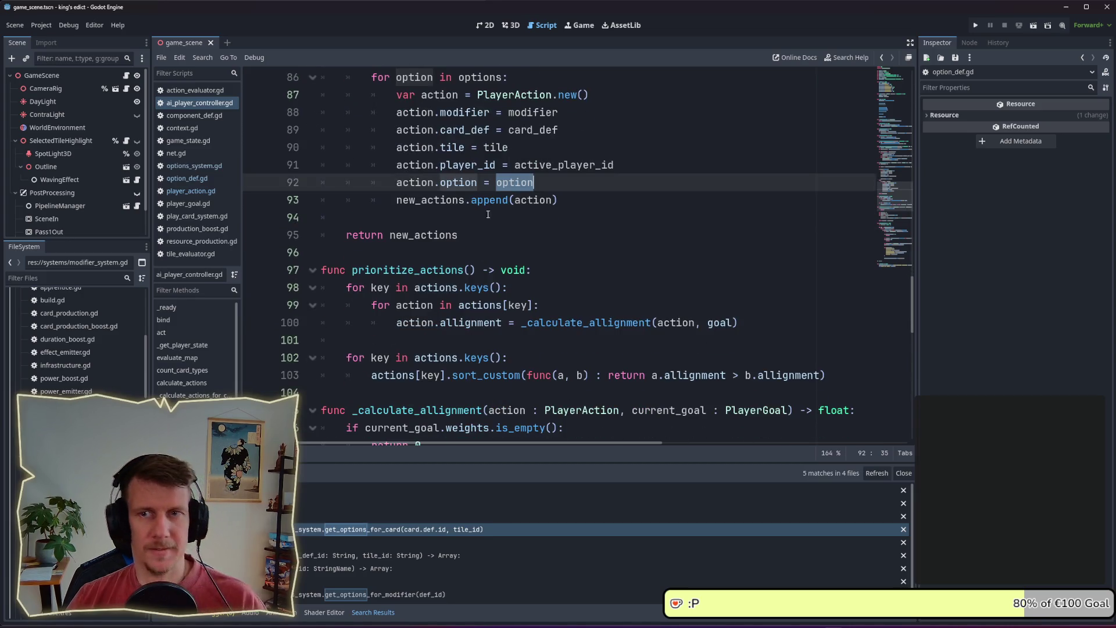
click(543, 182)
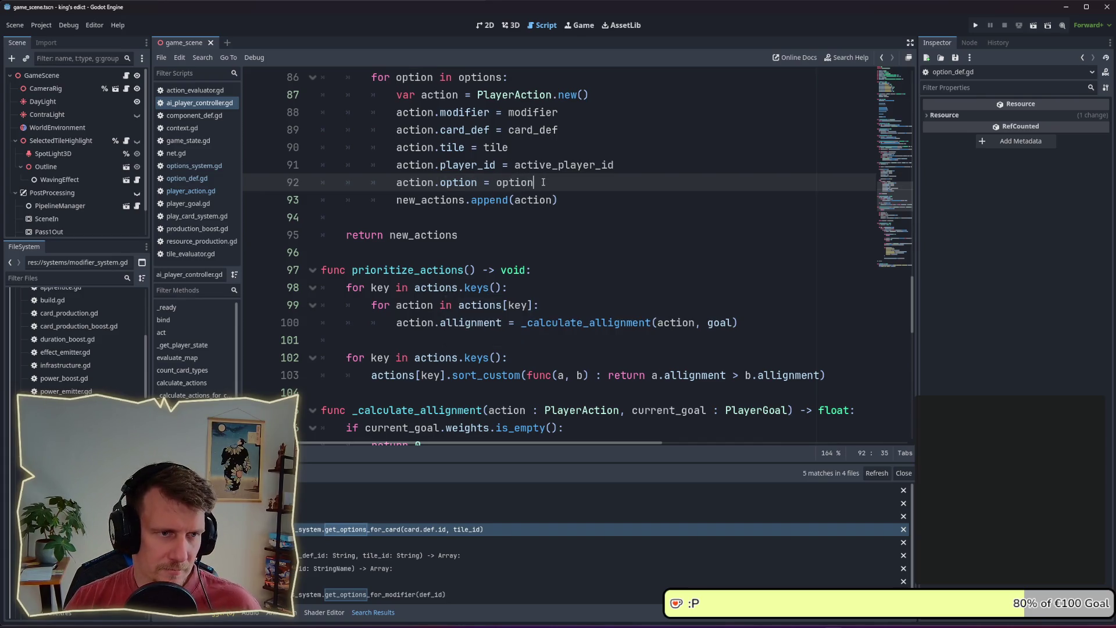
scroll(543, 182, up, 2)
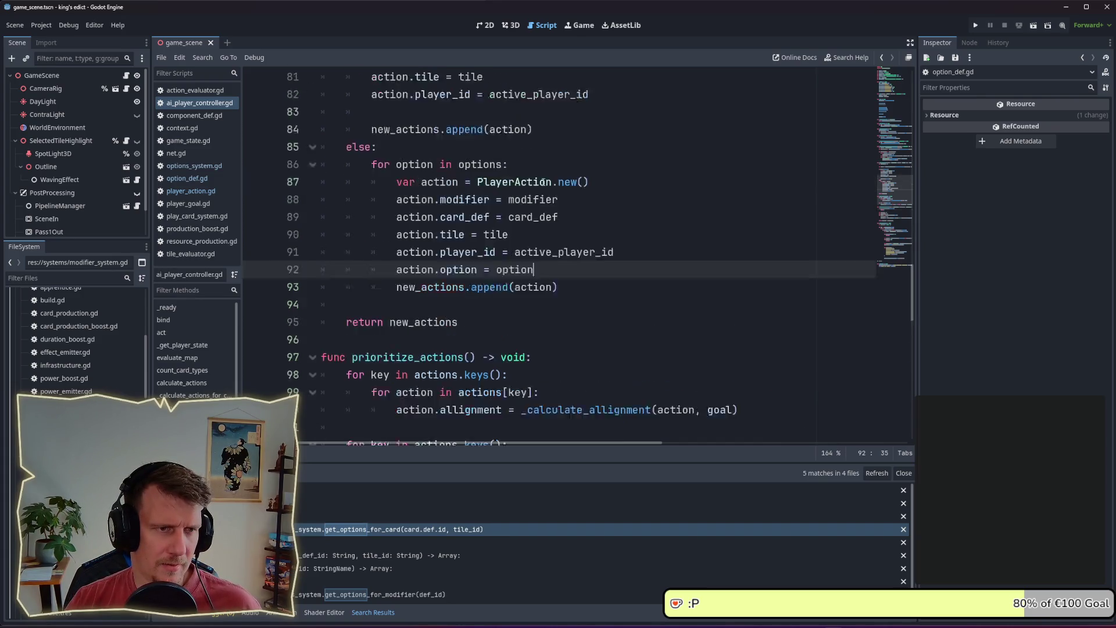
scroll(543, 182, up, 4)
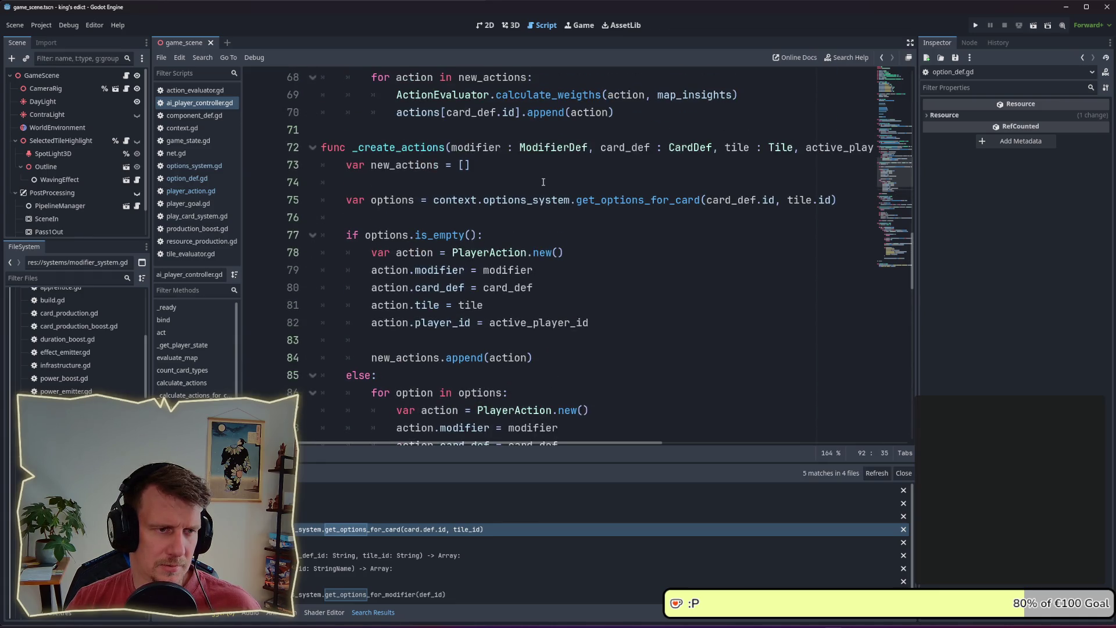
scroll(543, 182, down, 1)
click(190, 190)
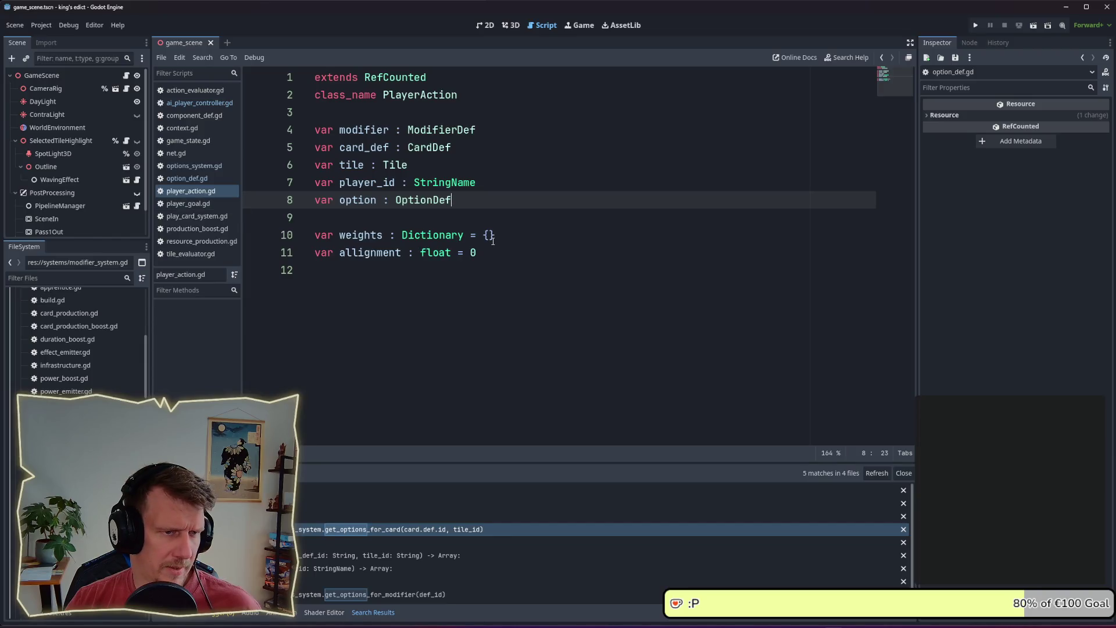
- Back in ai_player_controller.gd, select the action_event variable near line 140
click(190, 105)
scroll(532, 265, down, 10)
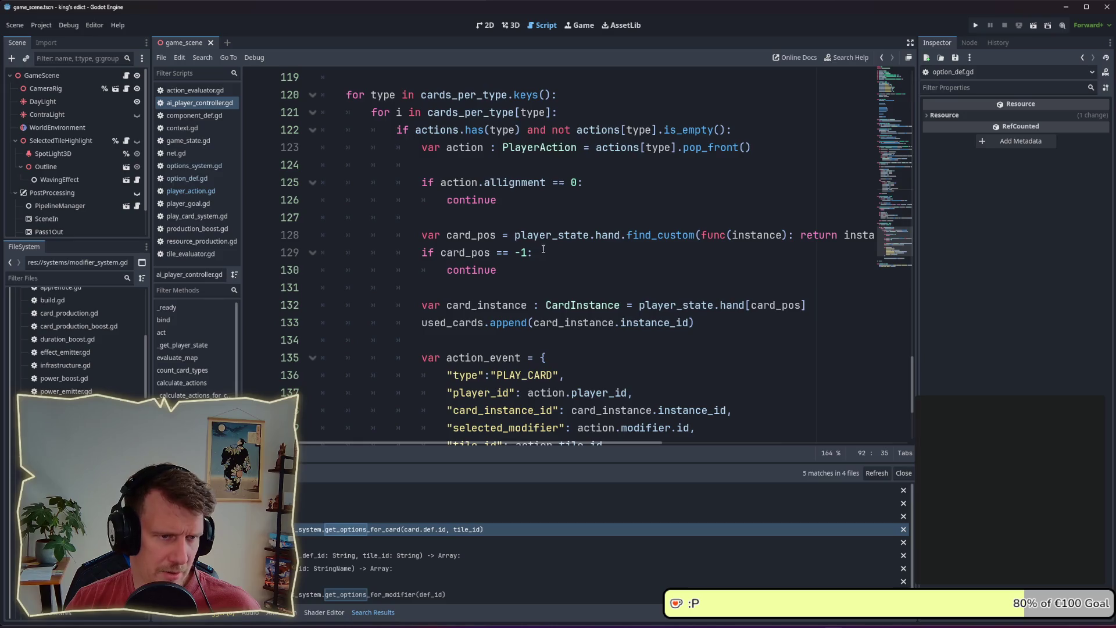
scroll(532, 265, down, 3)
click(634, 294)
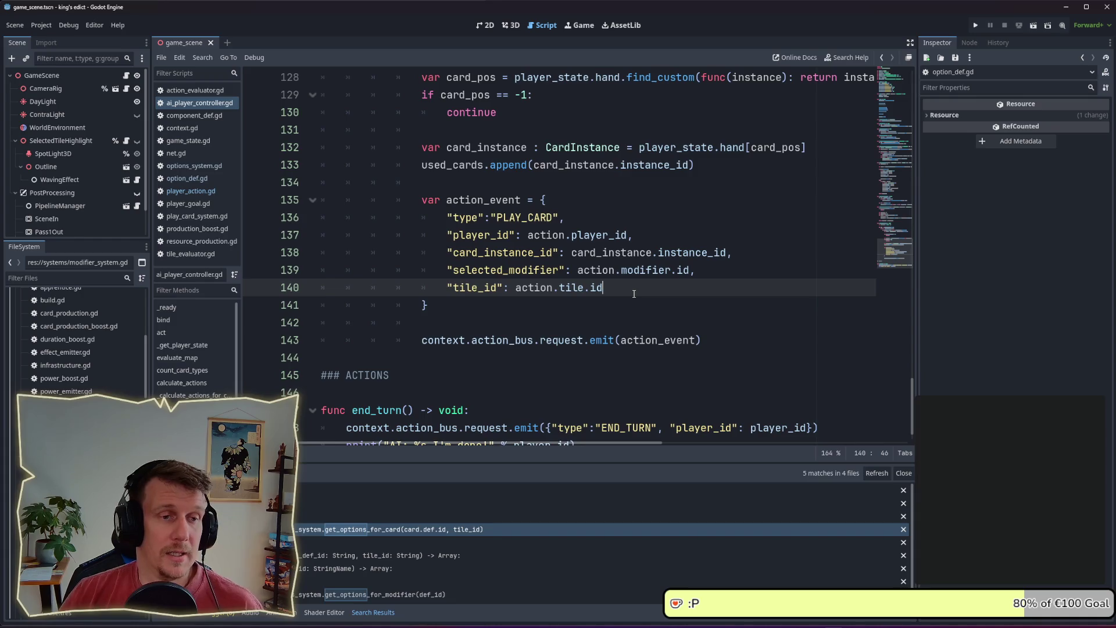
double_click(483, 200)
key(ctrl+shift+f)
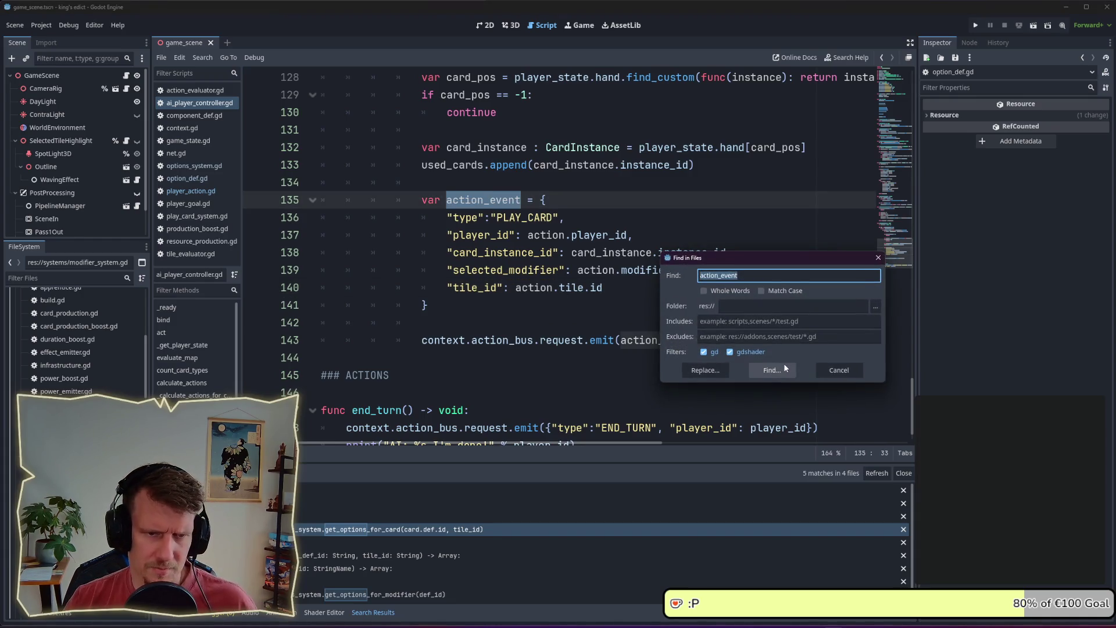
click(561, 296)
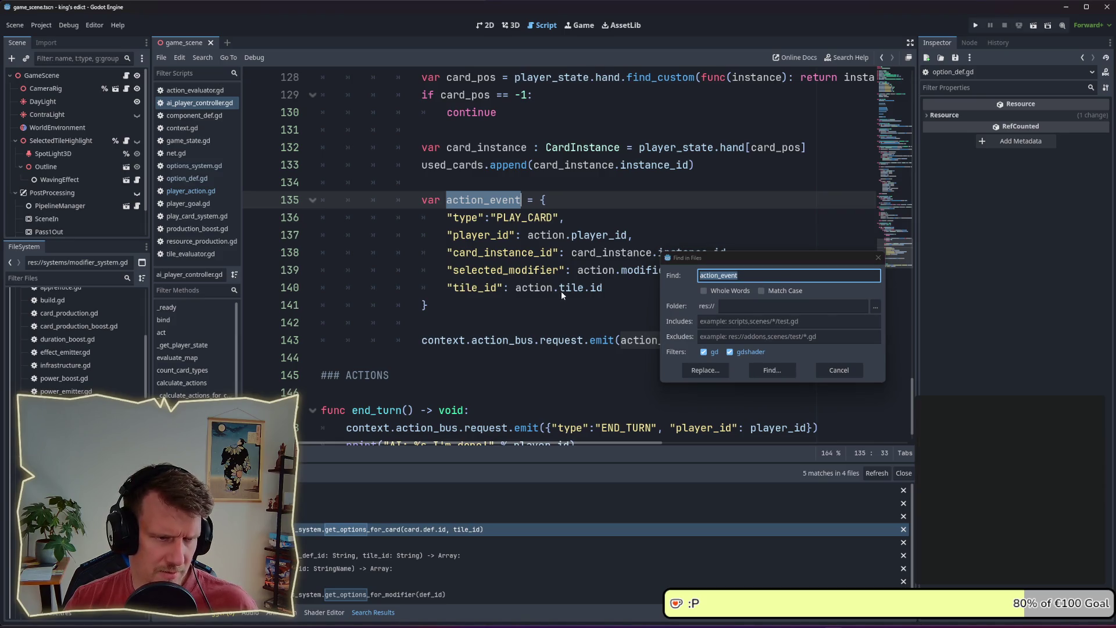
click(877, 258)
- Run a project-wide Find in Files for action_event, then select the "PLAY_CARD" string
scroll(522, 260, down, 1)
scroll(522, 260, up, 1)
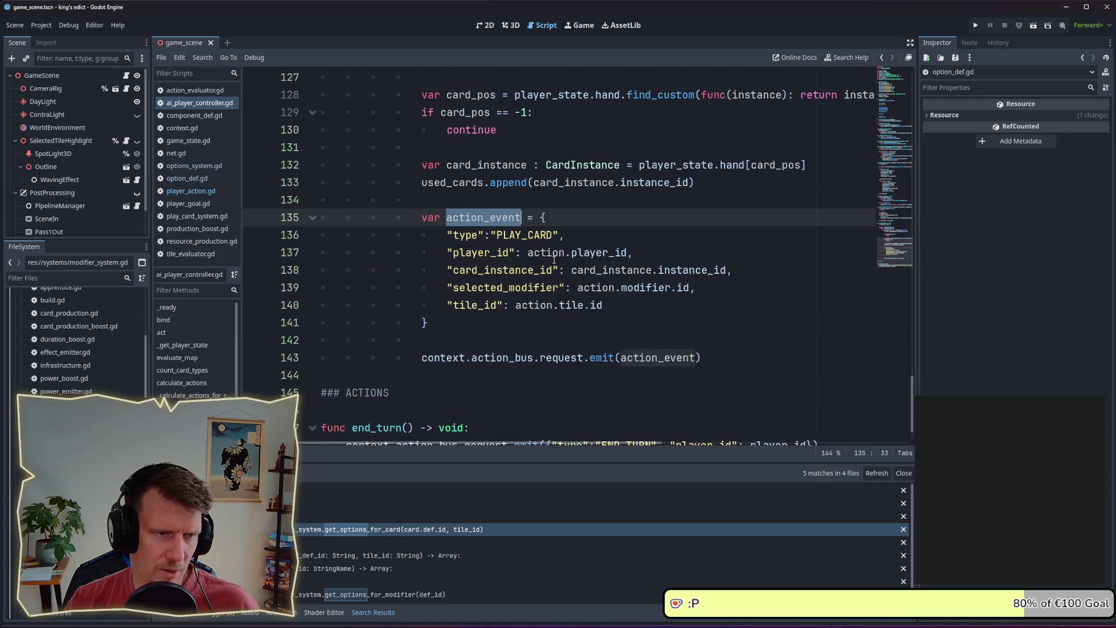
key(ctrl+shift+f)
click(783, 371)
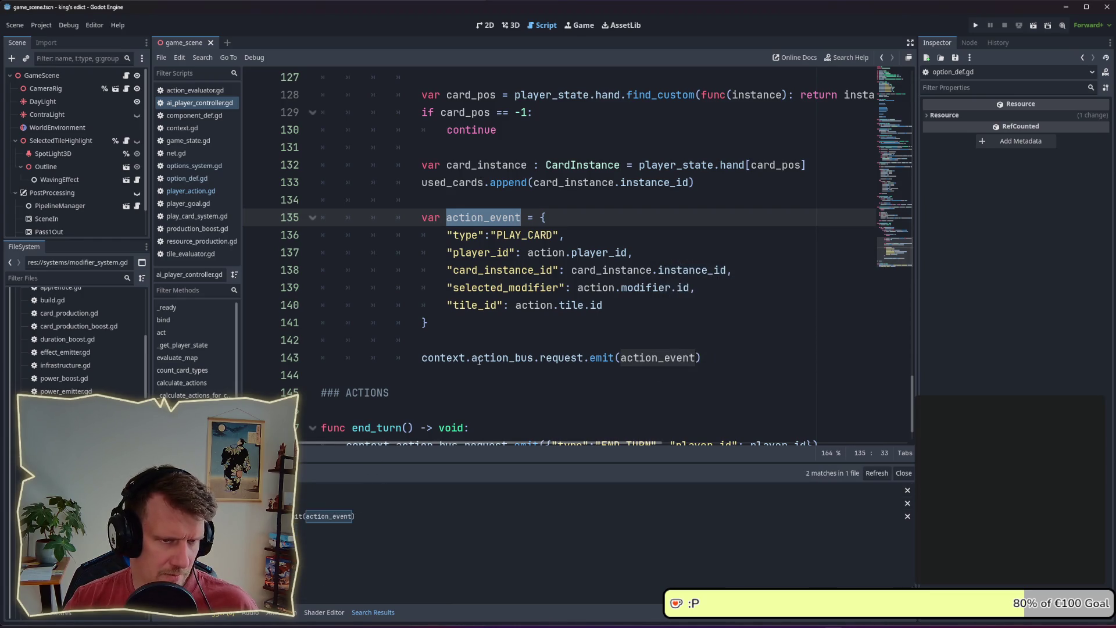
drag(491, 234, 562, 233)
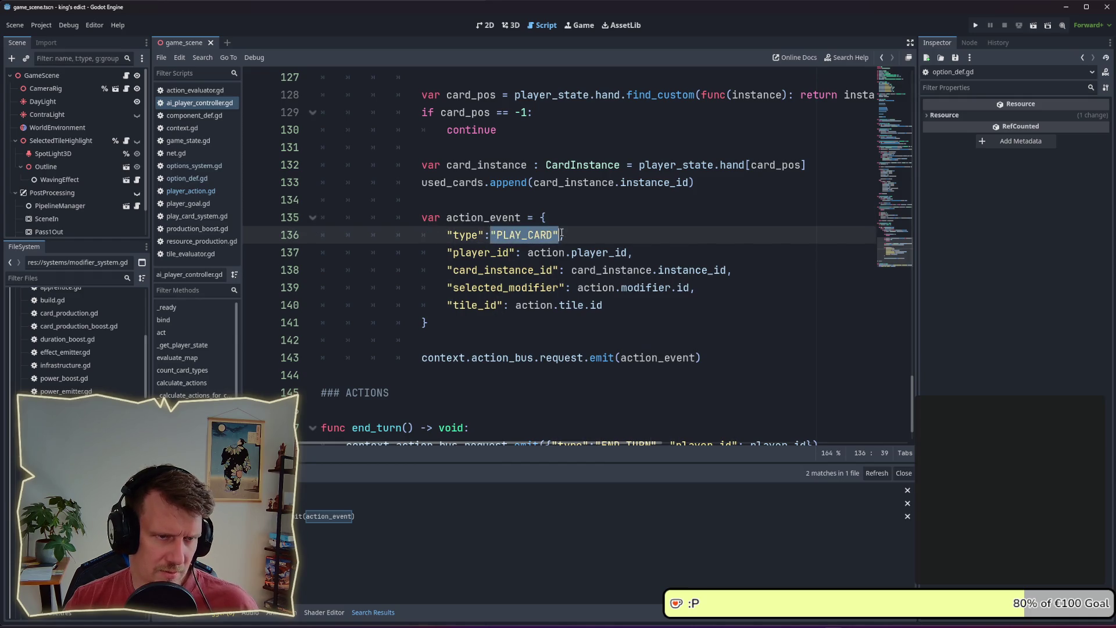
key(ctrl+shift+f)
- Search the project for PLAY_CARD and open its match in play_card_system.gd
click(773, 369)
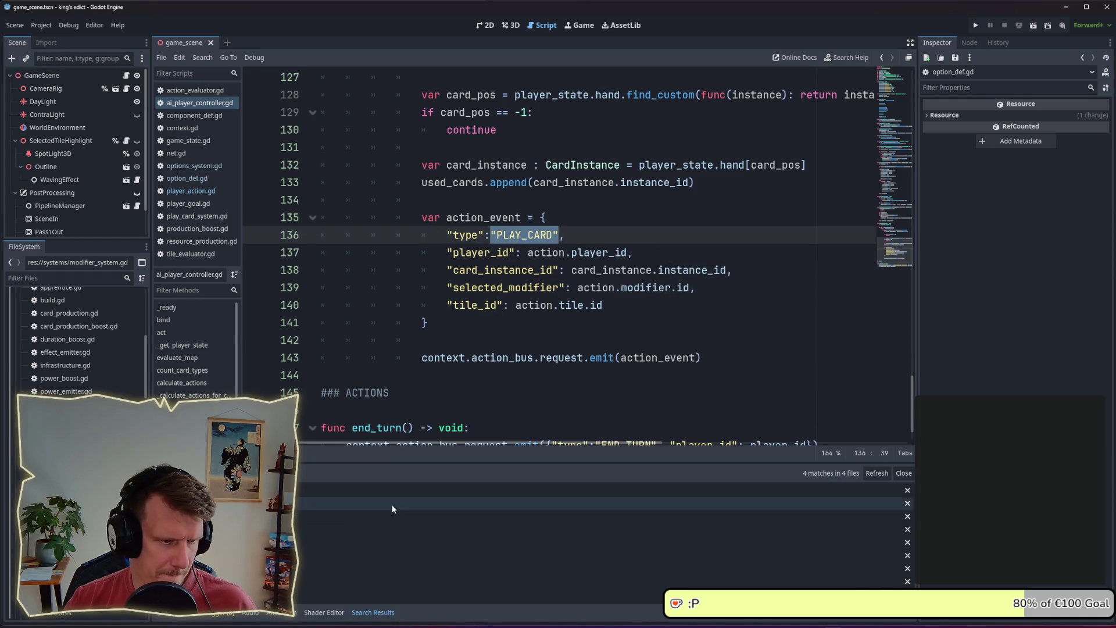
click(314, 555)
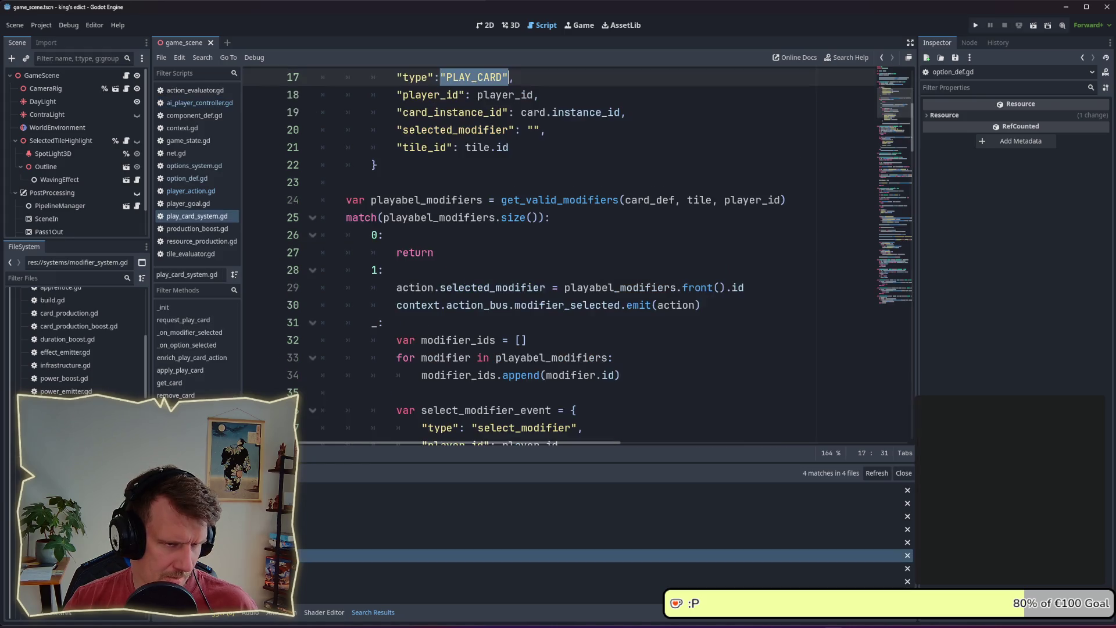
scroll(517, 294, up, 1)
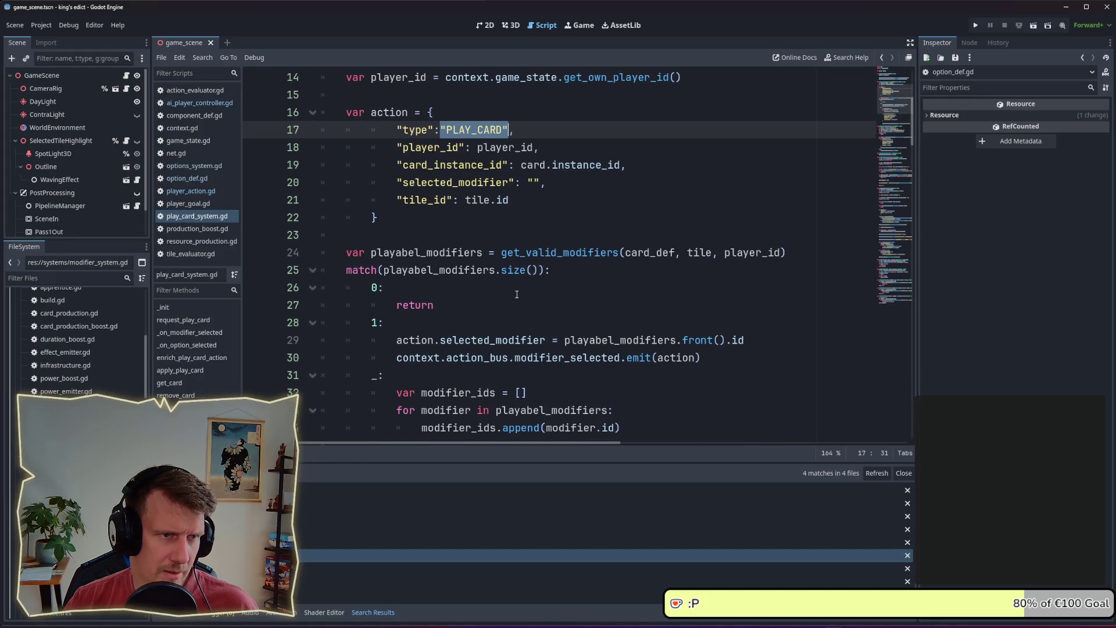
scroll(516, 294, up, 2)
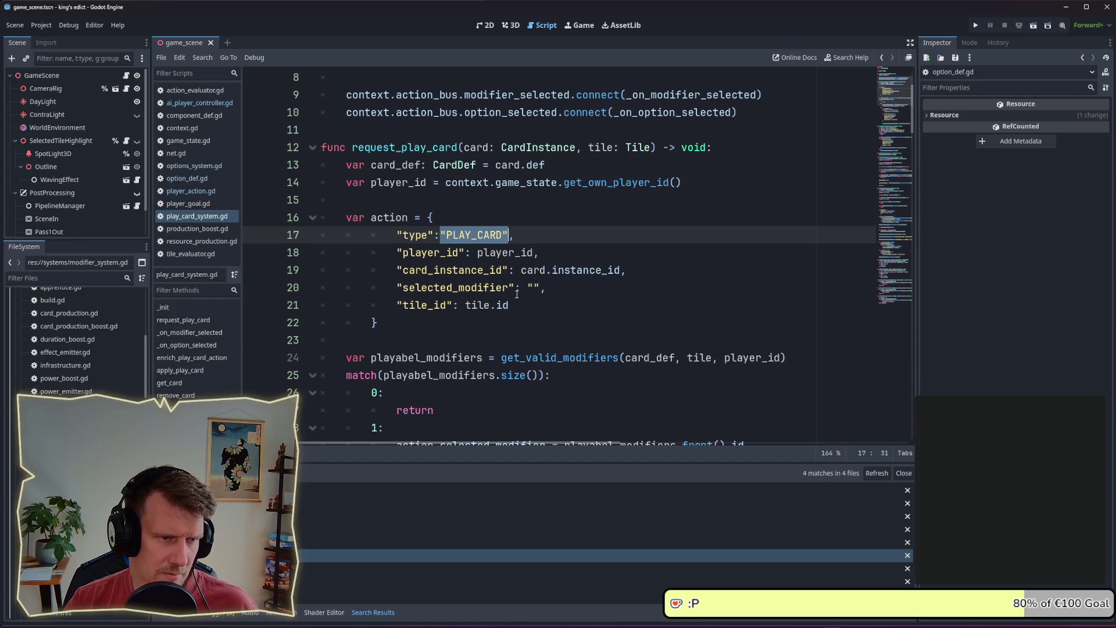
scroll(516, 294, down, 6)
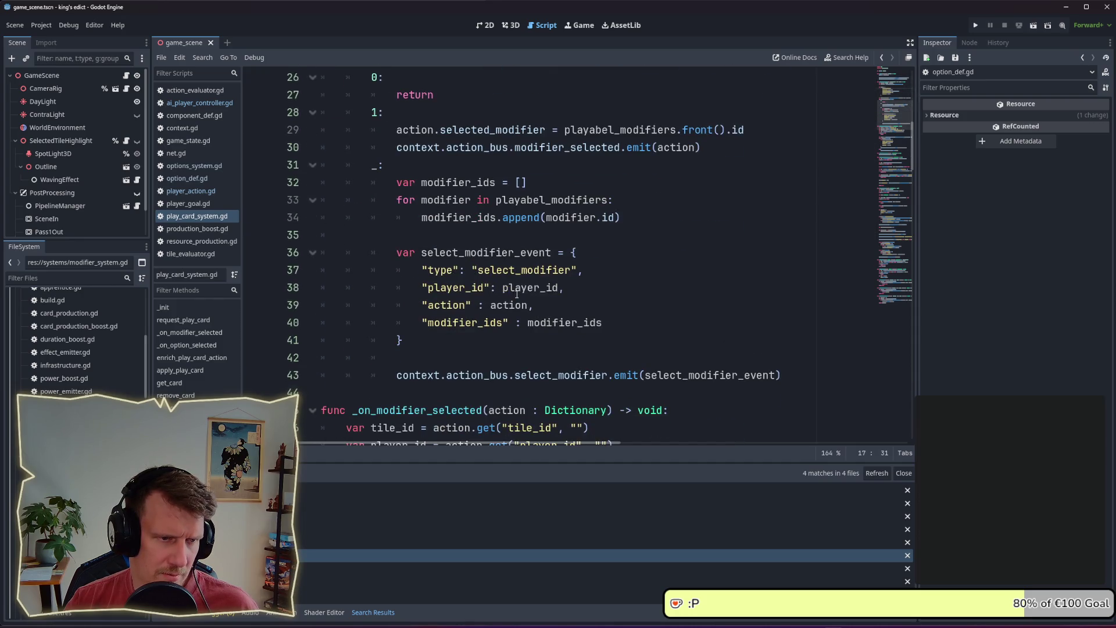
scroll(517, 294, down, 7)
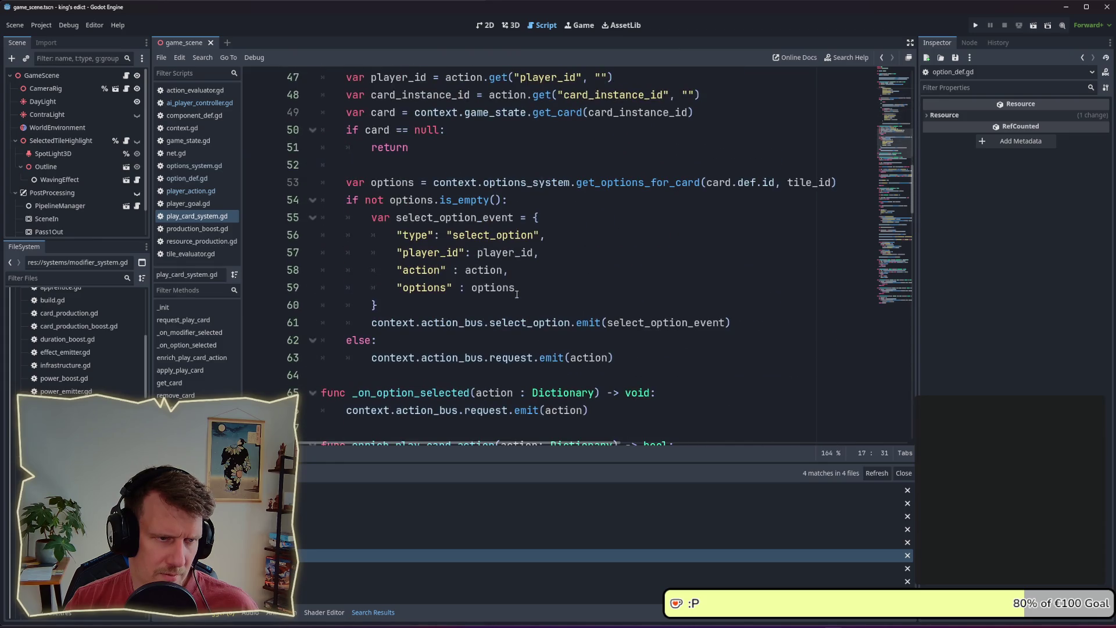
scroll(521, 294, down, 8)
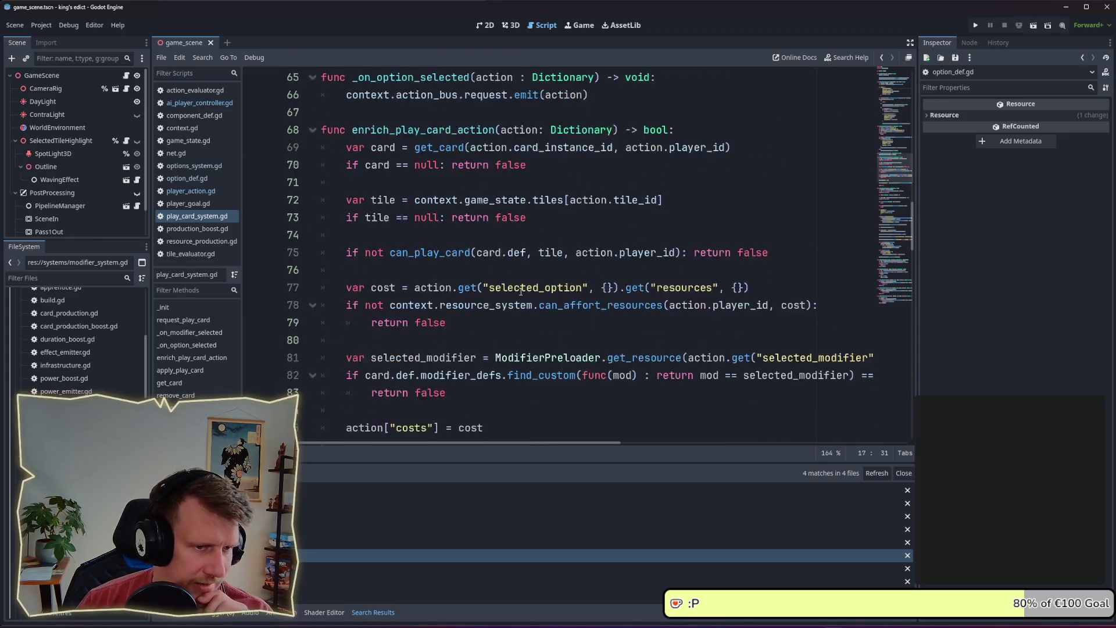
scroll(521, 292, up, 7)
- Search the whole project for options from line 59, returning 185 matches in 22 files
drag(397, 235, 454, 235)
key(ctrl+shift+f)
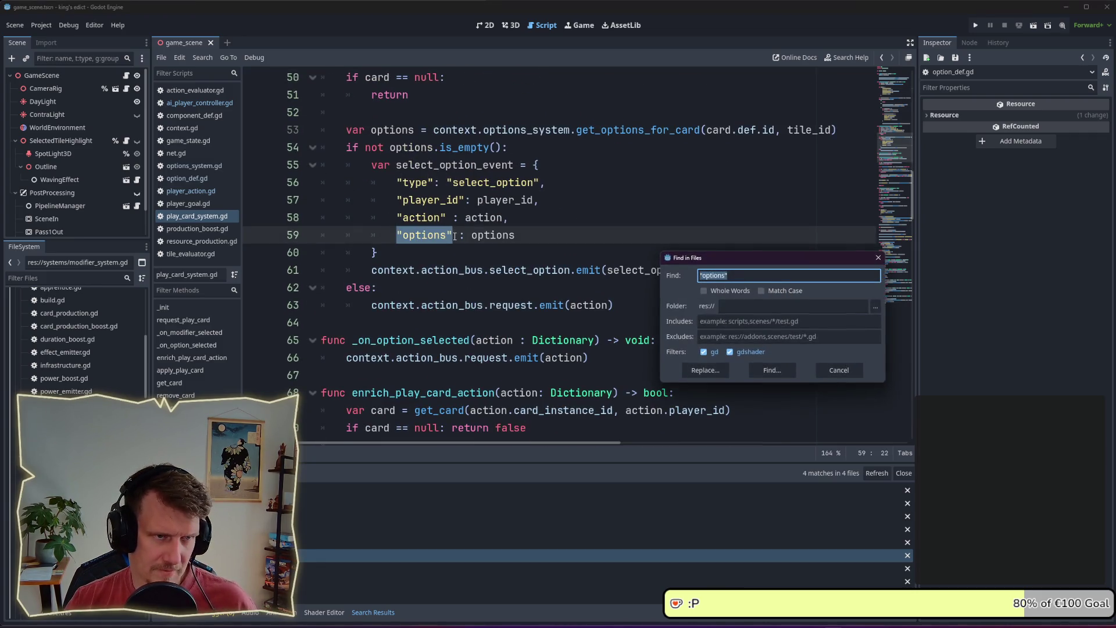
key(Escape)
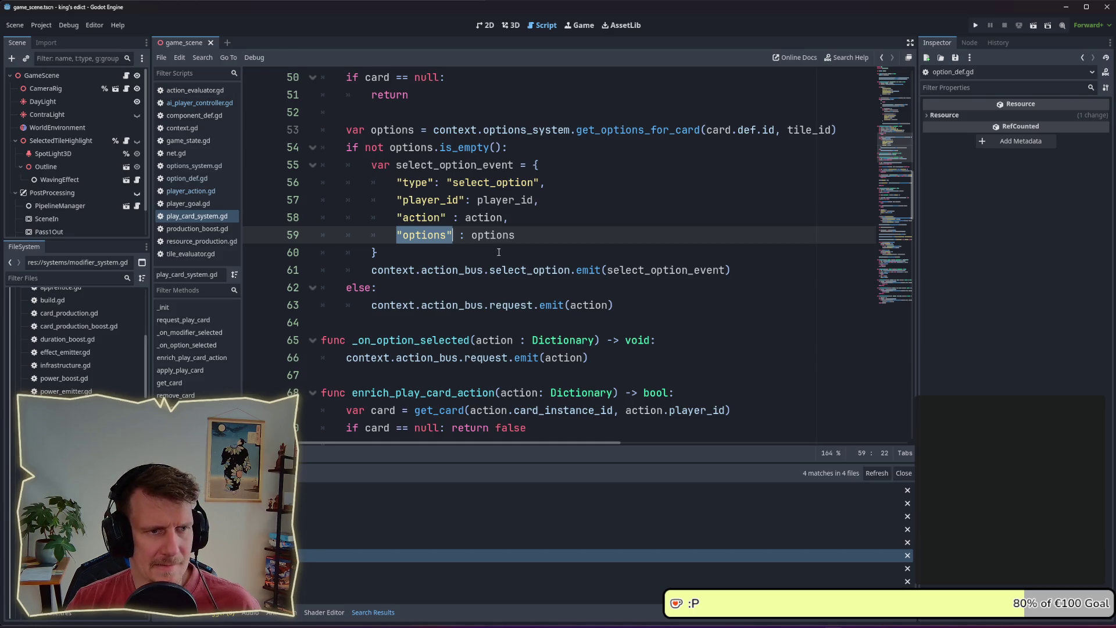
double_click(421, 234)
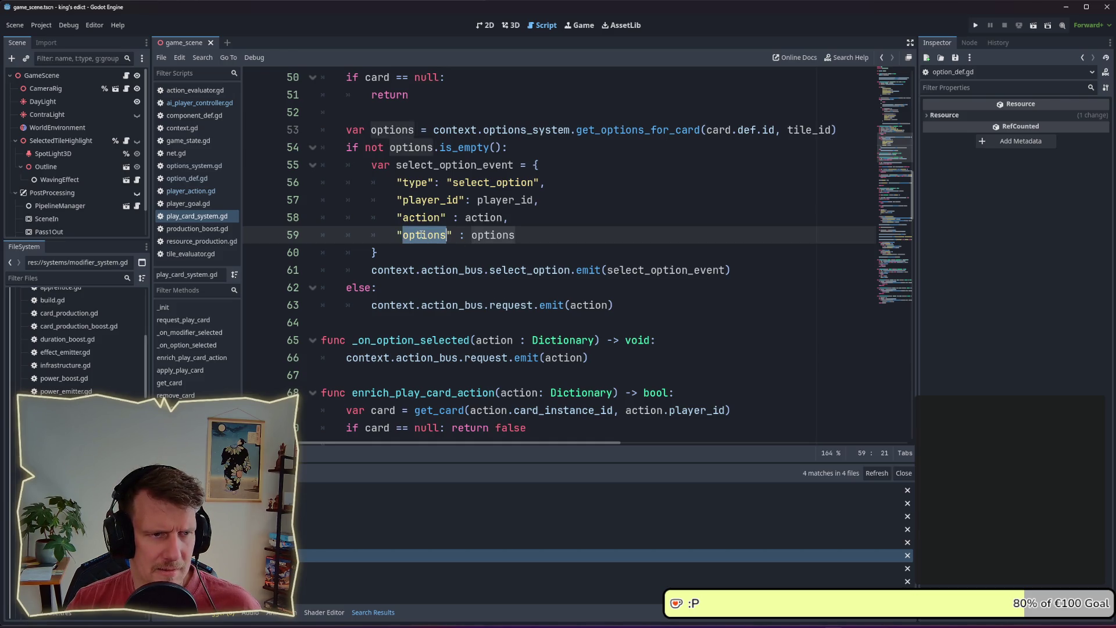
key(ctrl+shift+f)
click(762, 370)
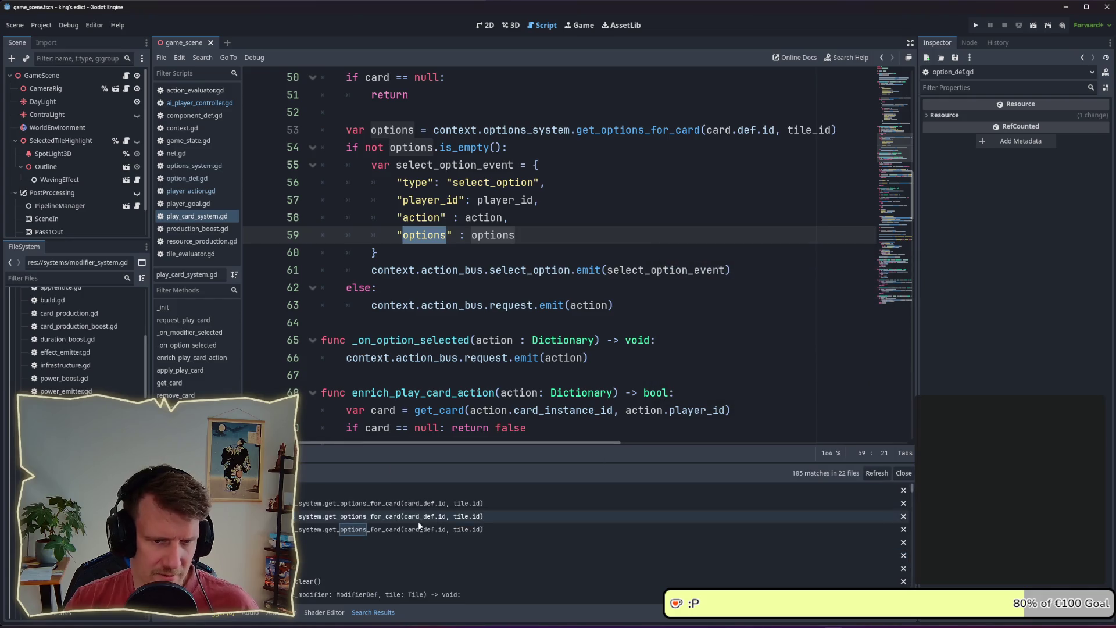
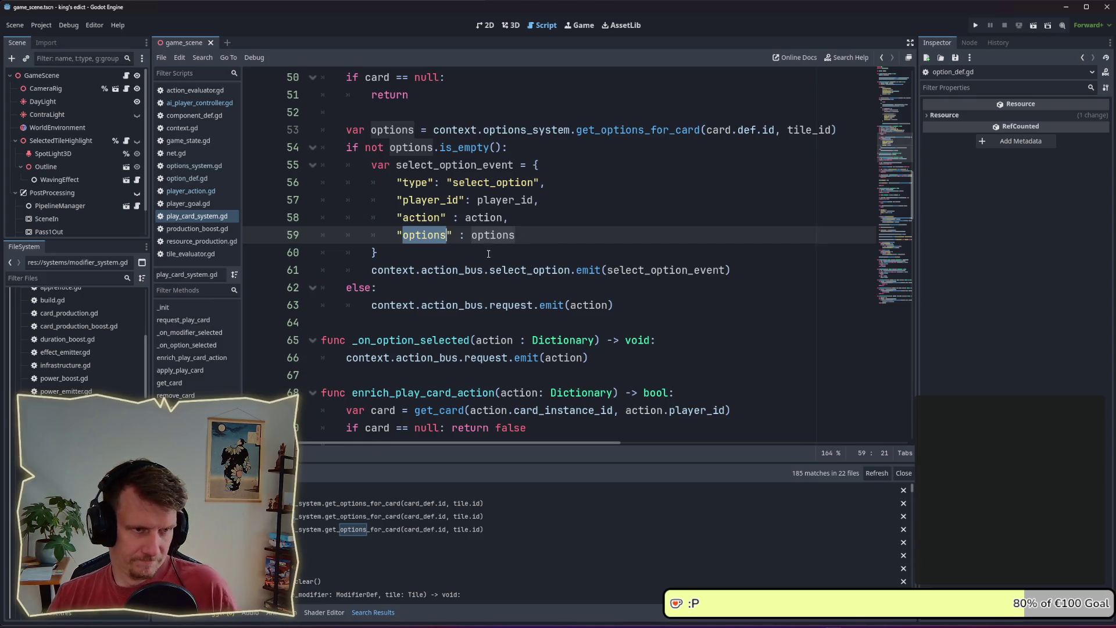
- Search the project for select_option and open its match in options_view.gd
key(End)
scroll(425, 237, up, 8)
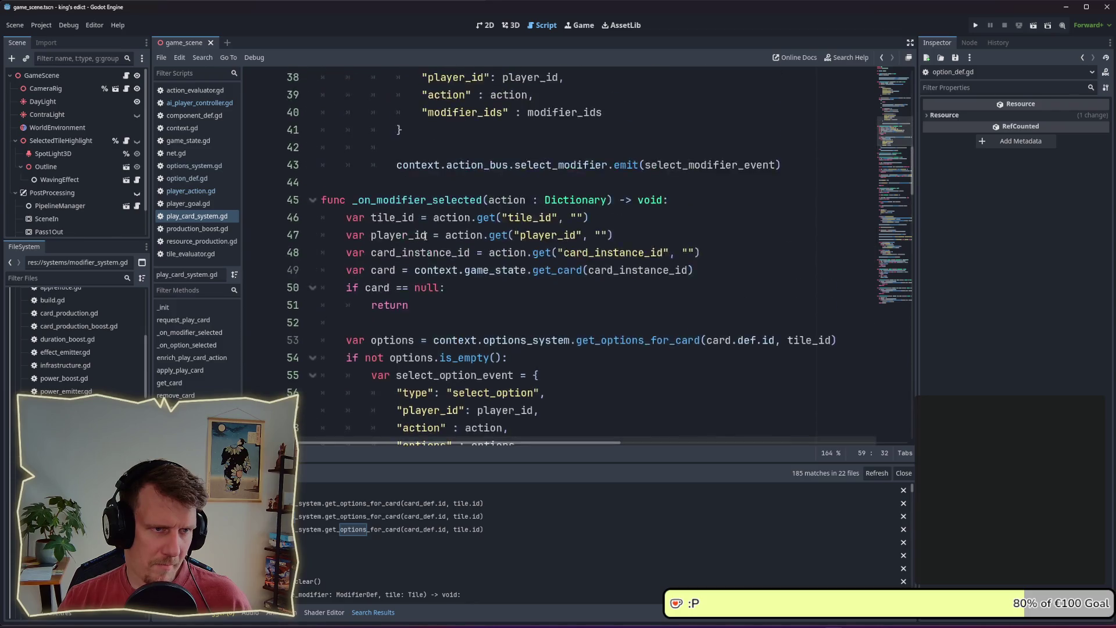
scroll(425, 236, down, 7)
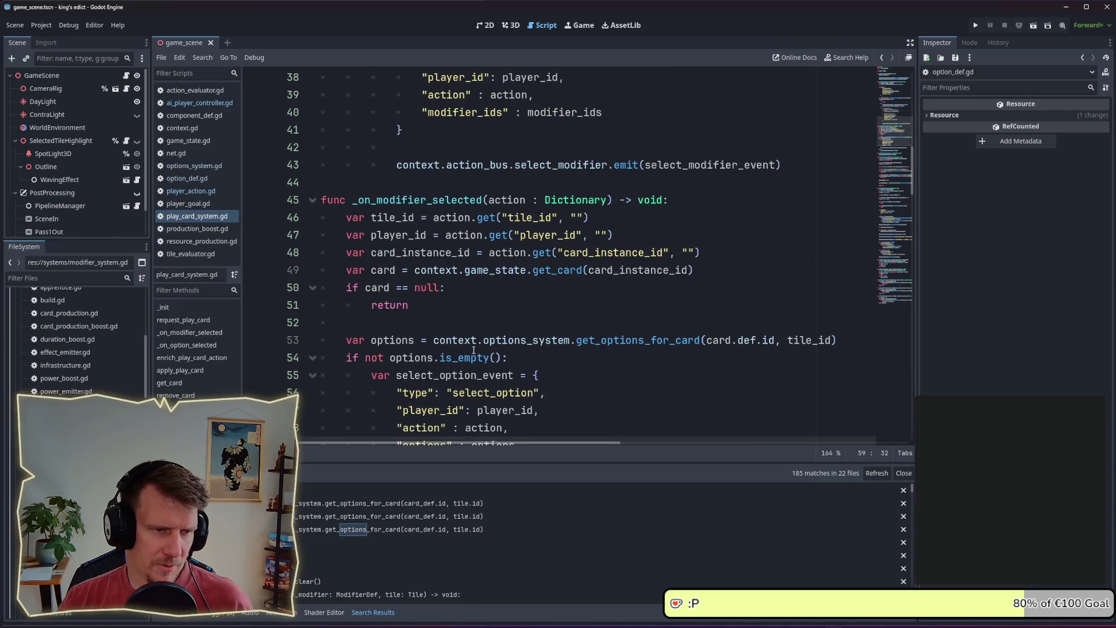
drag(446, 235, 540, 235)
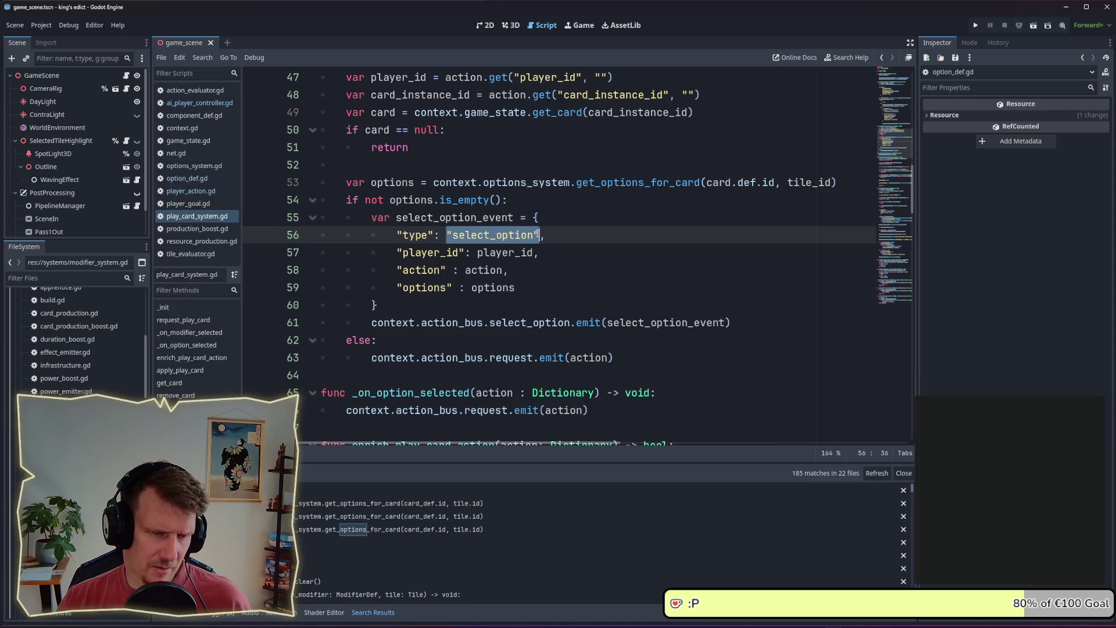
key(ctrl+shift+f)
click(773, 367)
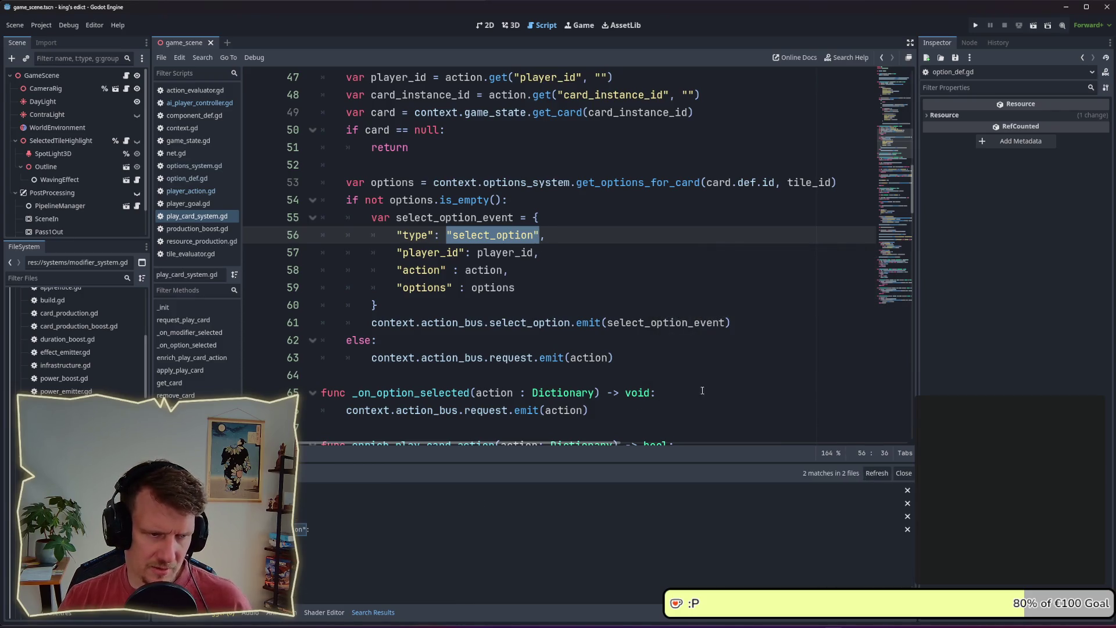
click(336, 530)
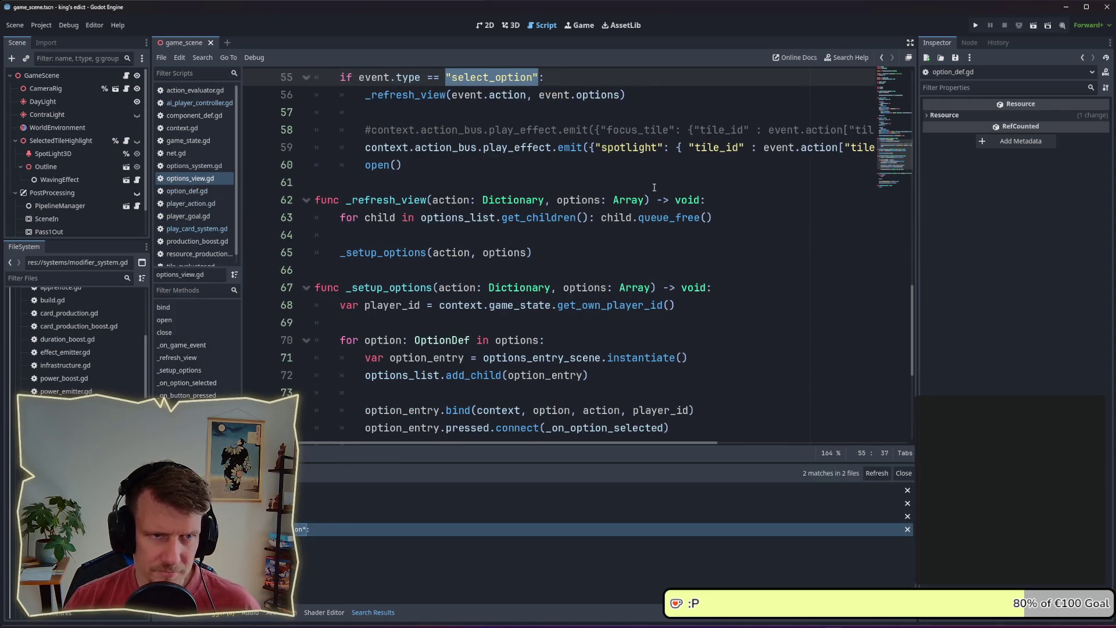
- Inspect the emit call, select the selected_option key on line 86, and start a project search for it
scroll(616, 175, down, 3)
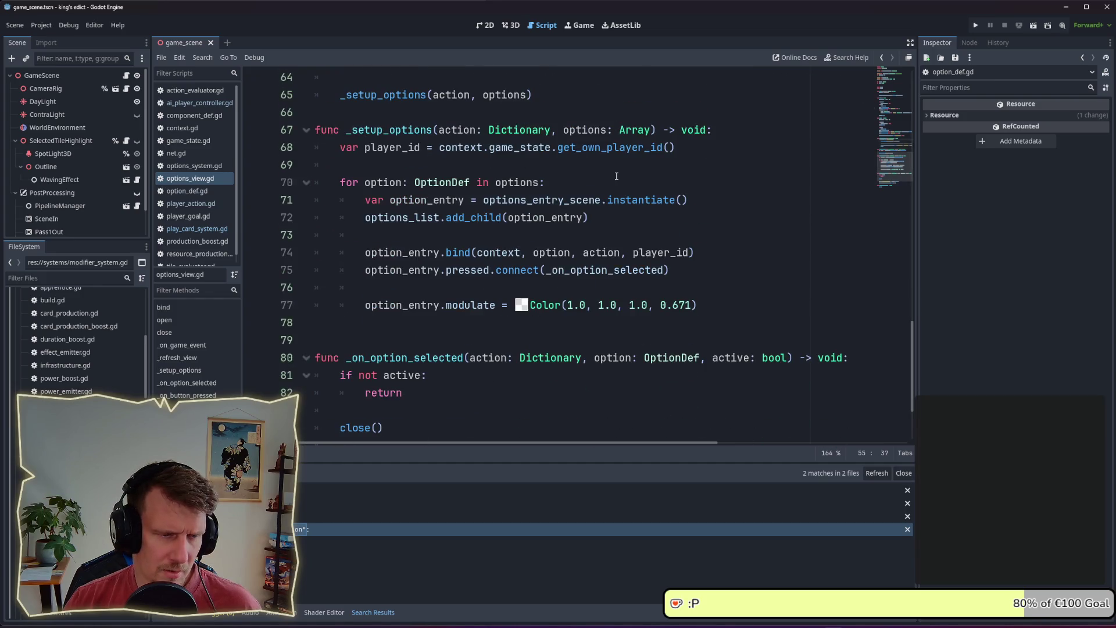
scroll(617, 176, down, 2)
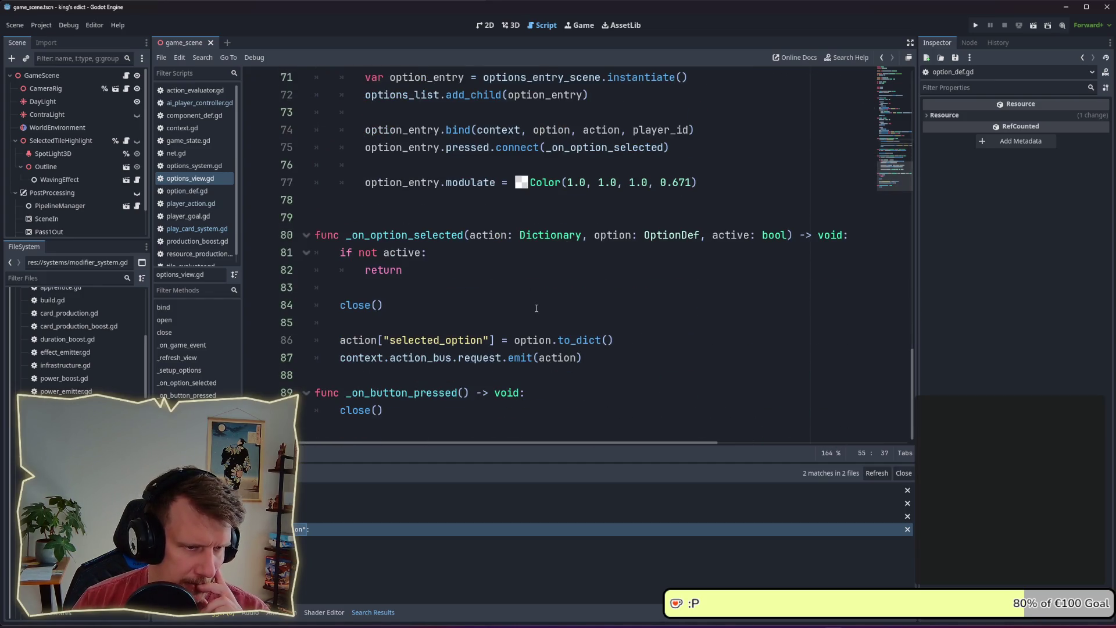
click(548, 358)
double_click(548, 358)
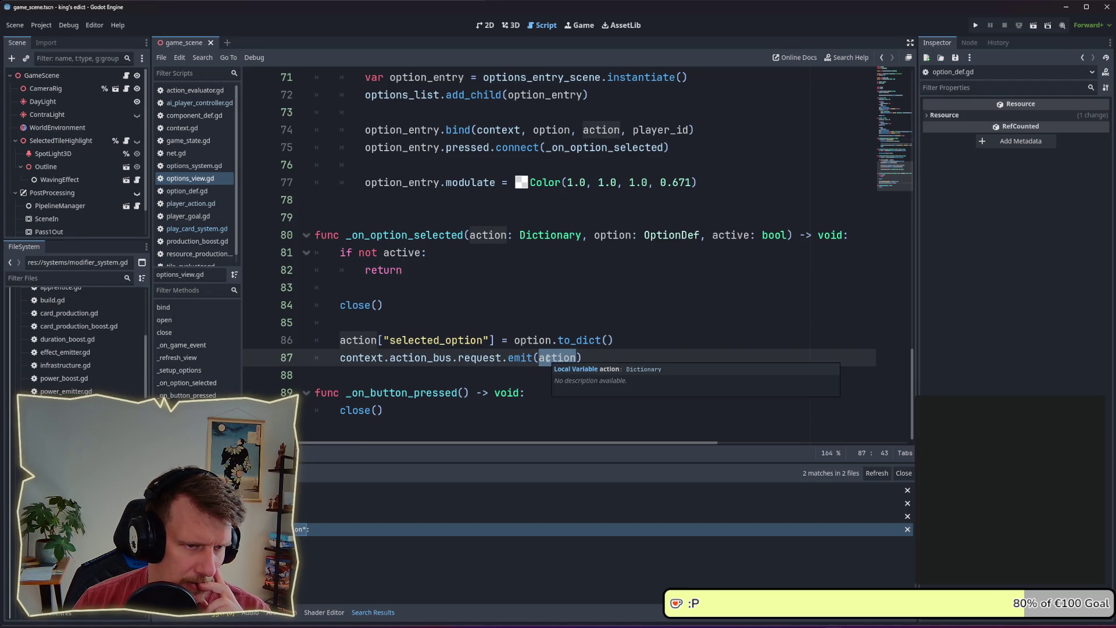
double_click(433, 341)
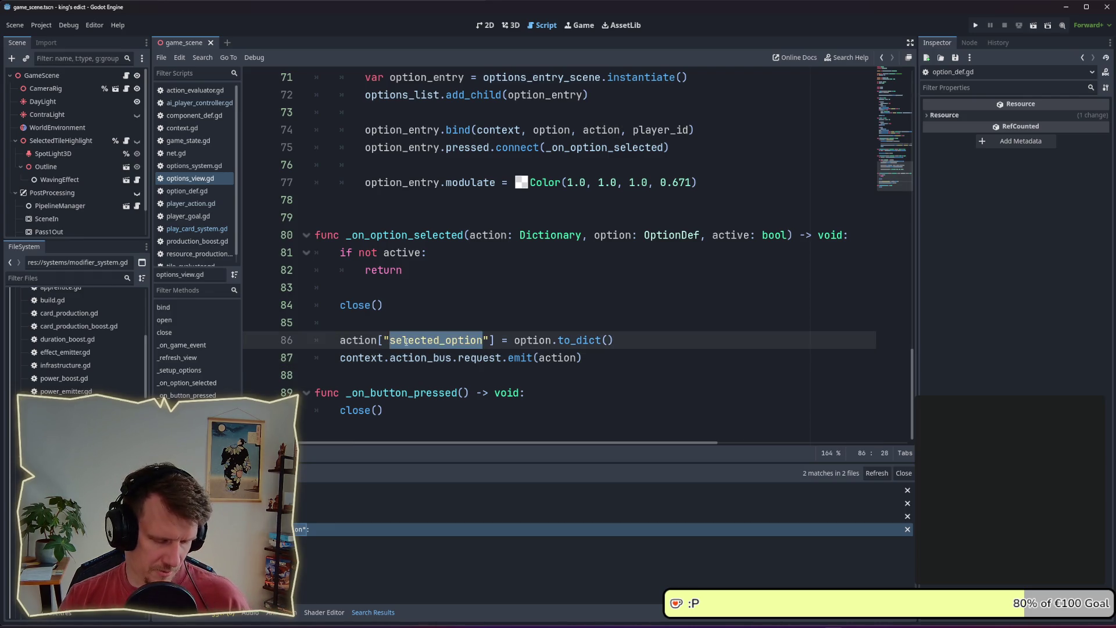
key(ctrl+shift+f)
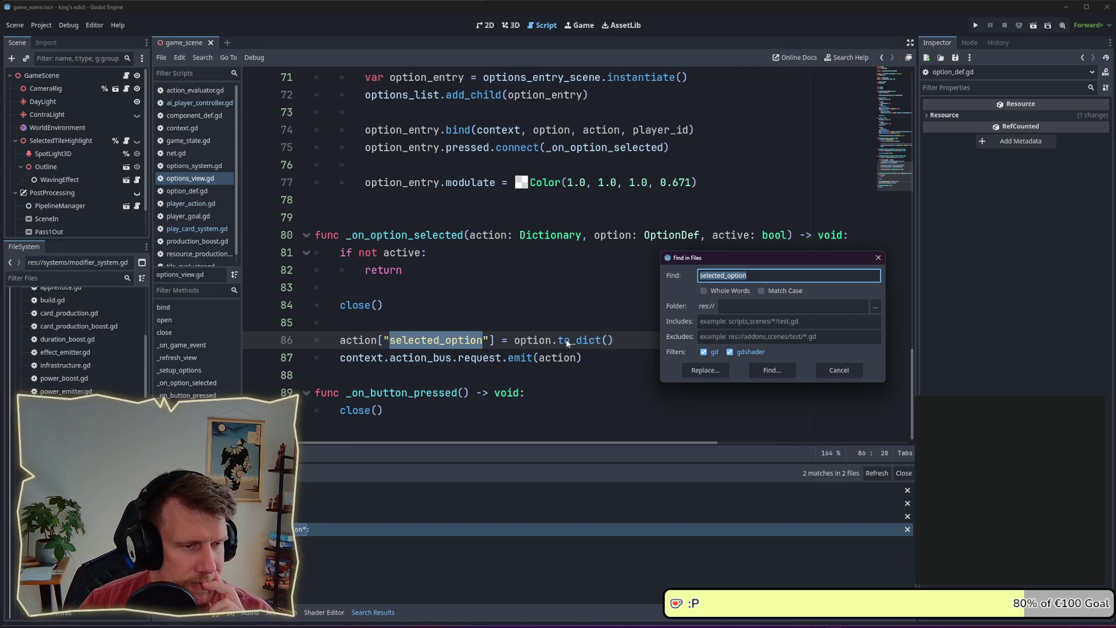
- List all selected_option matches in larger search results and open the play_card_system.gd match
click(772, 371)
scroll(449, 497, down, 2)
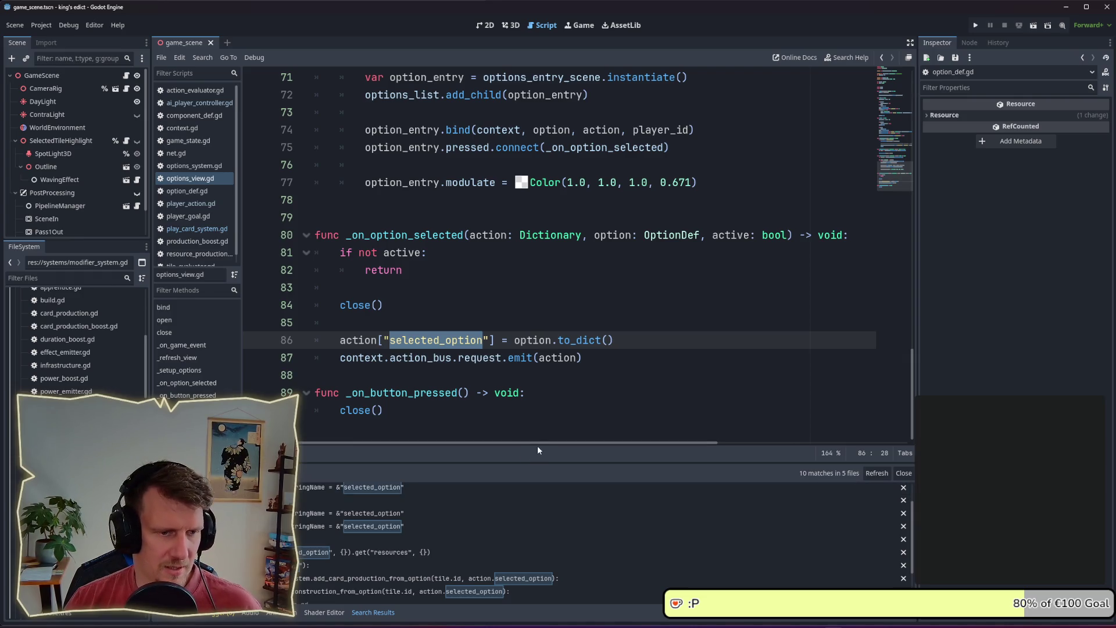
drag(546, 462, 529, 391)
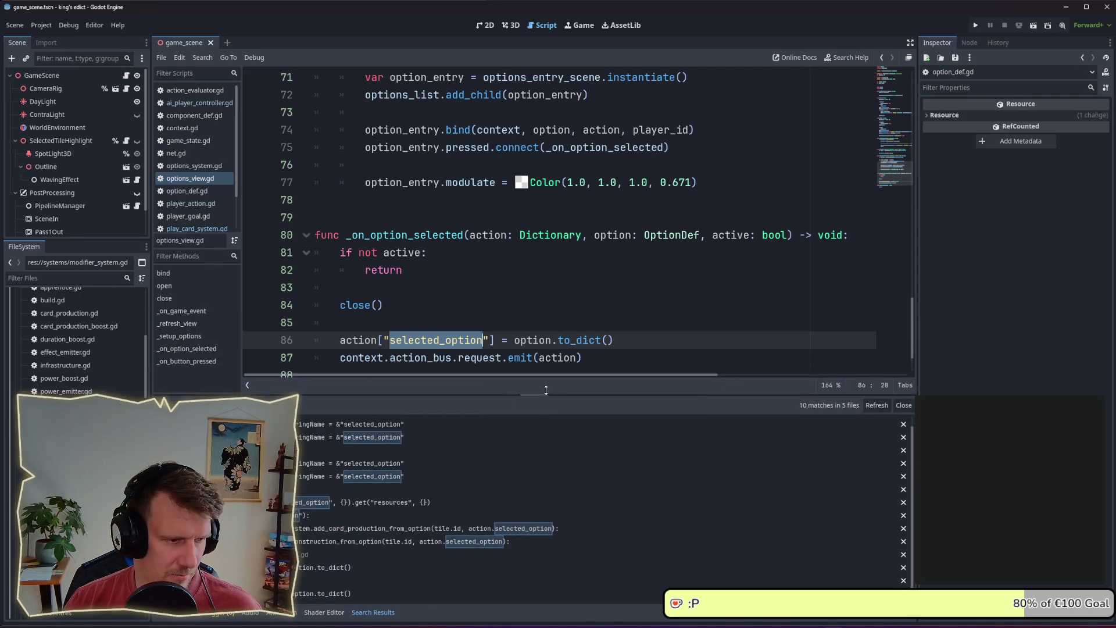
click(340, 519)
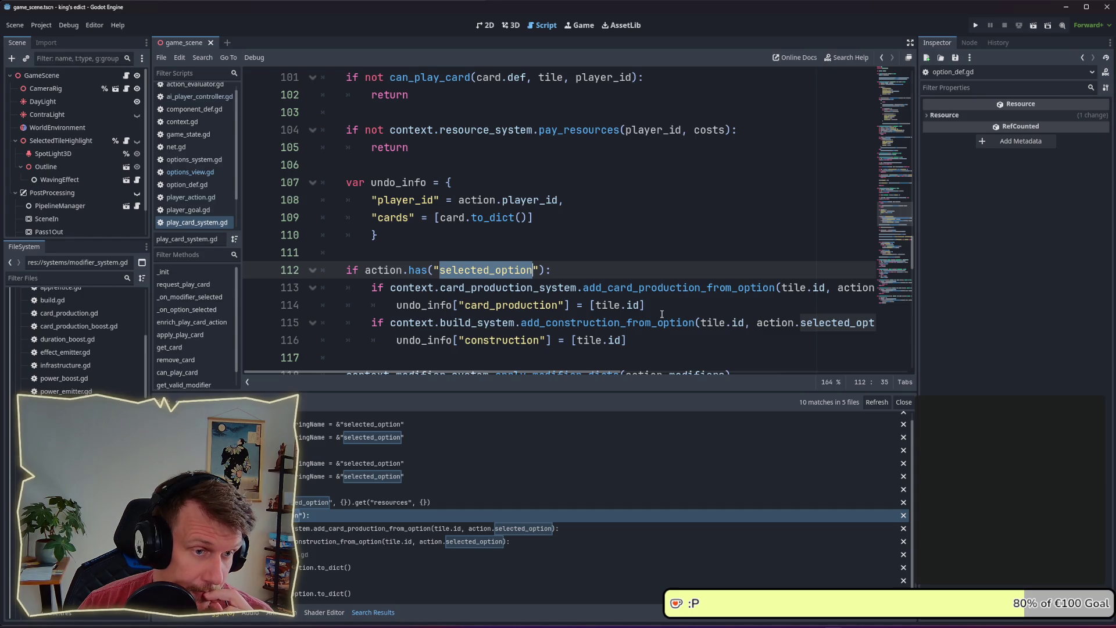
- Follow add_card_production_from_option to its definition and back, then open ai_player_controller.gd
scroll(661, 314, down, 1)
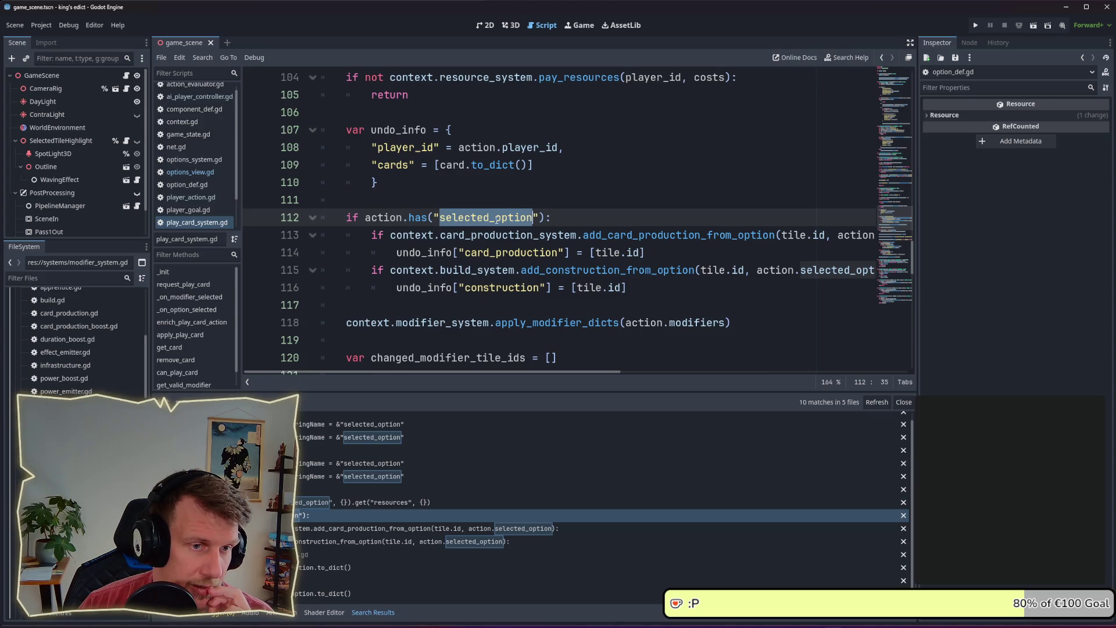
mouse_move(557, 372)
mouse_down()
mouse_move(662, 378)
mouse_move(522, 378)
mouse_up()
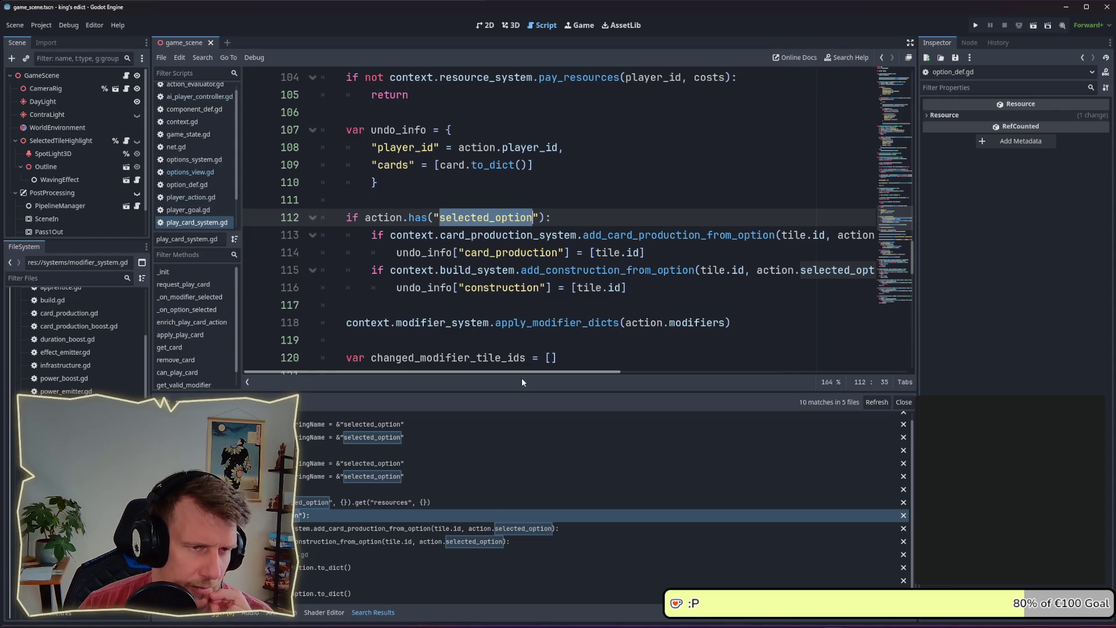
click(634, 235)
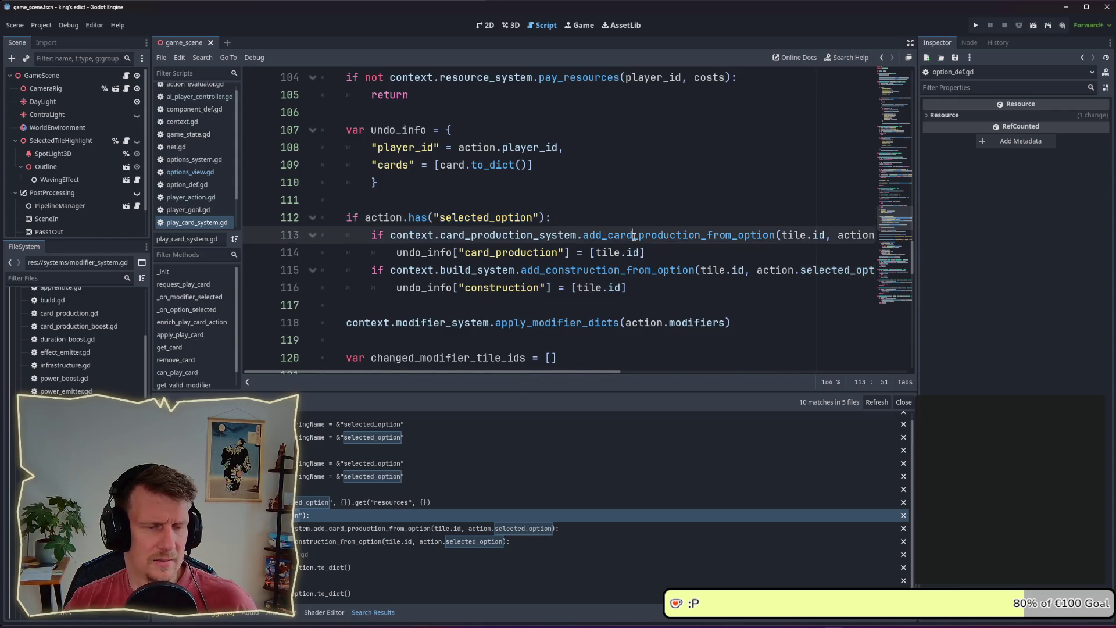
ctrl+click(634, 235)
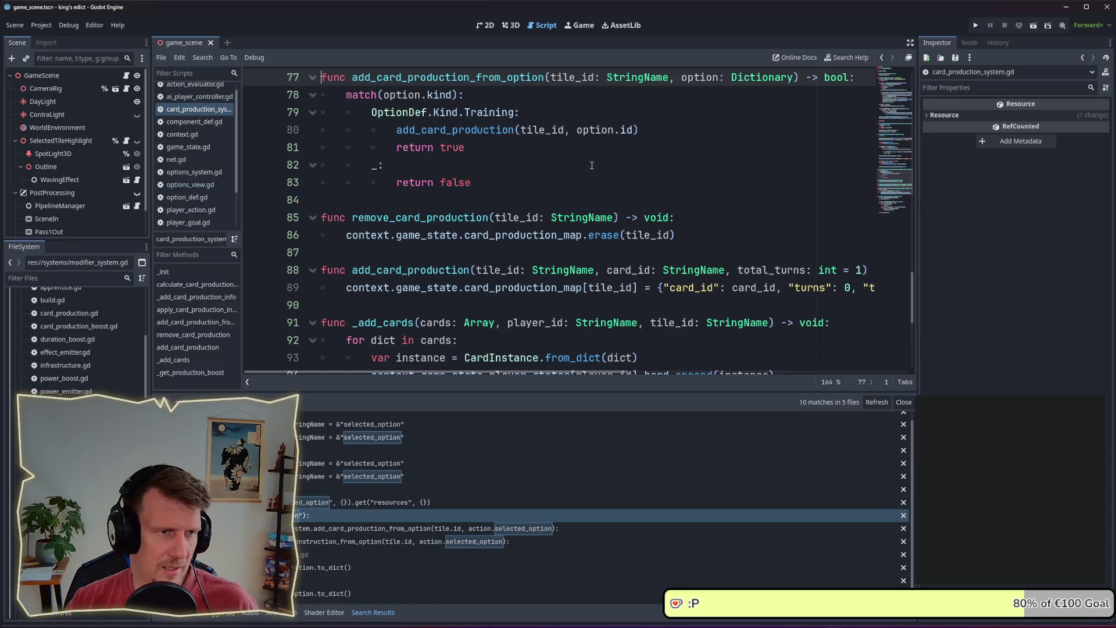
key(alt+Left)
double_click(505, 218)
key(ctrl+c)
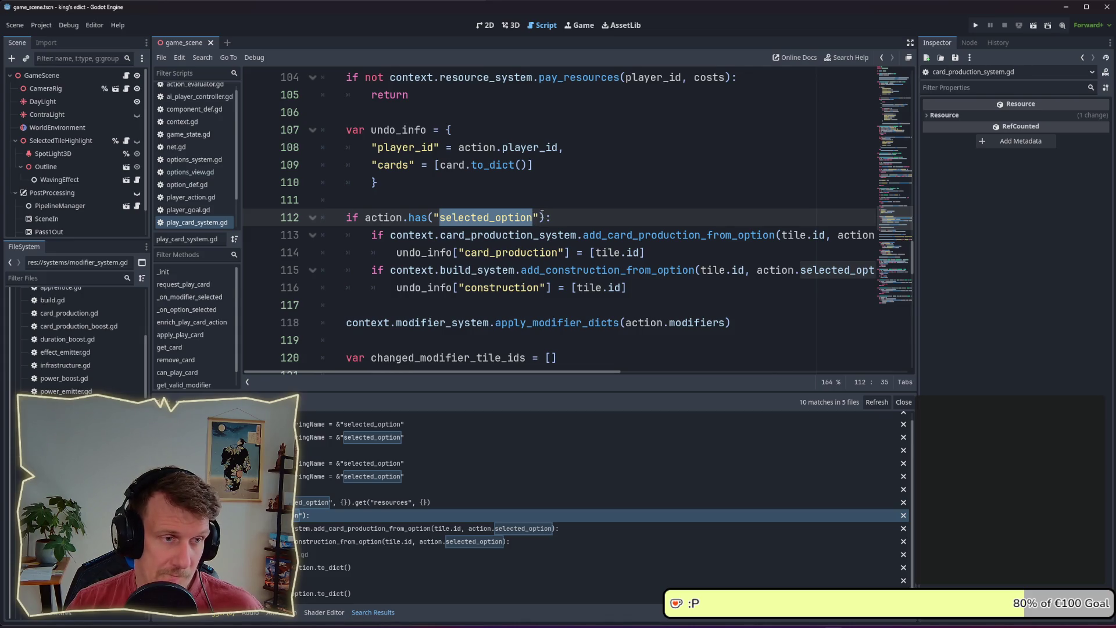
click(194, 102)
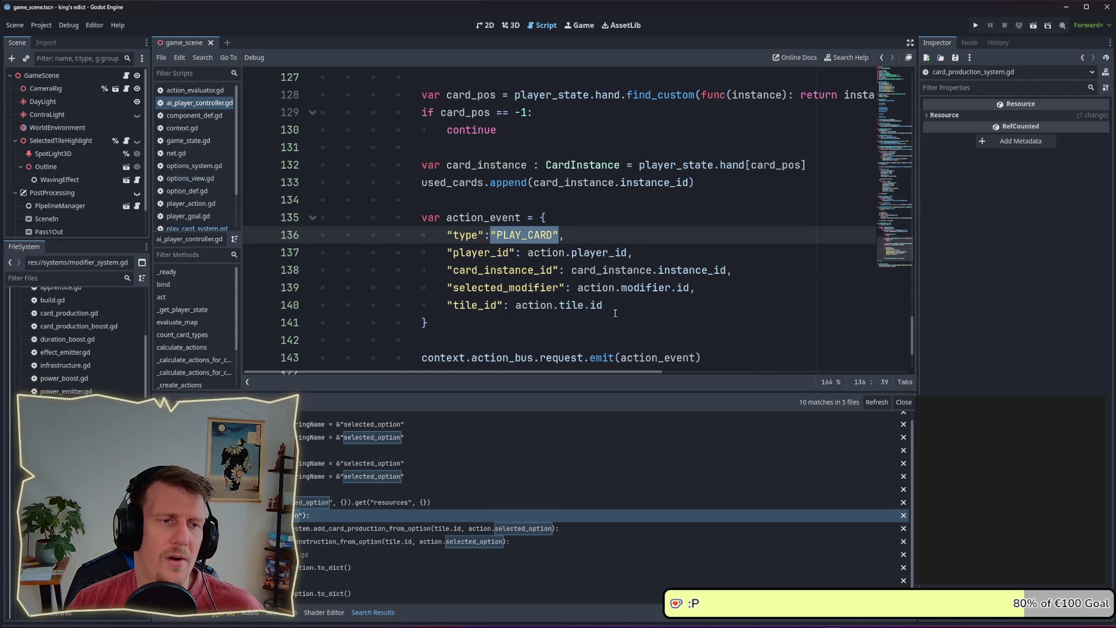
- Add an 'if action.option:' check after the PLAY_CARD action_event dictionary
click(615, 309)
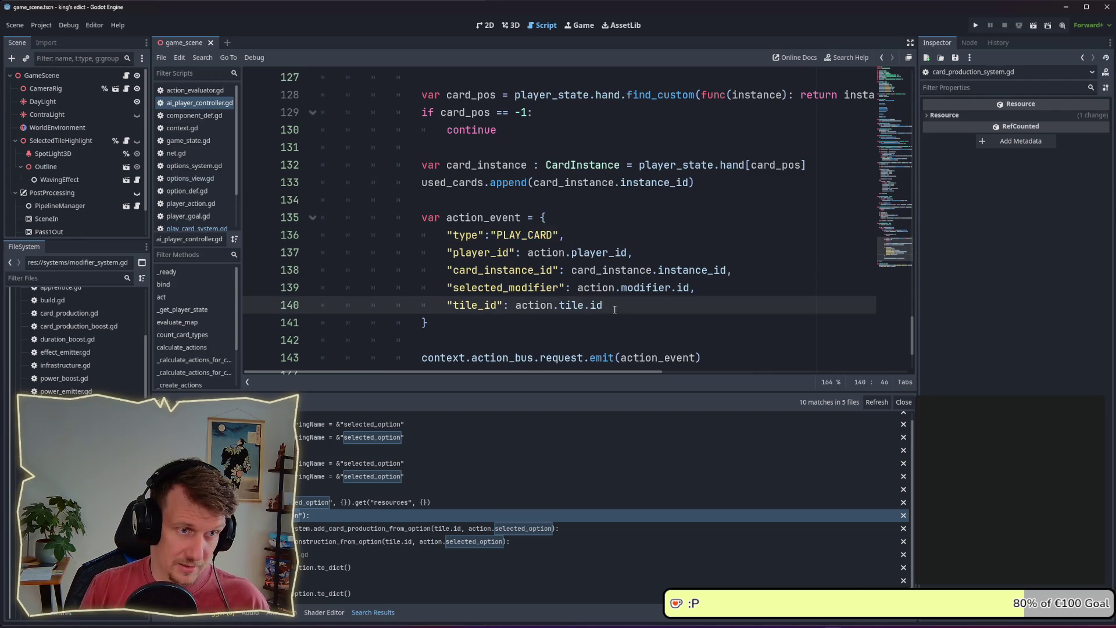
key(Down)
key(Down)
key(Return)
key(Return)
key(Up)
scroll(533, 298, down, 3)
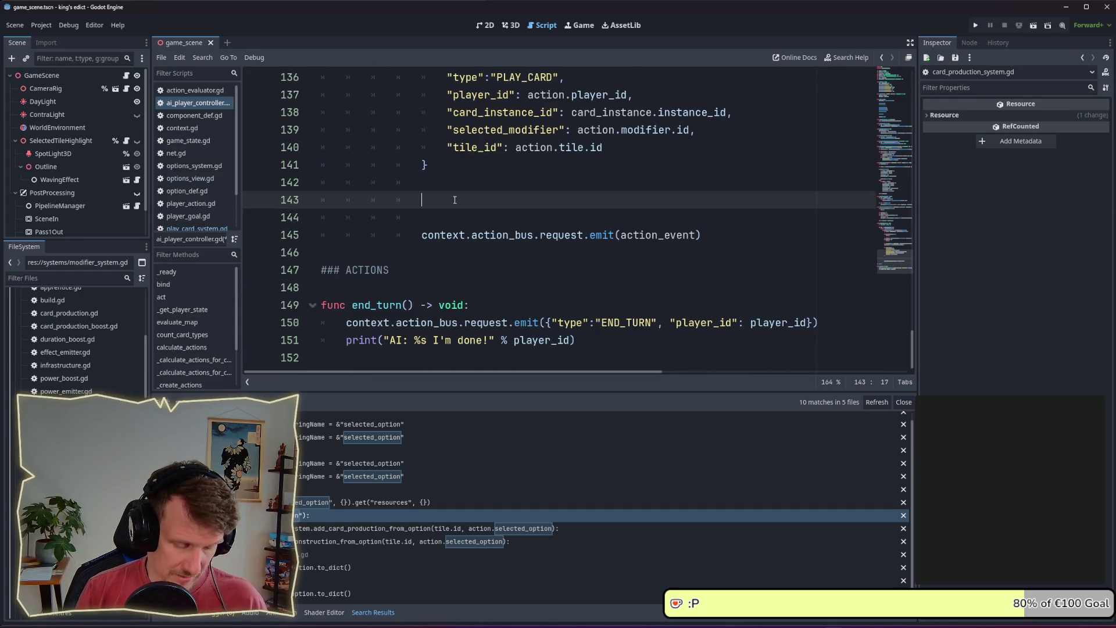
scroll(455, 199, up, 8)
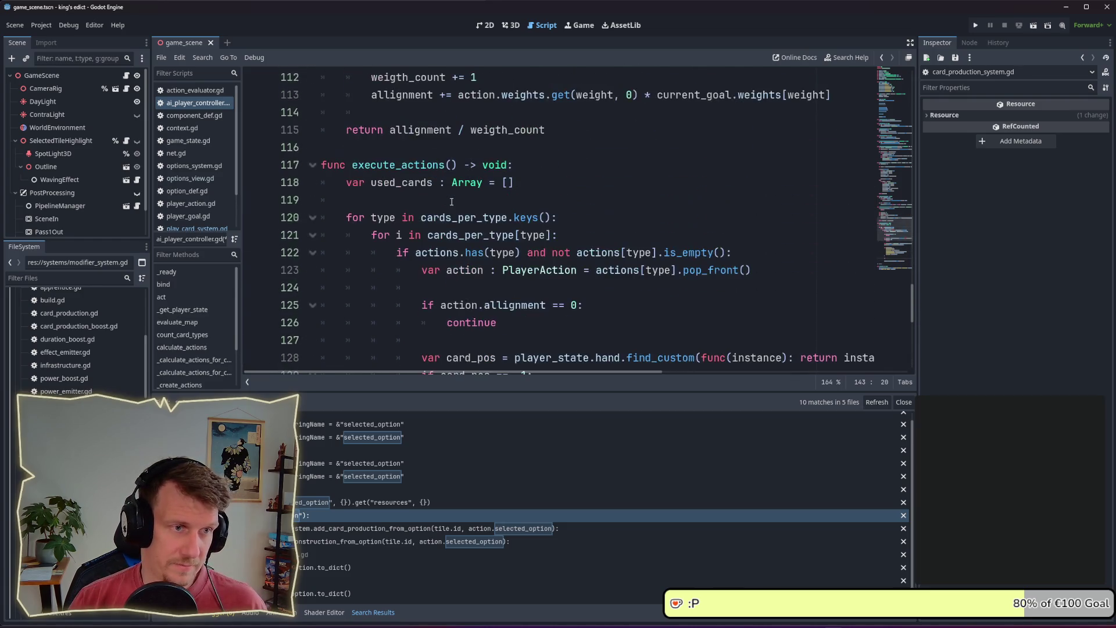
scroll(452, 201, down, 2)
scroll(452, 202, down, 1)
text(if ac)
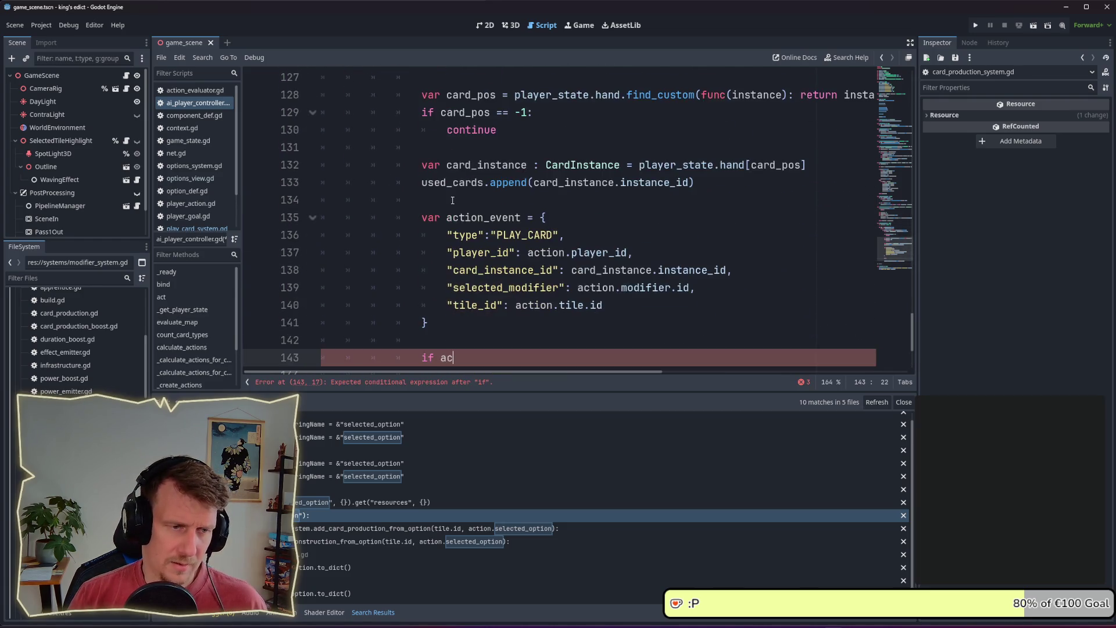
text(tion.)
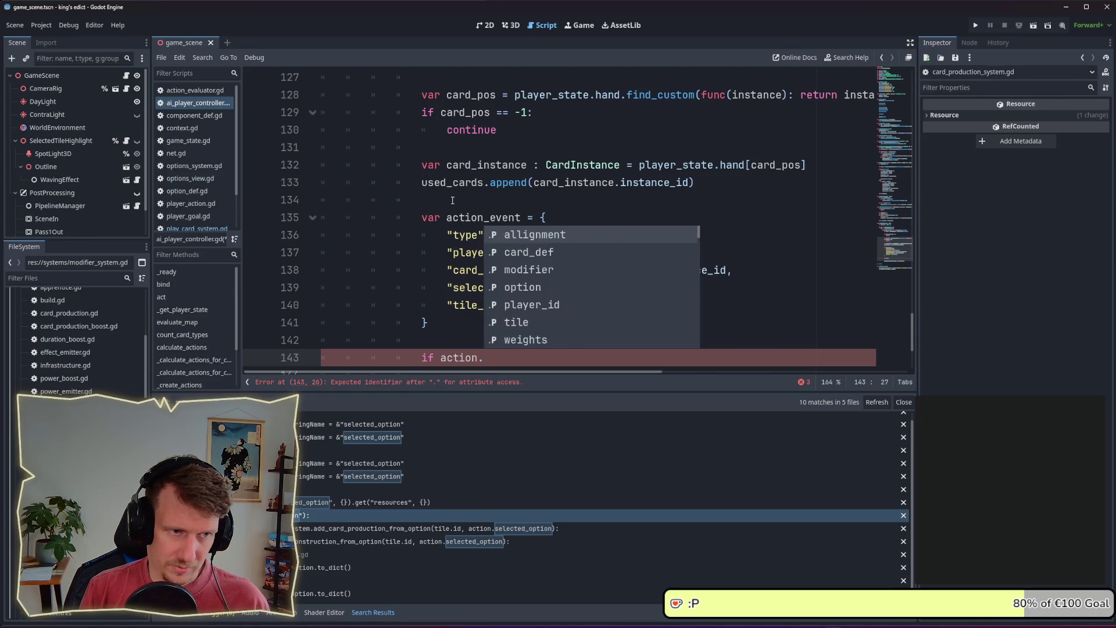
text(aopt)
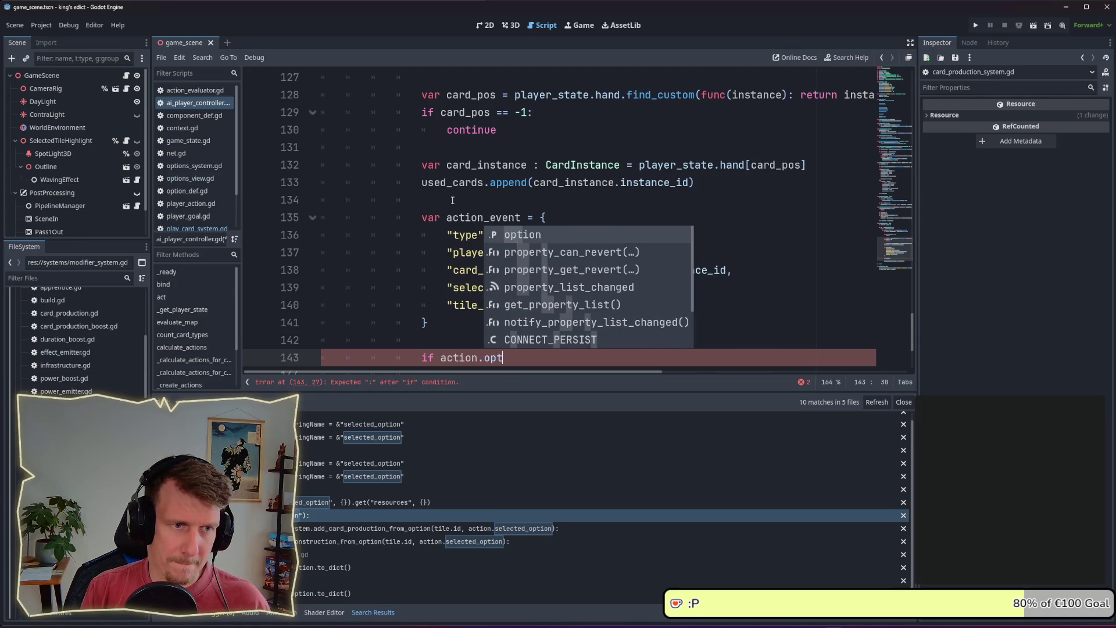
key(Return)
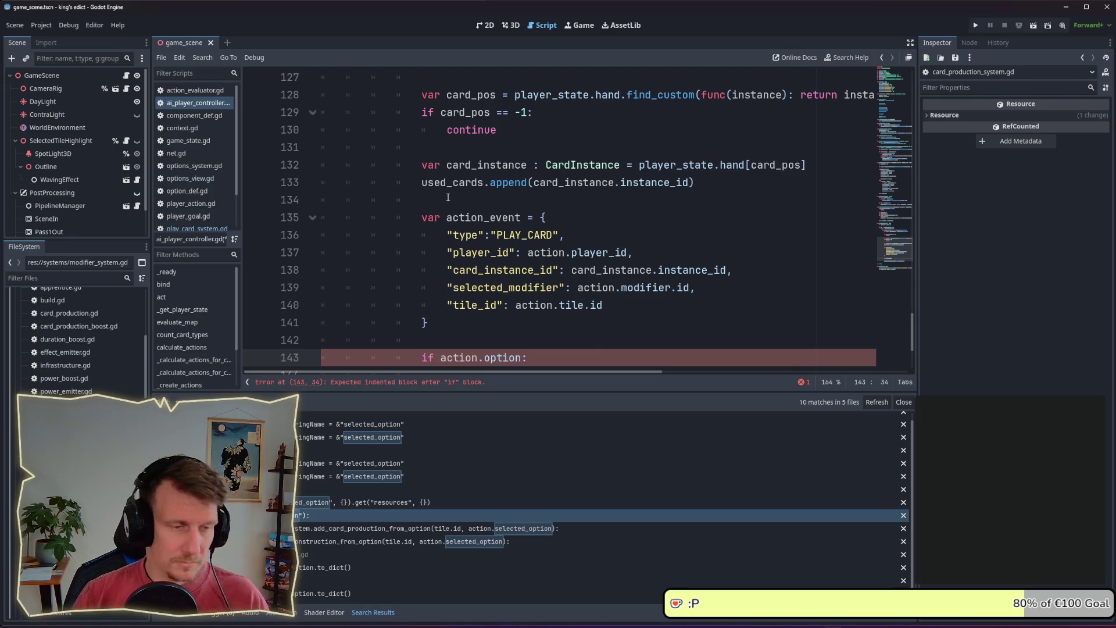
- Inside the check, set action_event["selected_option"] to action.option.to_dict()
scroll(452, 201, down, 2)
key(Return)
text(action_)
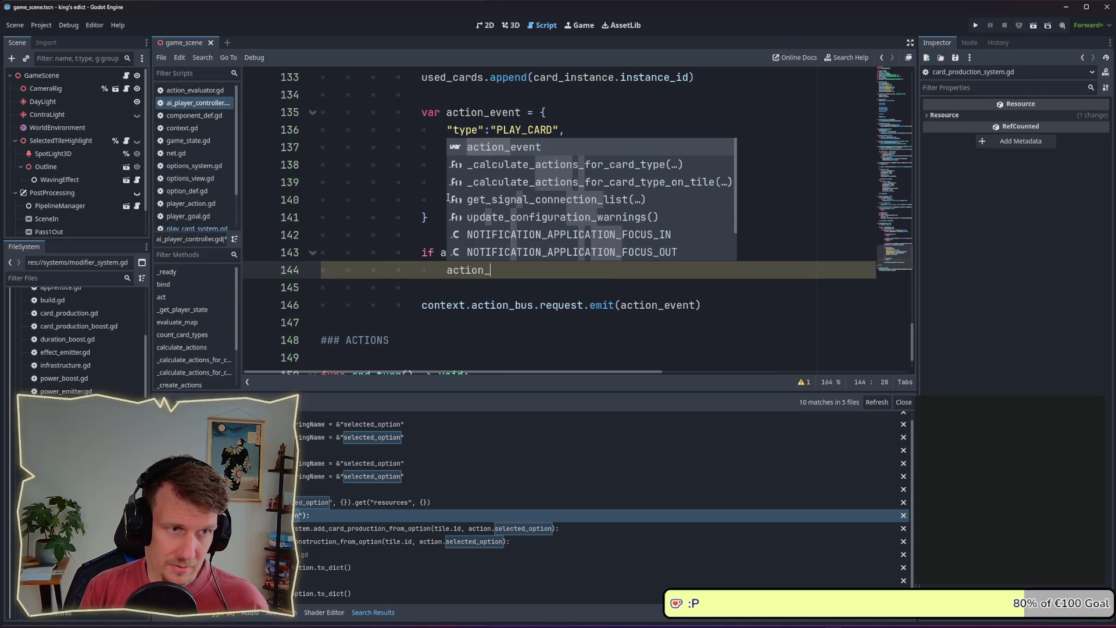
key(Return)
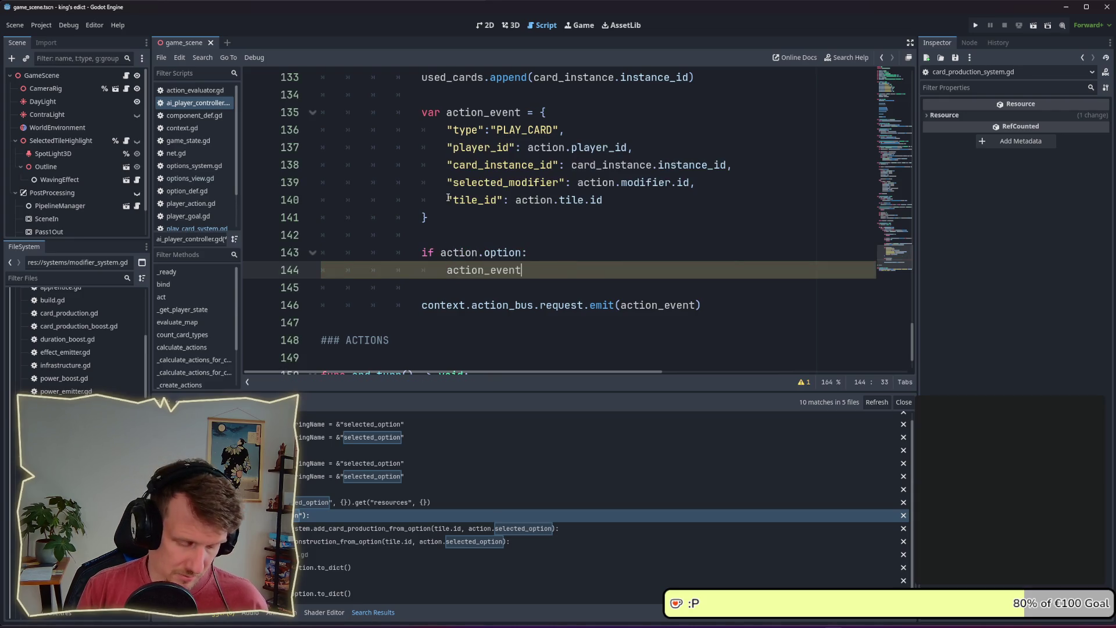
text(")
key(ctrl+v)
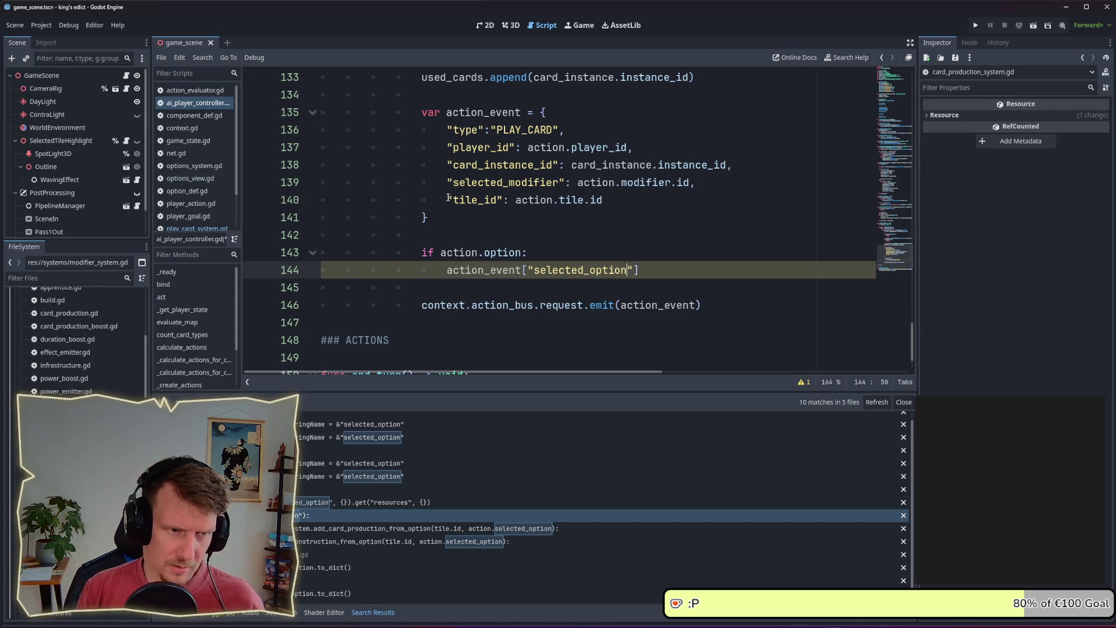
text(action)
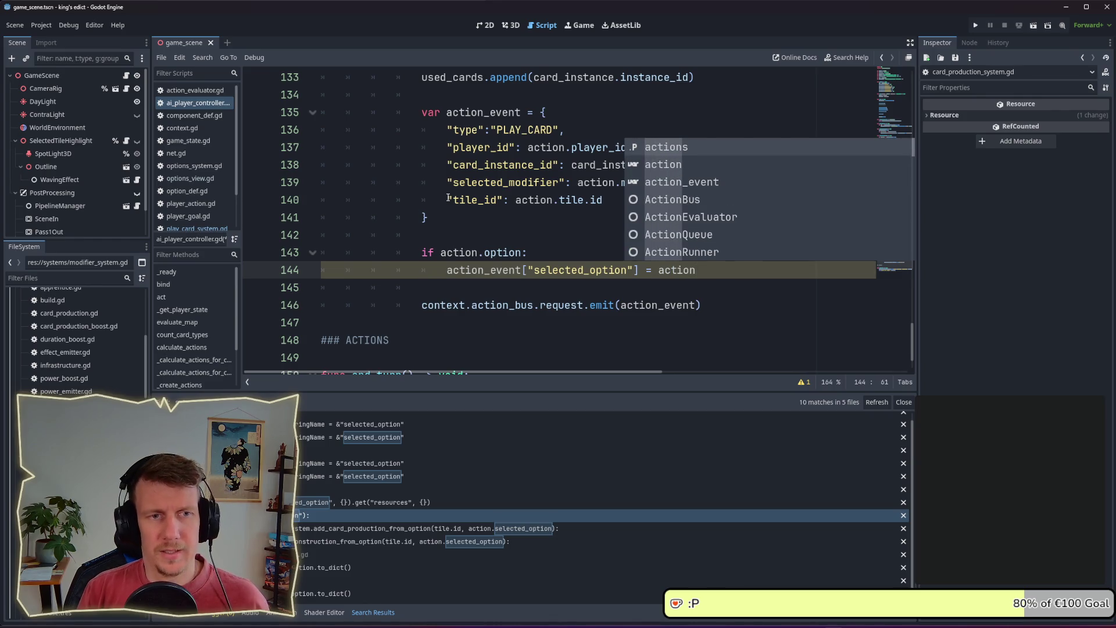
text(.opt)
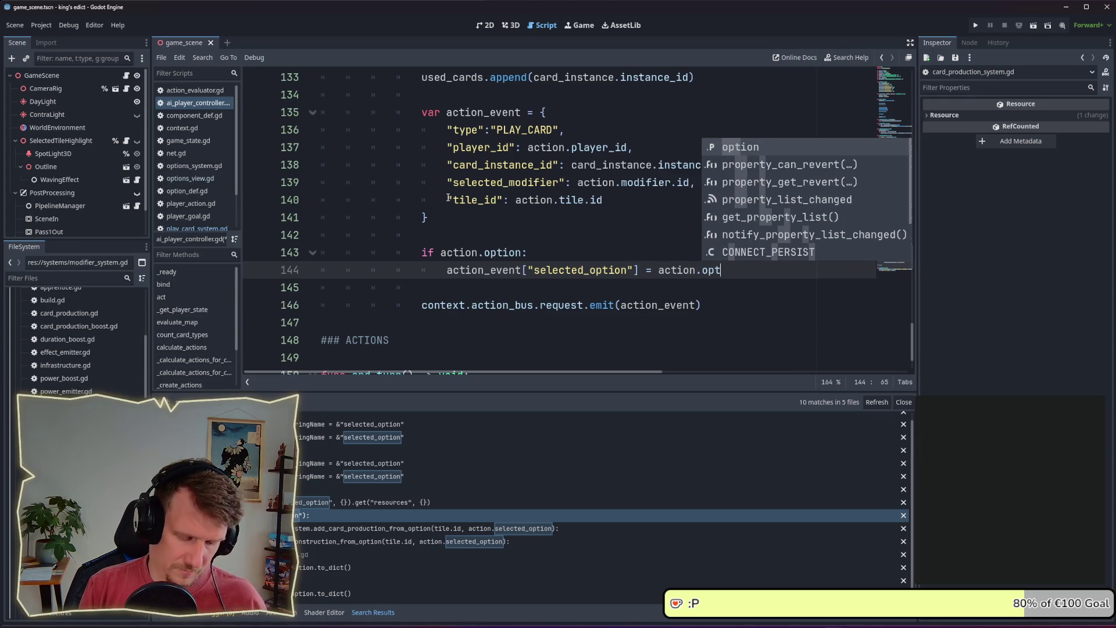
key(Return)
text(to)
key(Return)
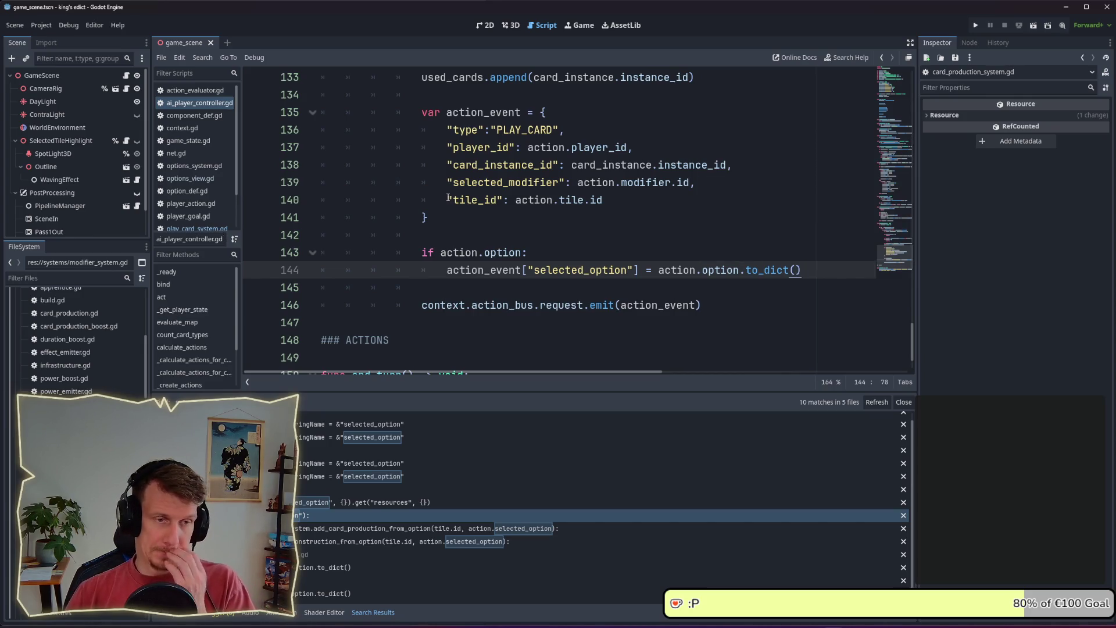
- Add a trial line under the option check, undo it, and run the project with F5
scroll(582, 174, up, 6)
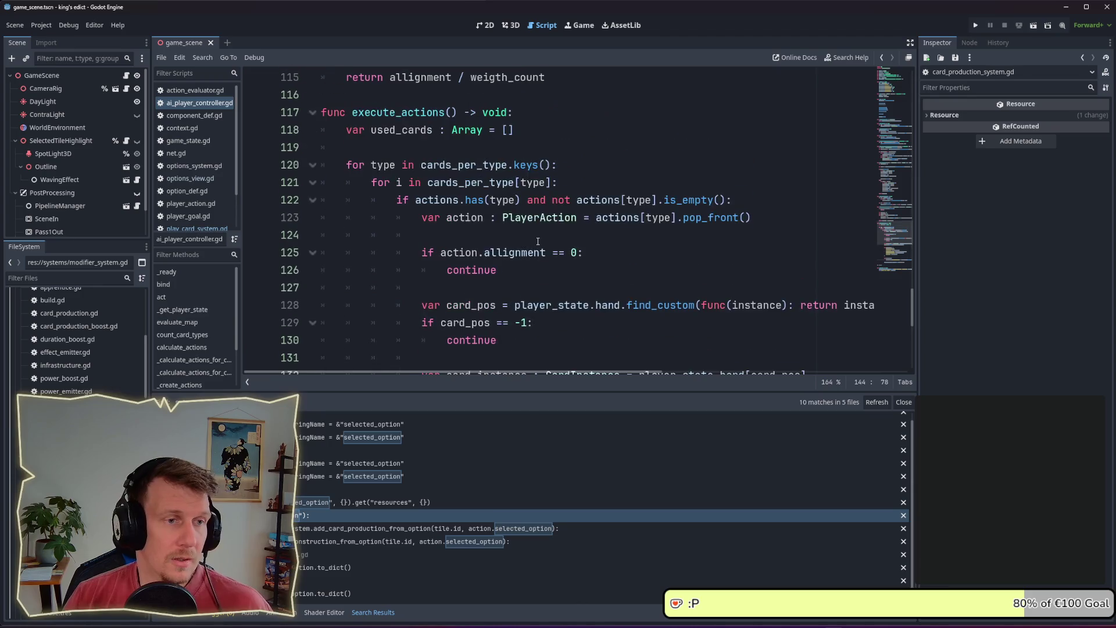
click(440, 154)
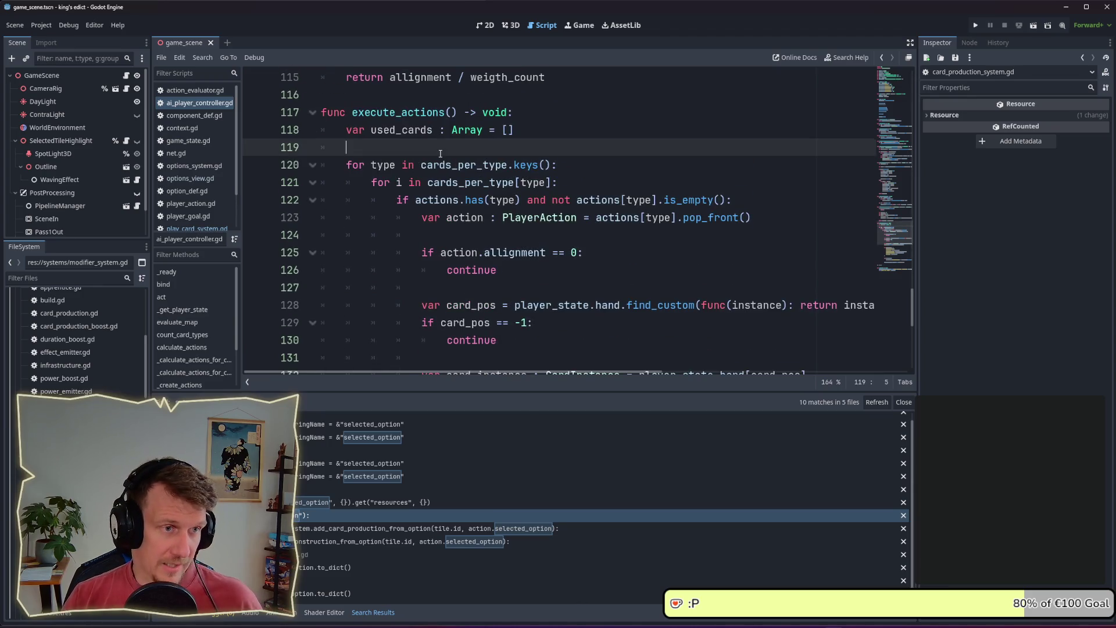
scroll(445, 152, down, 6)
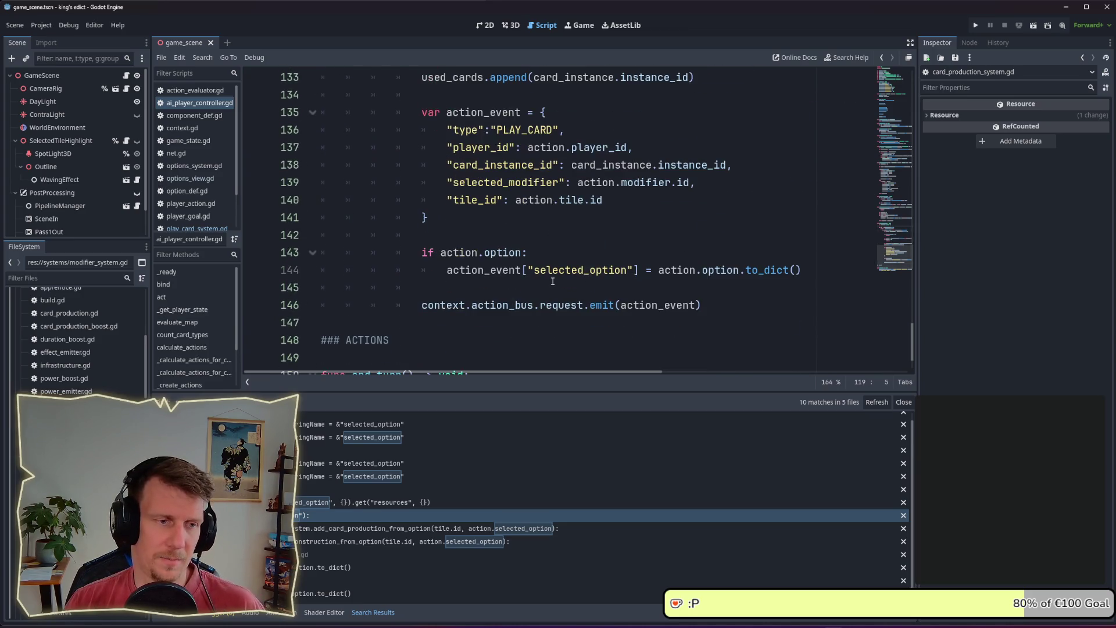
click(583, 257)
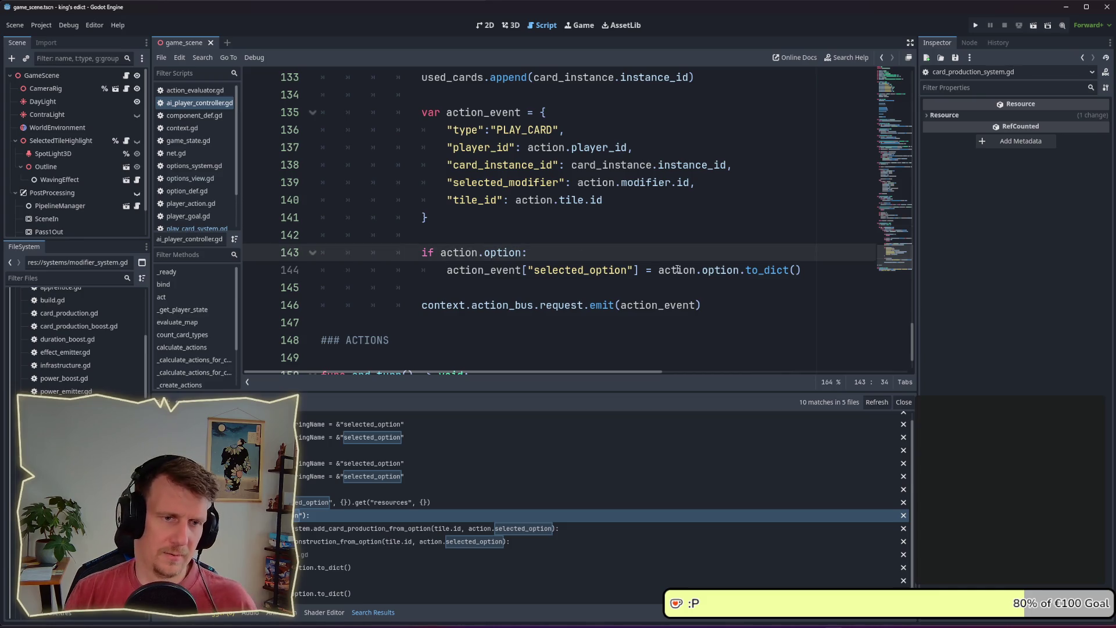
key(Return)
text(print())
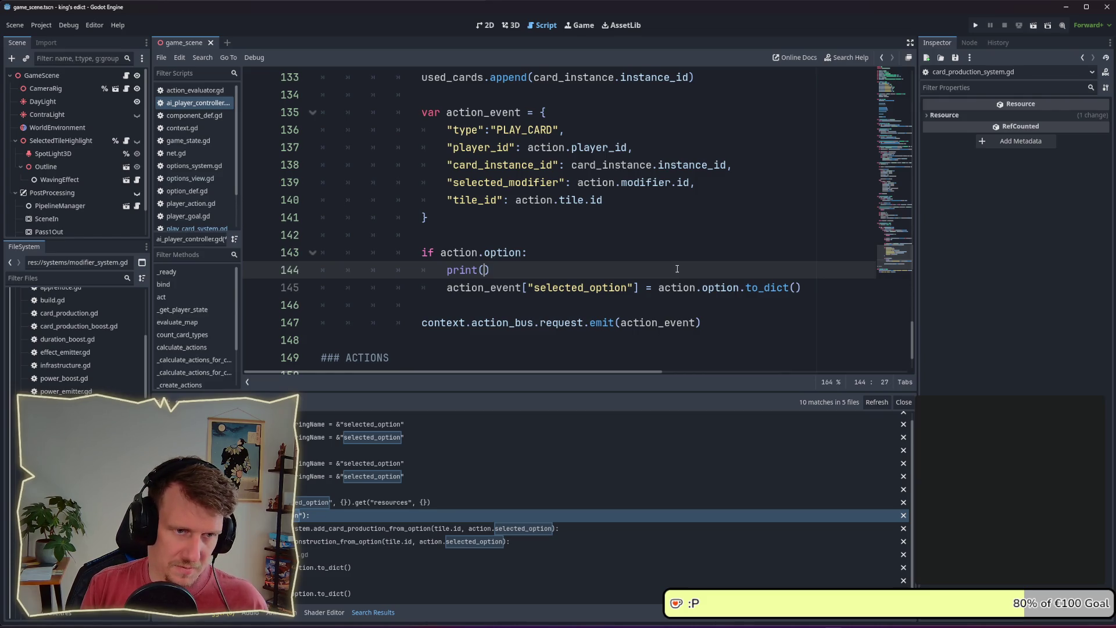
key(ctrl+z)
key(BackSpace)
key(BackSpace)
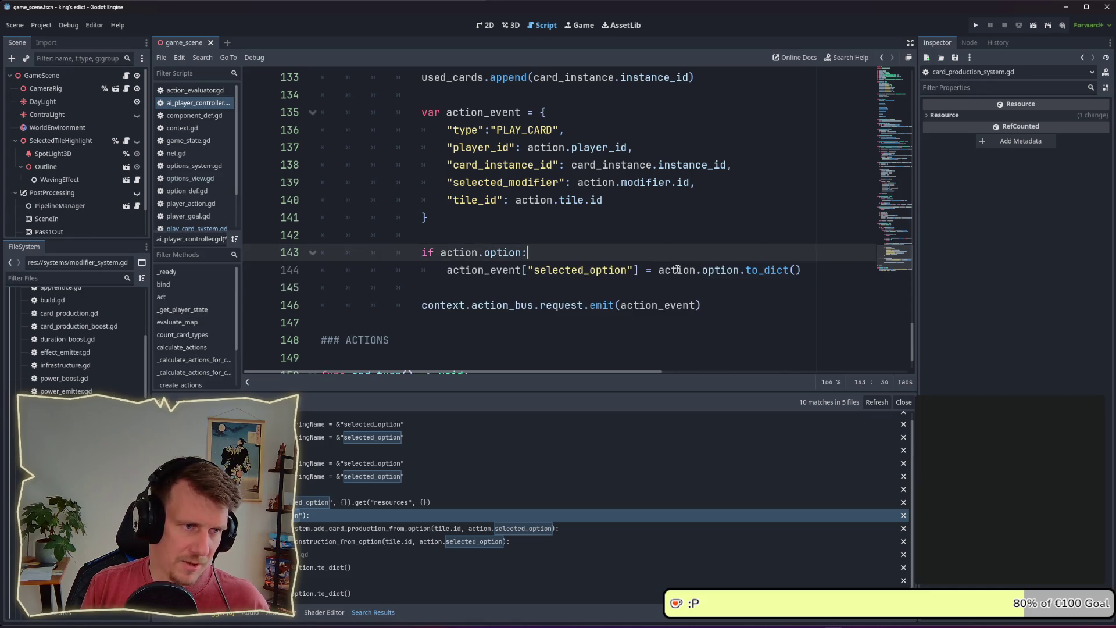
key(F5)
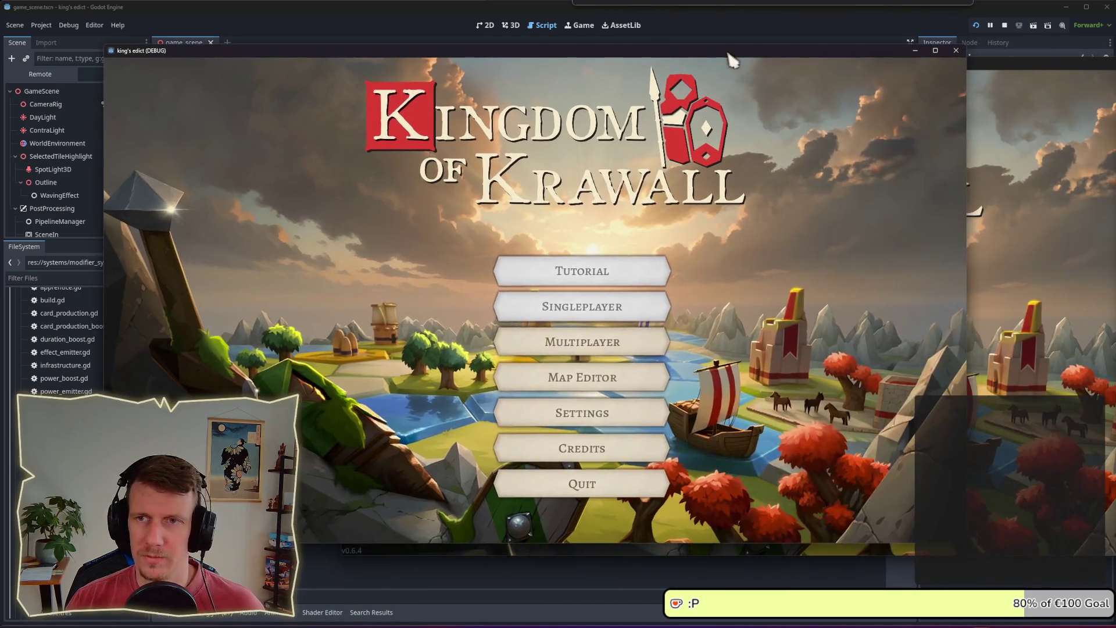
- Create a multiplayer game from the blue start region, pan north, and end the first turn
click(604, 342)
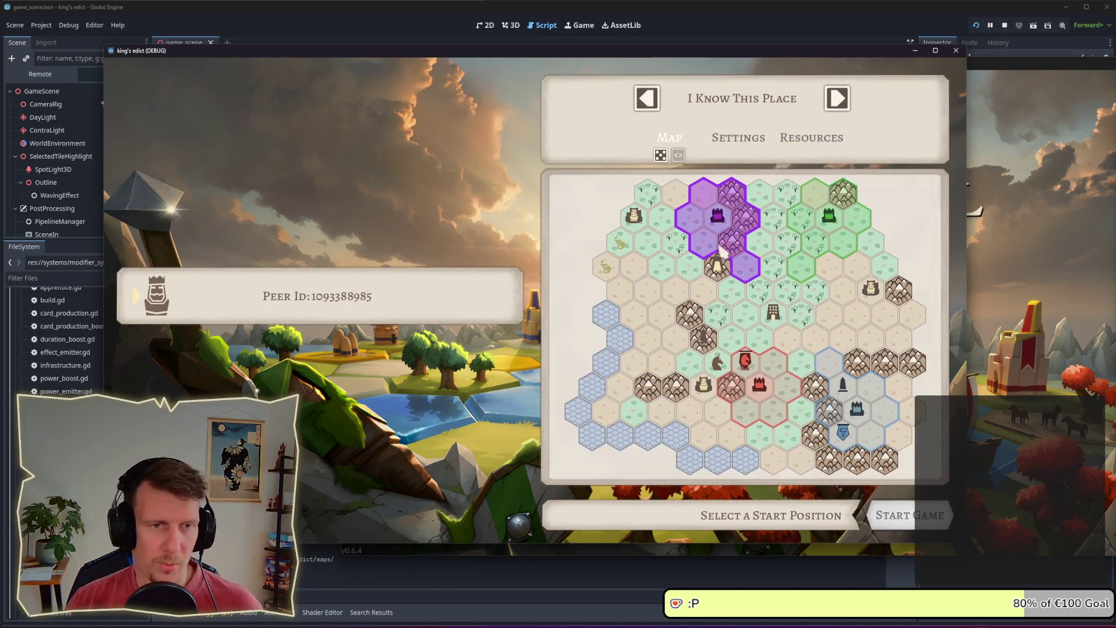
click(714, 257)
click(854, 406)
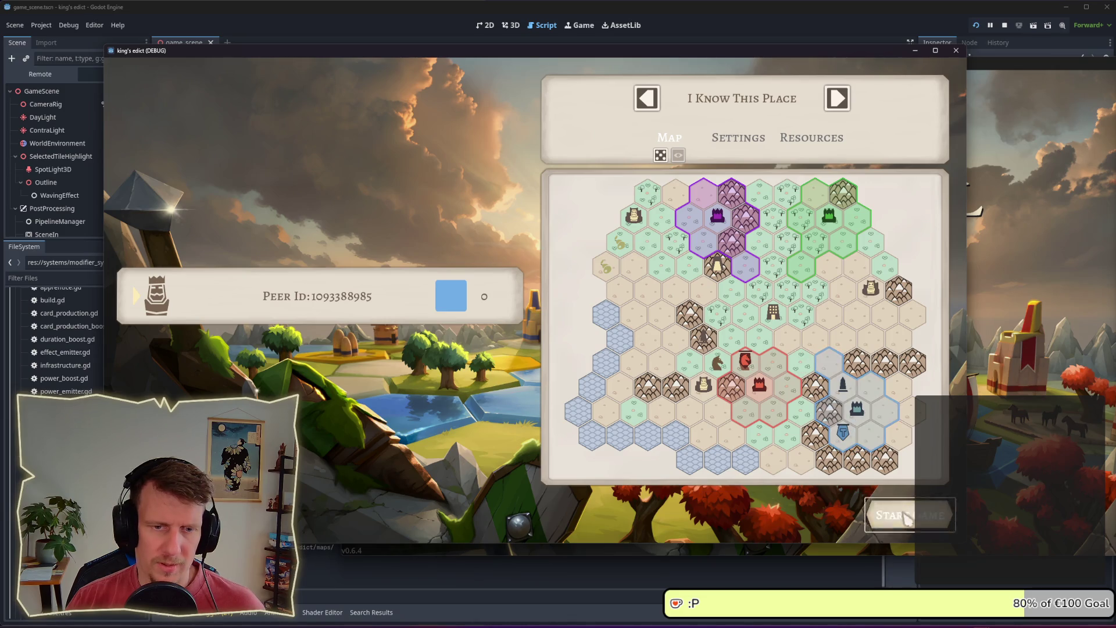
click(910, 515)
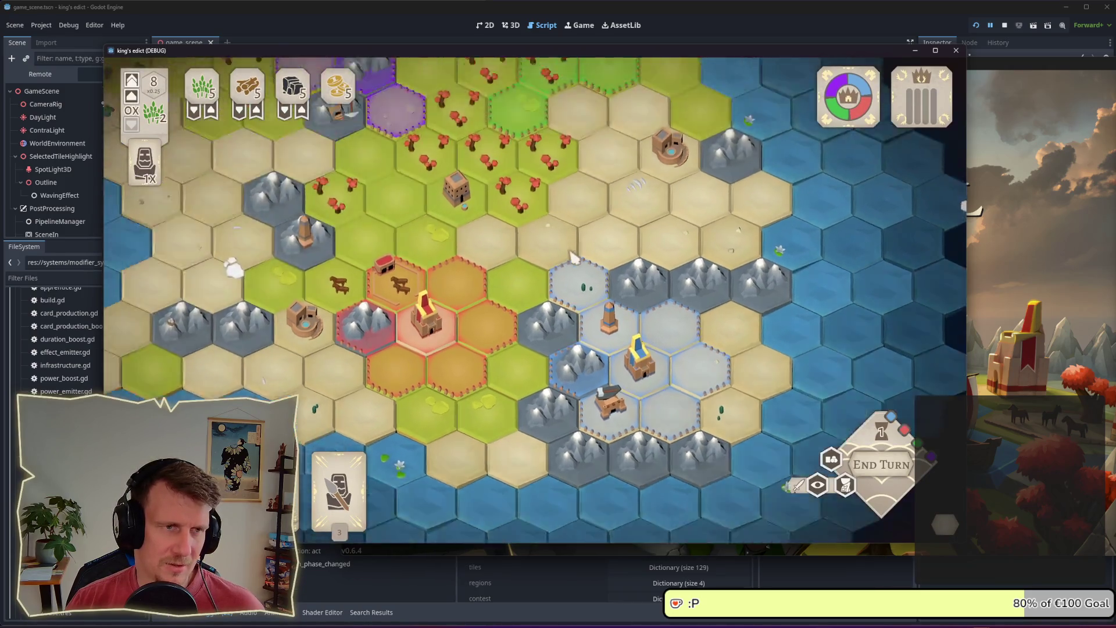
mouse_move(453, 146)
mouse_down()
mouse_move(558, 218)
mouse_move(637, 326)
mouse_up()
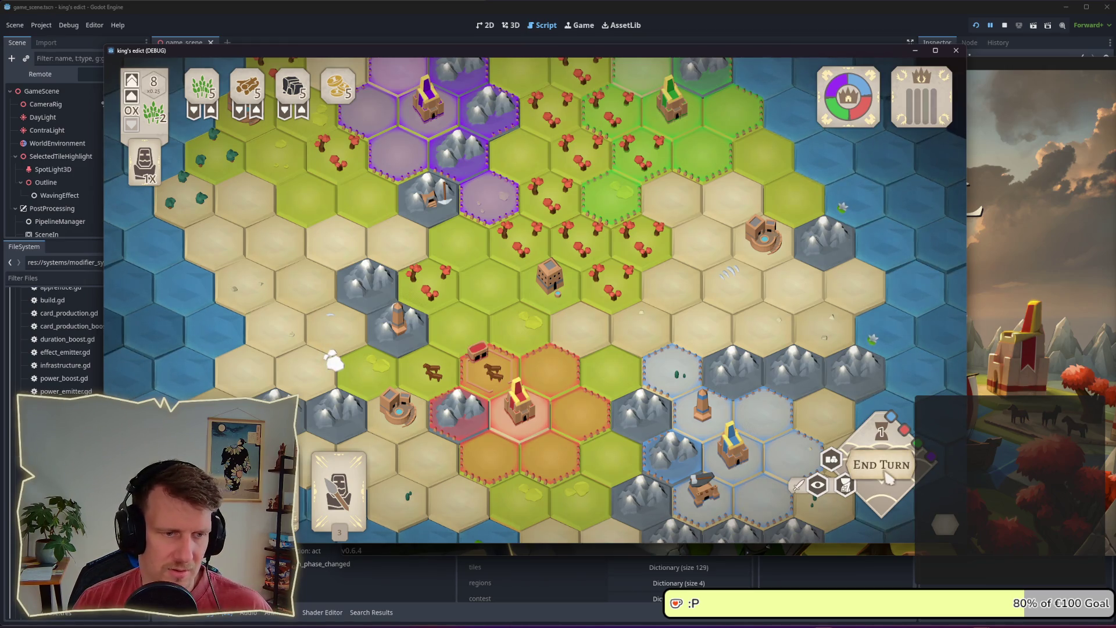
click(886, 476)
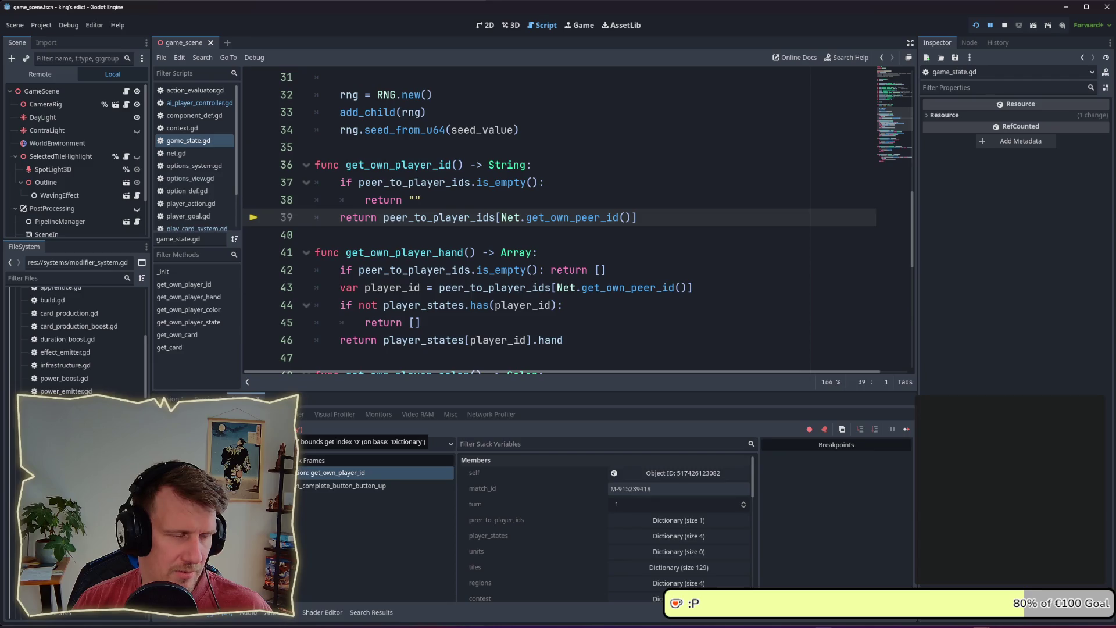
- Inspect the inactive-multiplayer error and the get_options_for_card and get_own_player_id stack frames
click(209, 414)
click(379, 533)
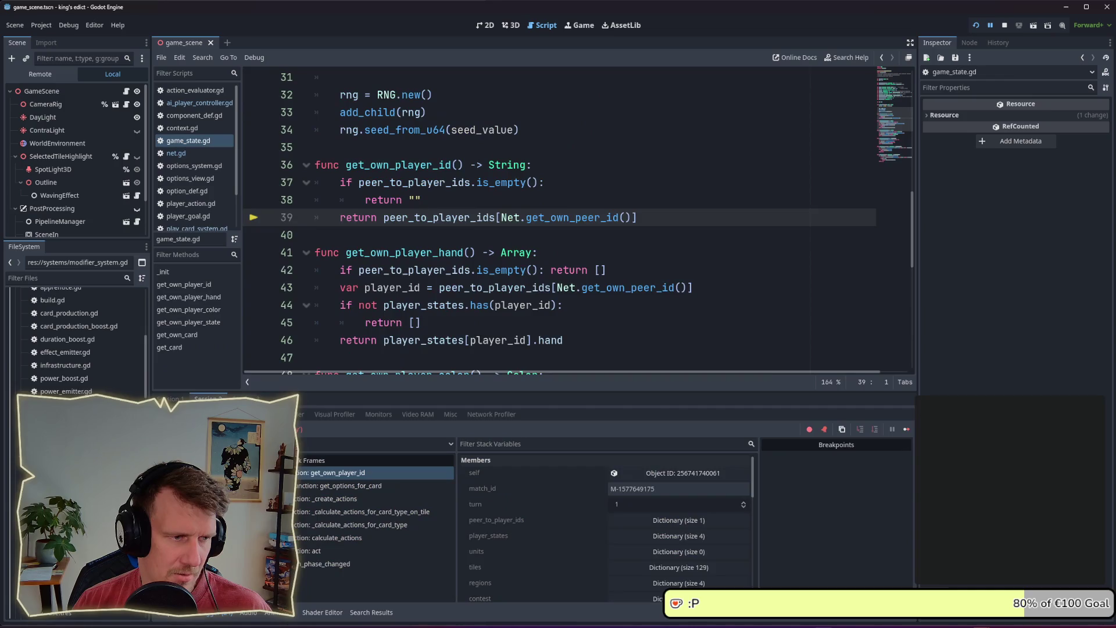
click(337, 486)
click(337, 472)
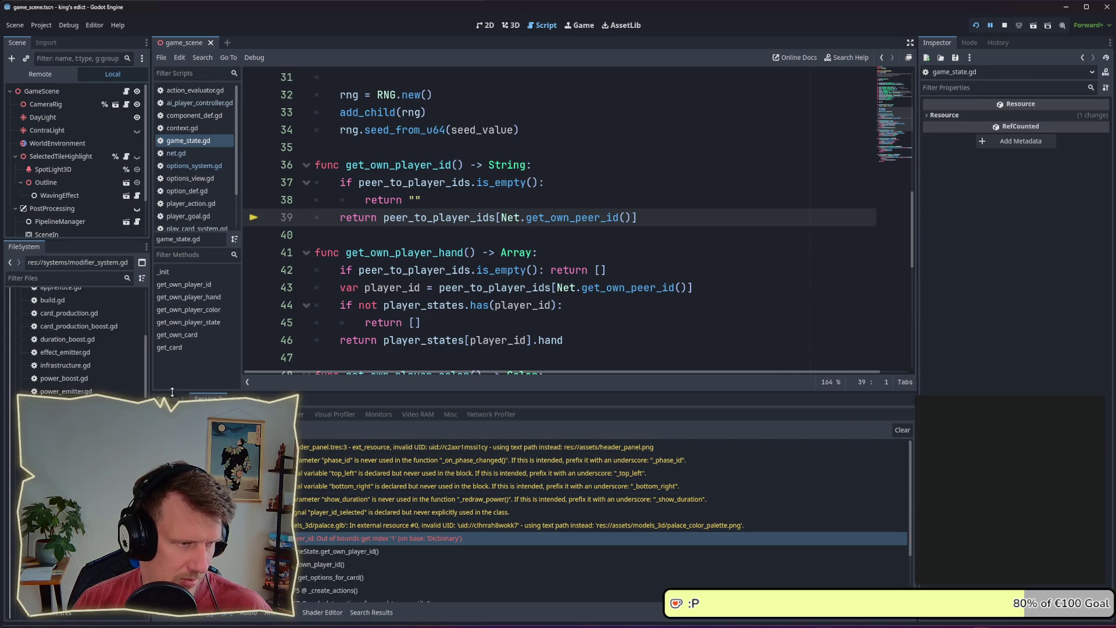
- Resume with F12, review the index '0' out-of-bounds and net.gd errors, then restart the game
key(F12)
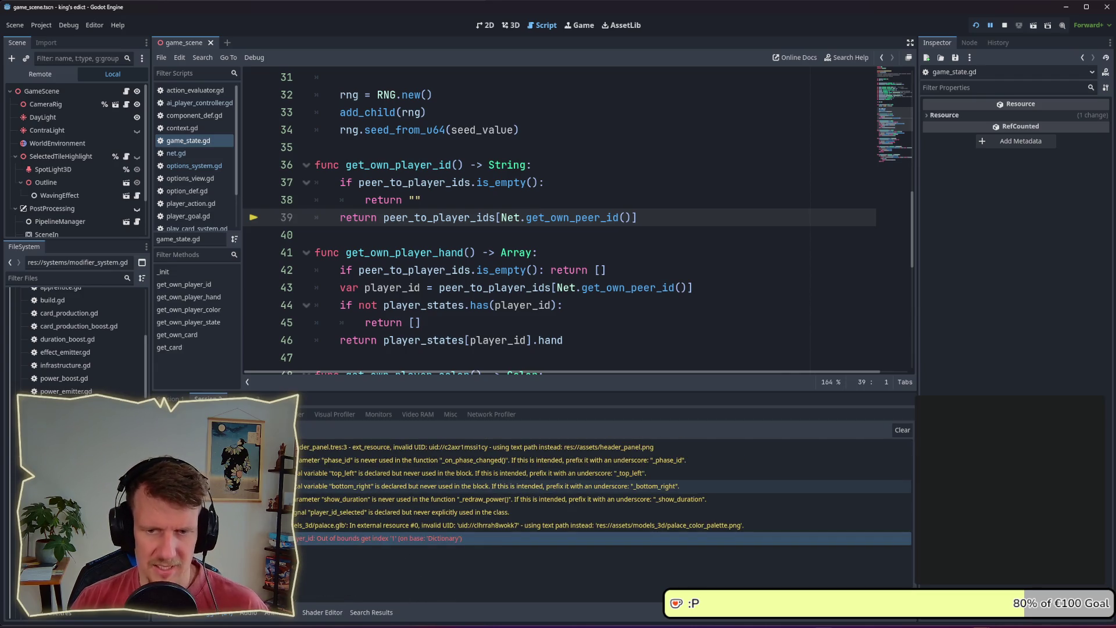
mouse_move(298, 487)
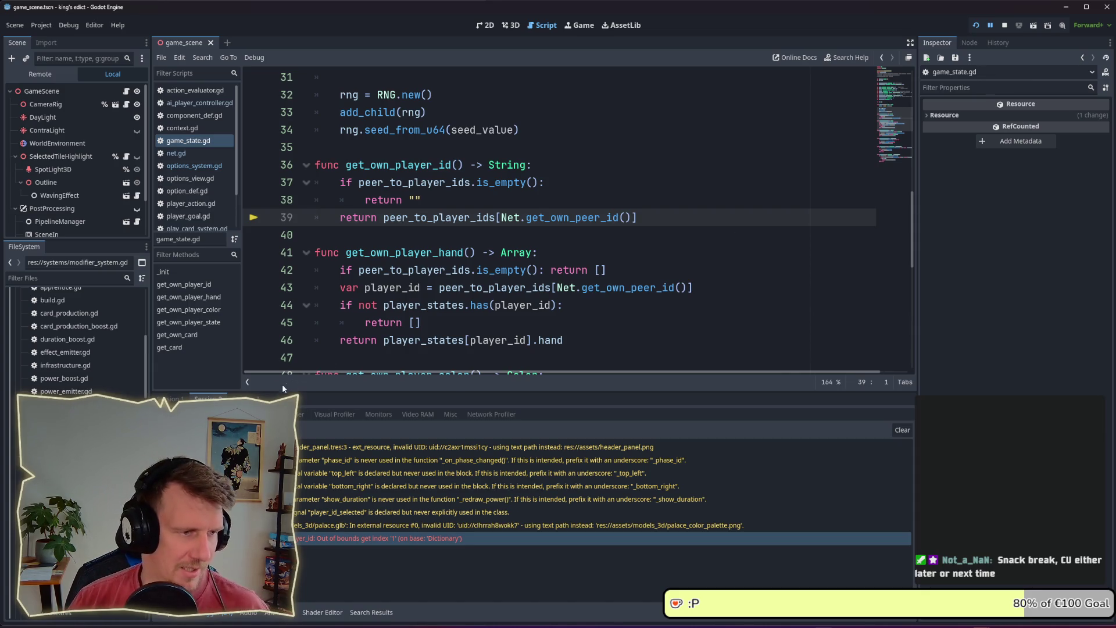
click(338, 550)
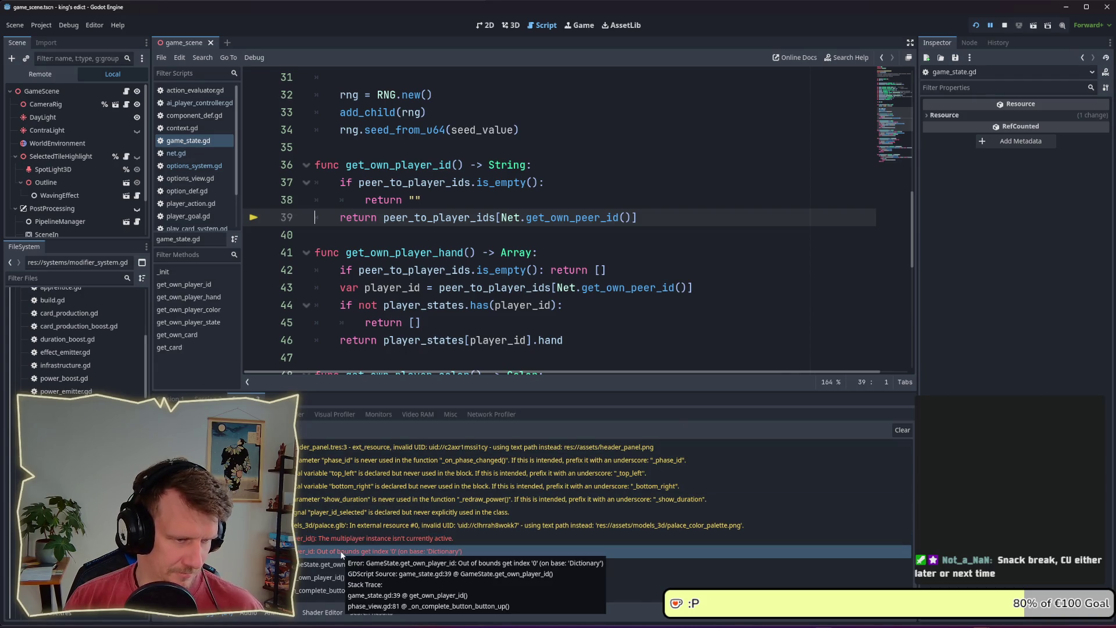
click(335, 539)
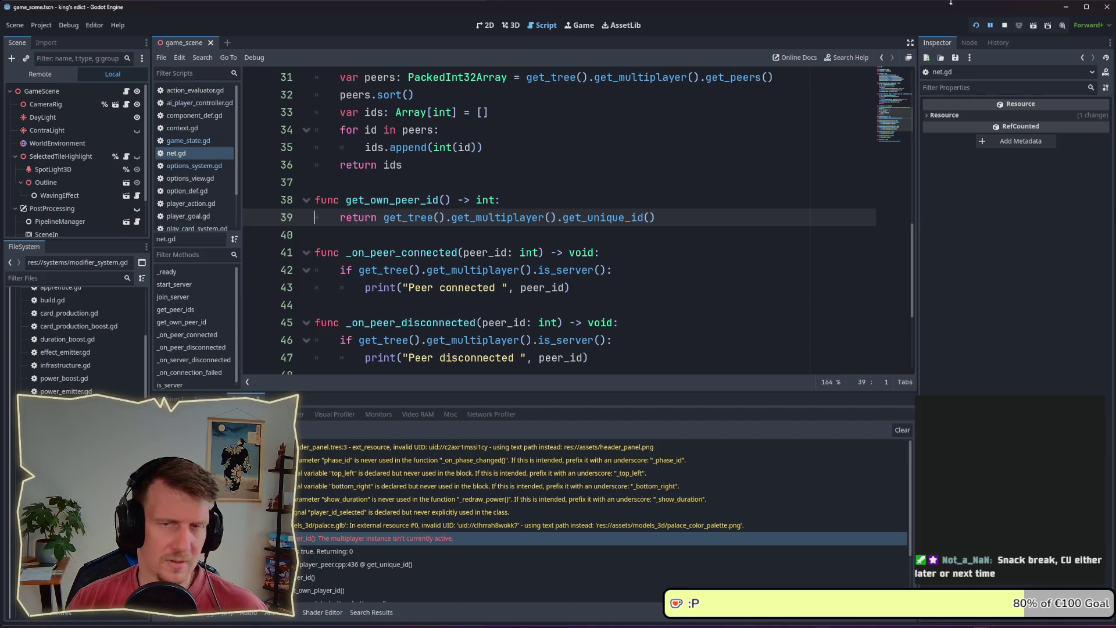
click(976, 25)
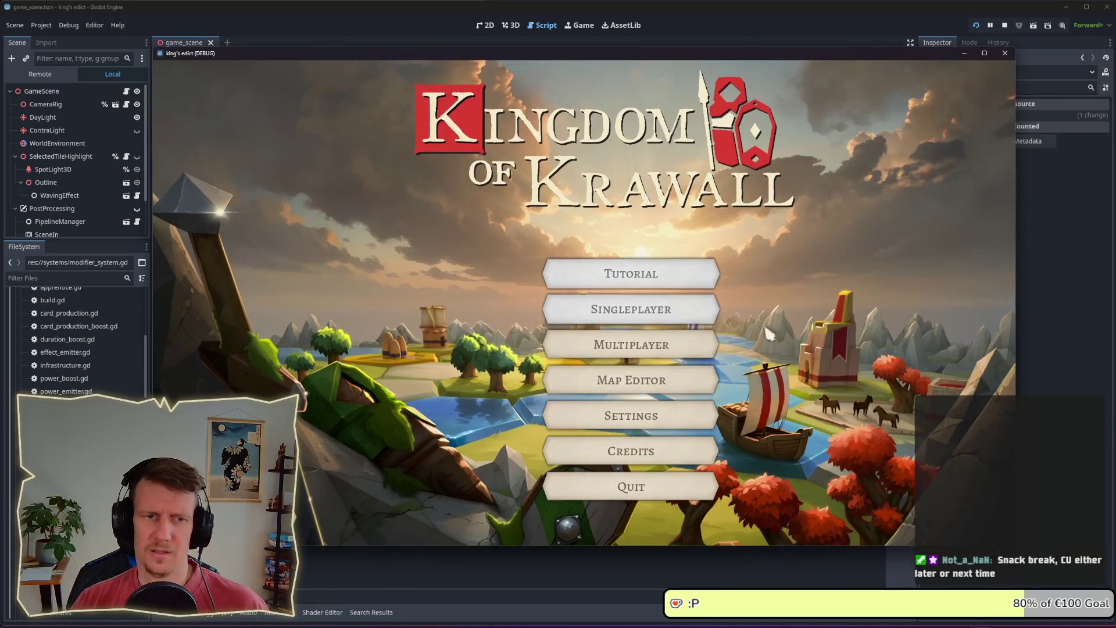
- Create a new multiplayer game from a chosen start hex and pan and zoom the map
click(598, 358)
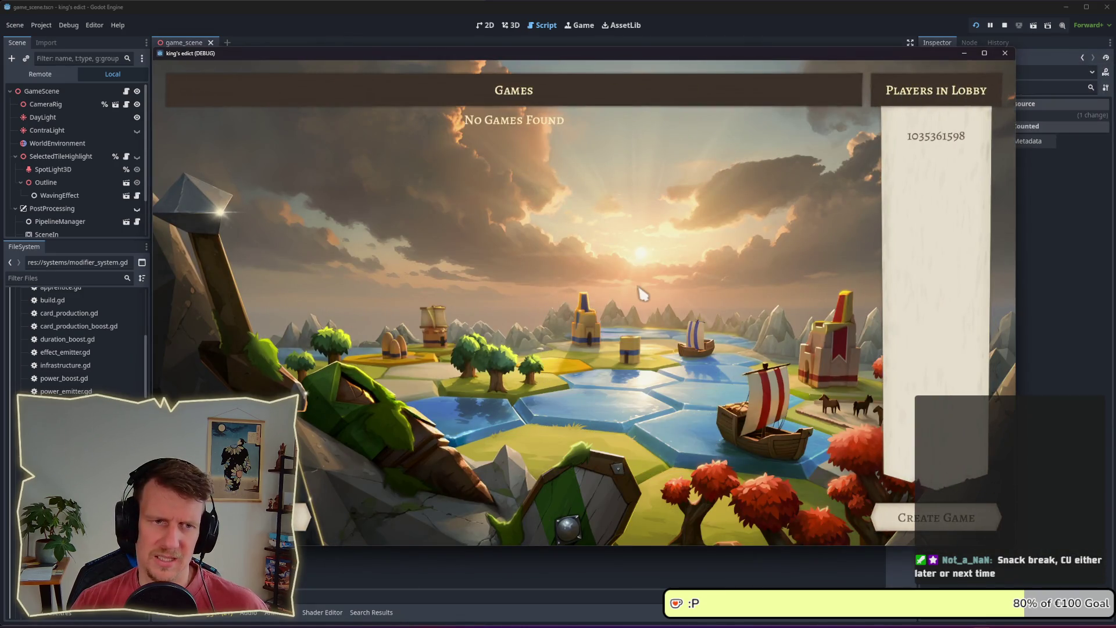
click(921, 522)
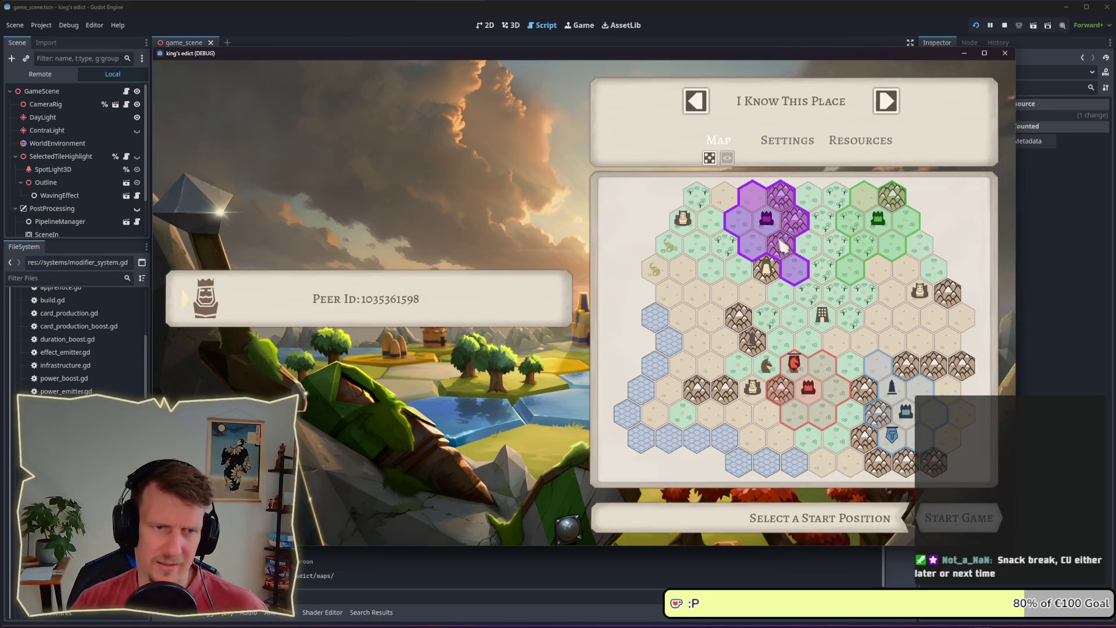
click(896, 396)
click(954, 518)
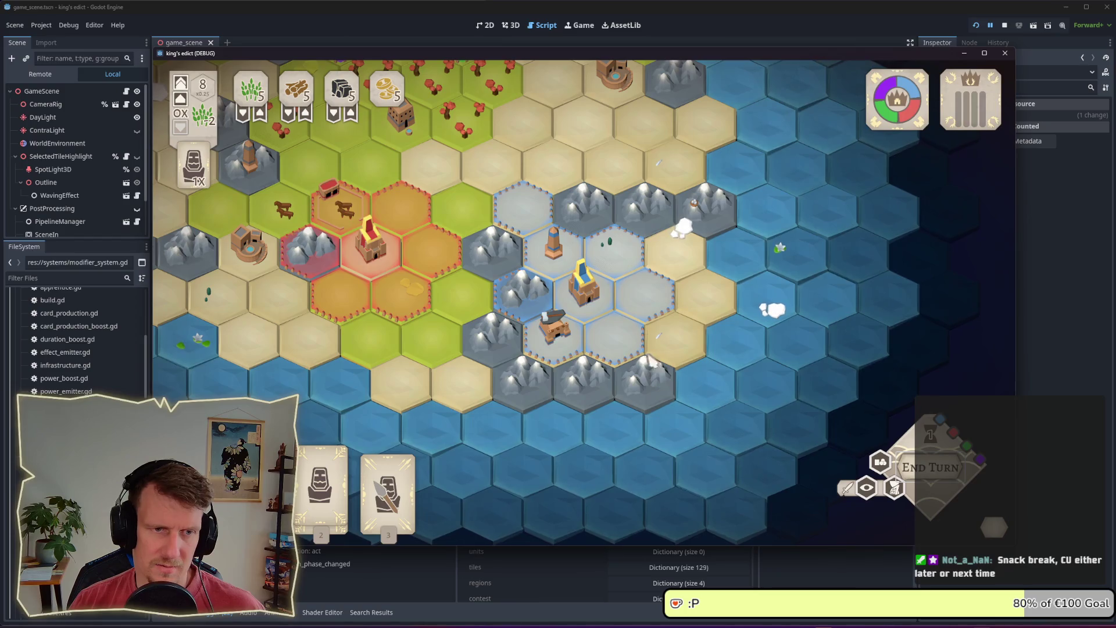
mouse_move(597, 220)
mouse_down()
mouse_move(664, 307)
mouse_move(737, 352)
mouse_up()
scroll(737, 352, down, 2)
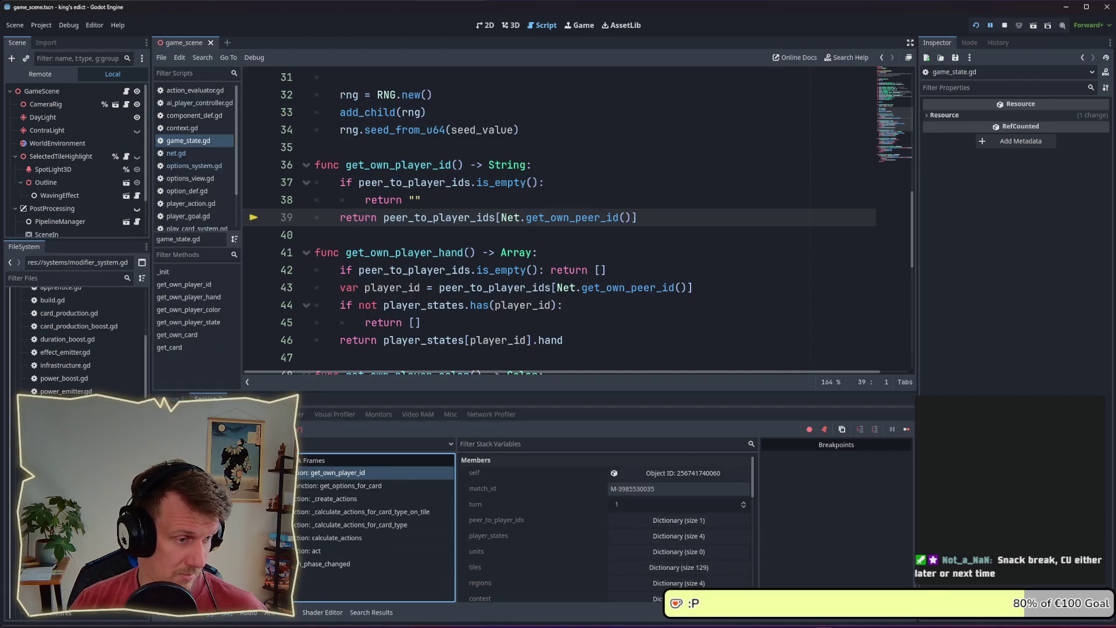
- Expand the out-of-bounds error, open the get_options_for_card frame in options_system.gd, then stop the game
click(273, 414)
click(349, 475)
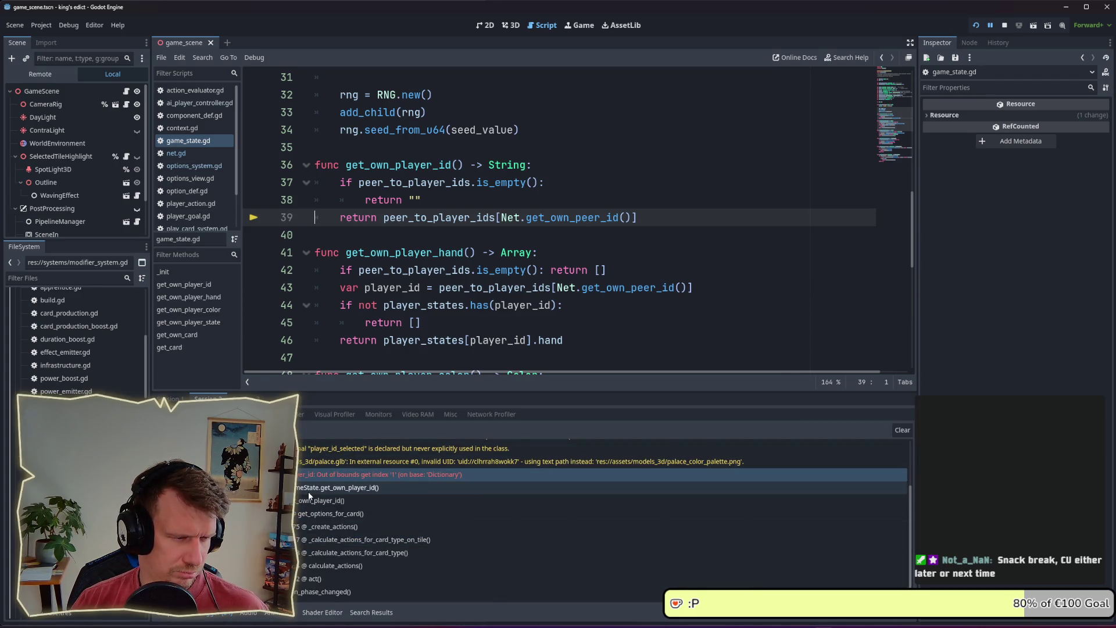
click(180, 414)
click(288, 485)
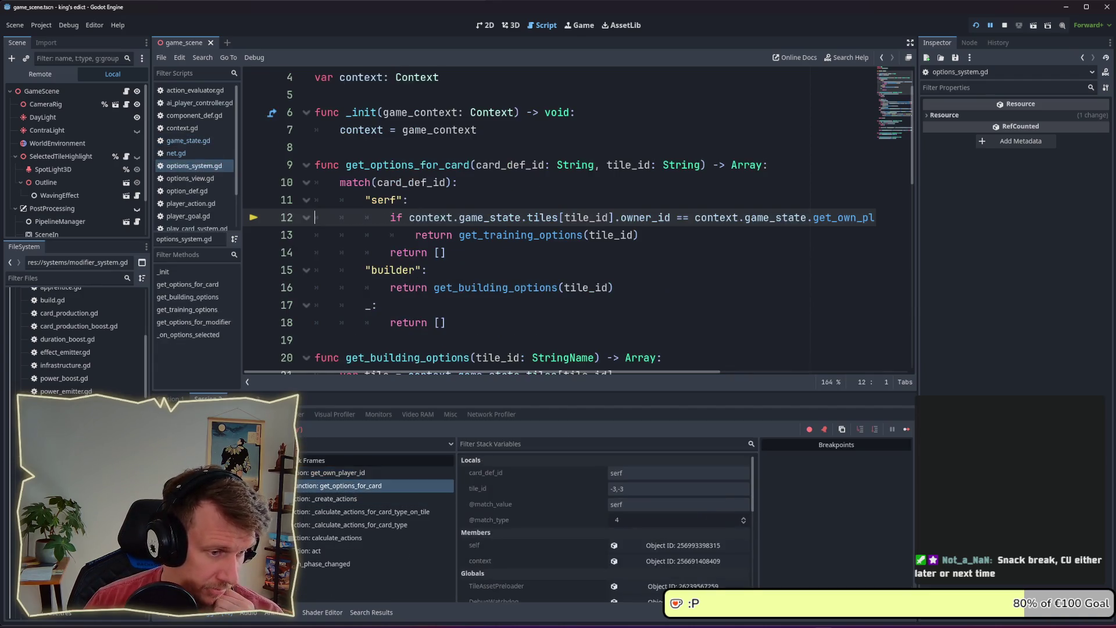
mouse_move(648, 375)
mouse_down()
mouse_move(755, 372)
mouse_move(621, 373)
mouse_up()
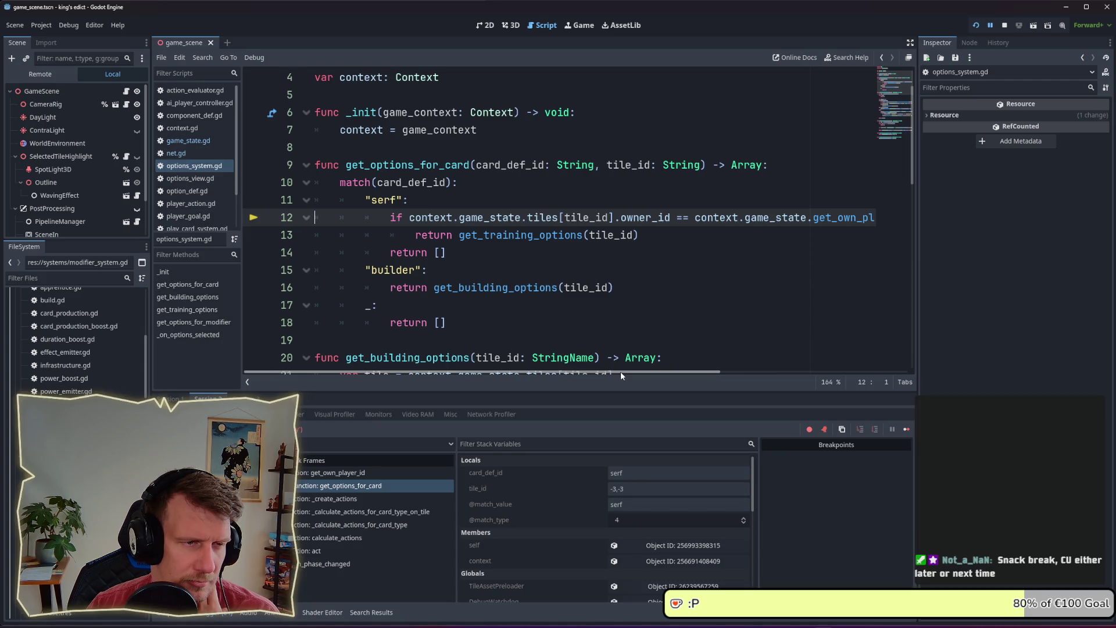
click(1006, 25)
- Add an optional player_id StringName parameter to get_options_for_card and save
click(697, 167)
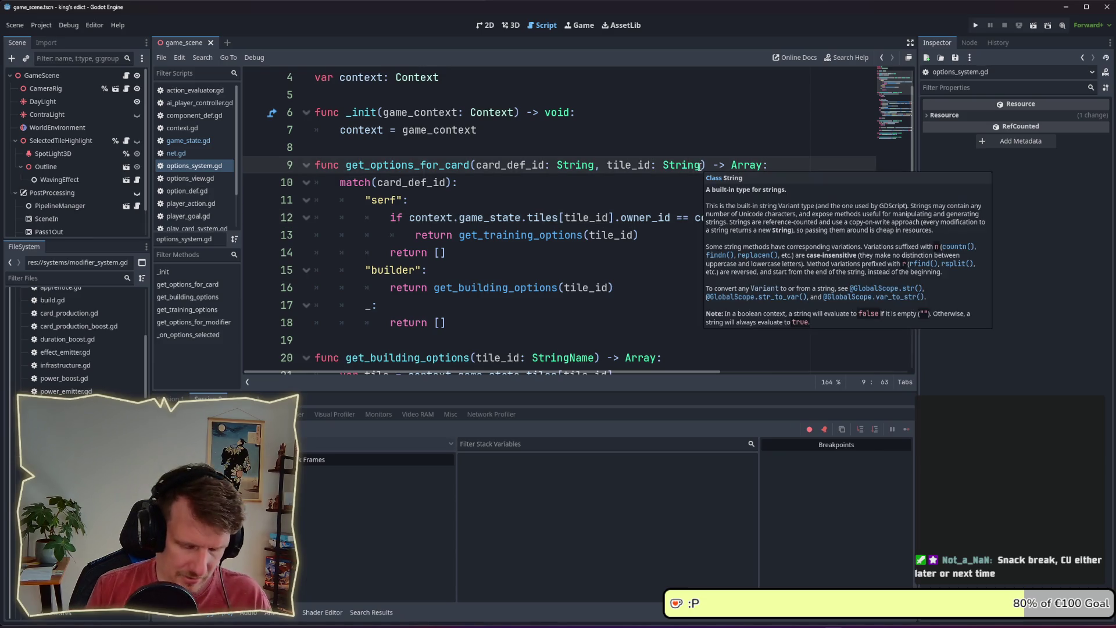
text(, )
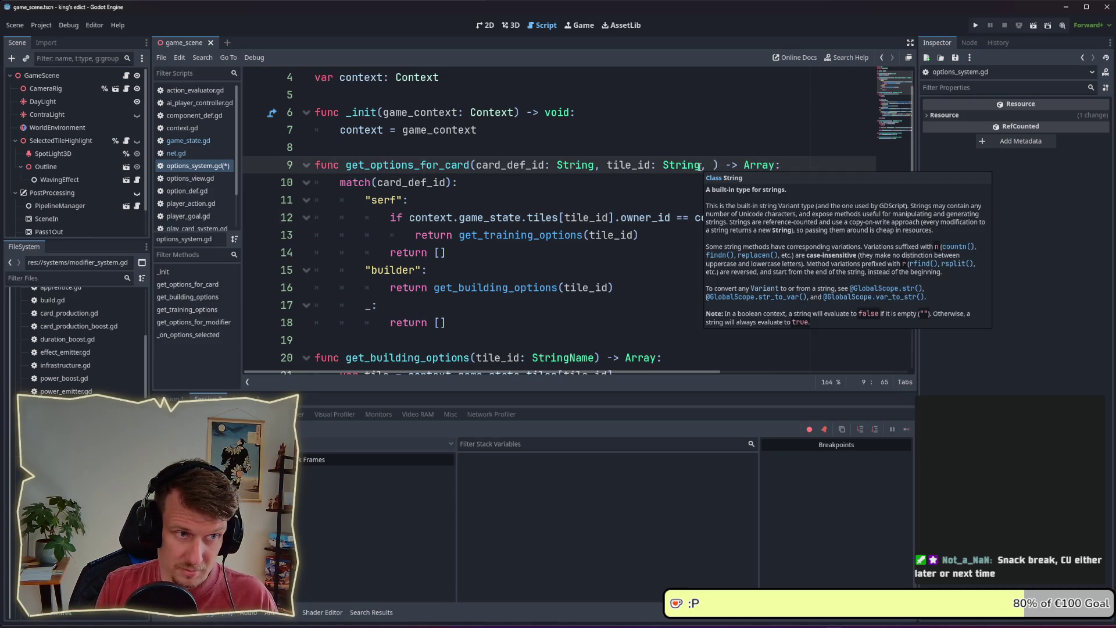
text(player_id)
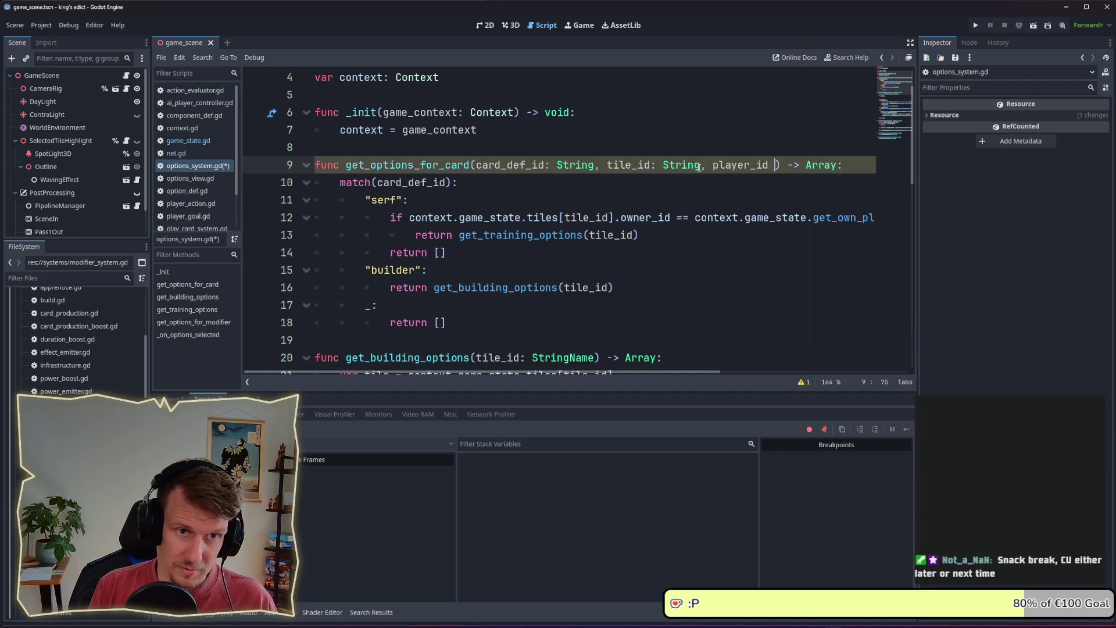
text(  st)
key(BackSpace)
key(BackSpace)
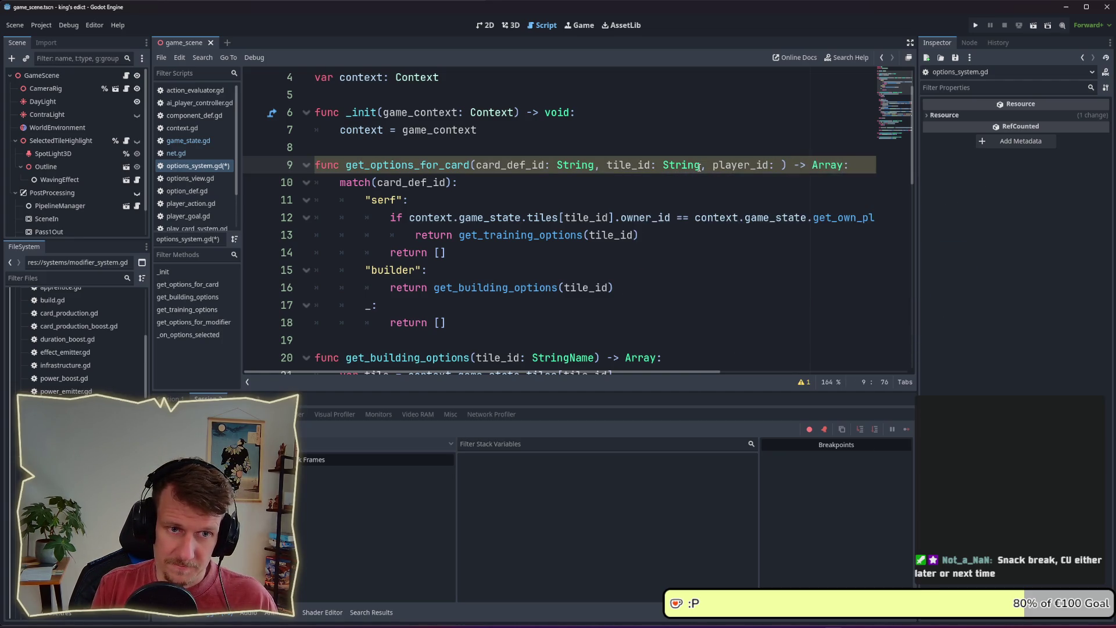
text(r)
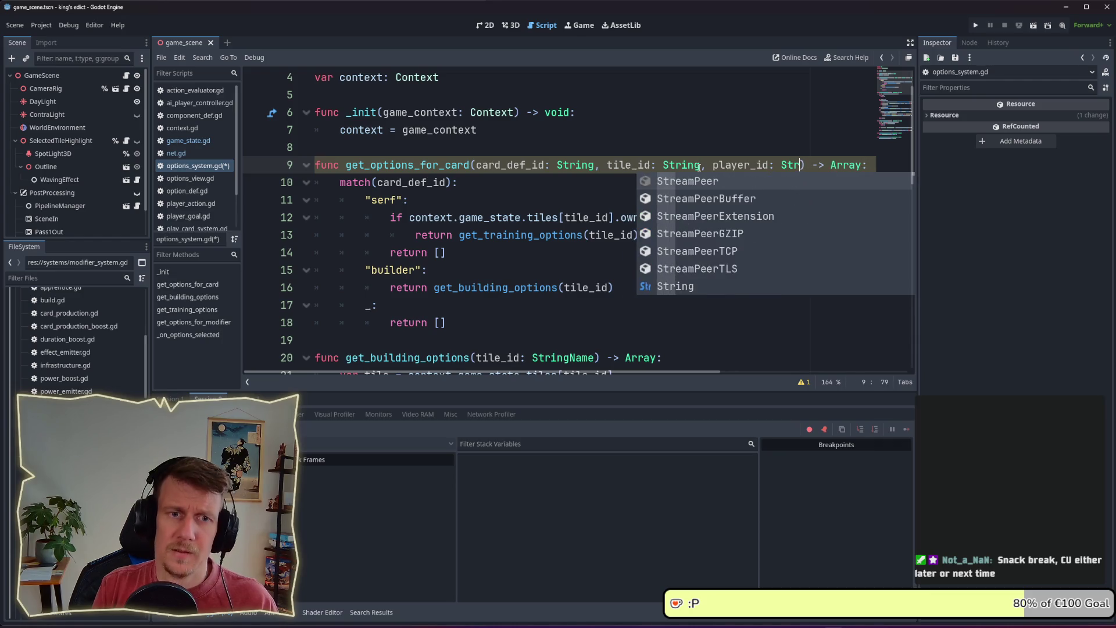
text(ingName =)
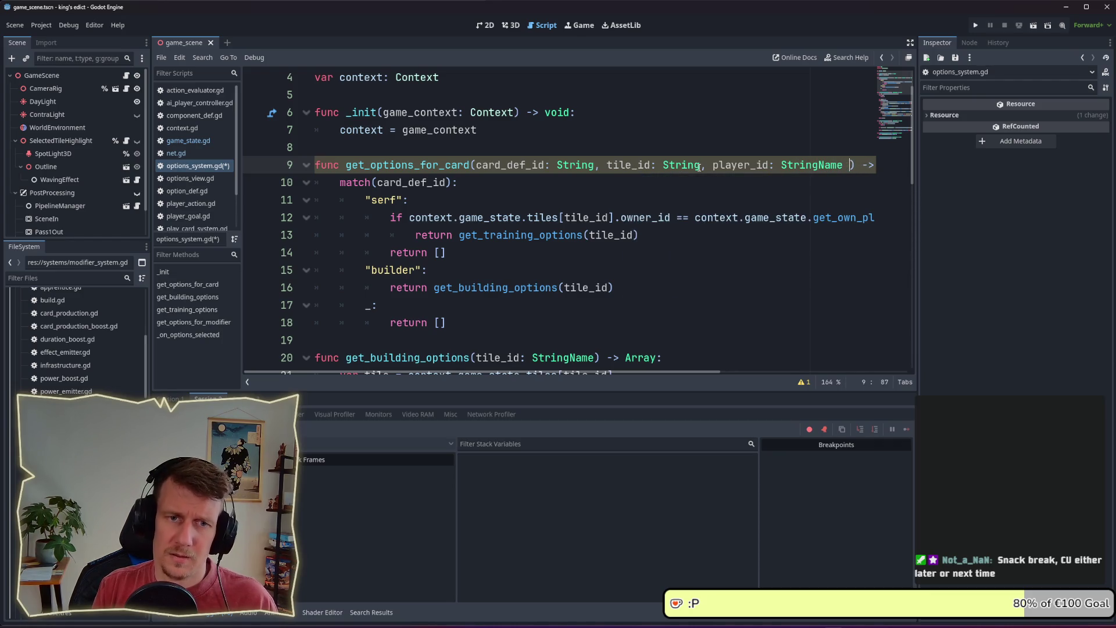
text( 2)
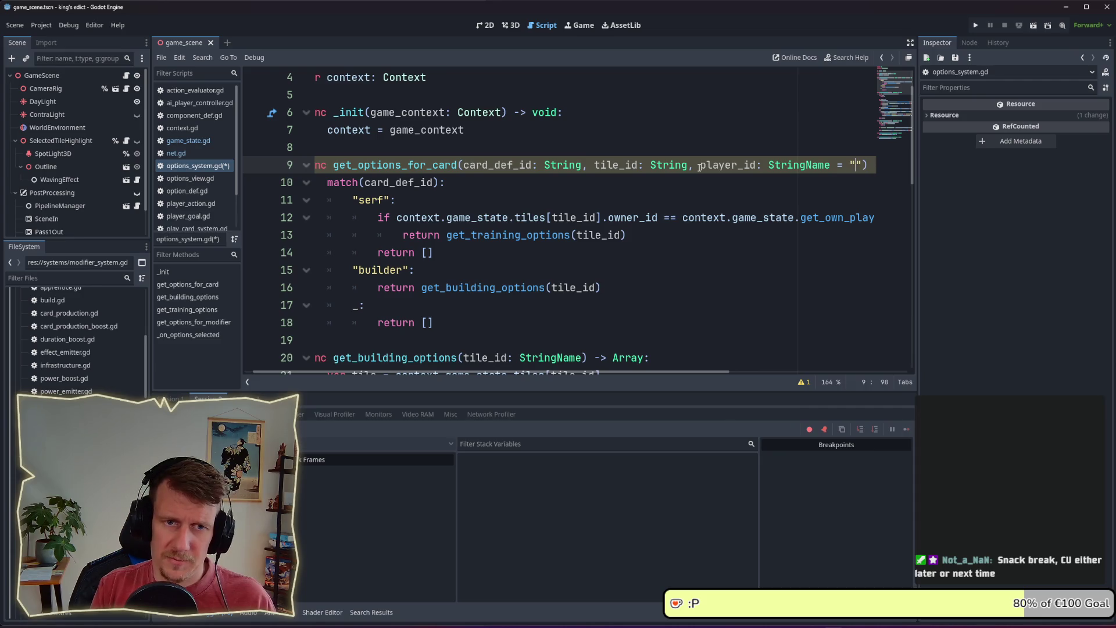
key(ctrl+s)
- Insert an 'if player_id.is_empty():' check above the match statement
key(Down)
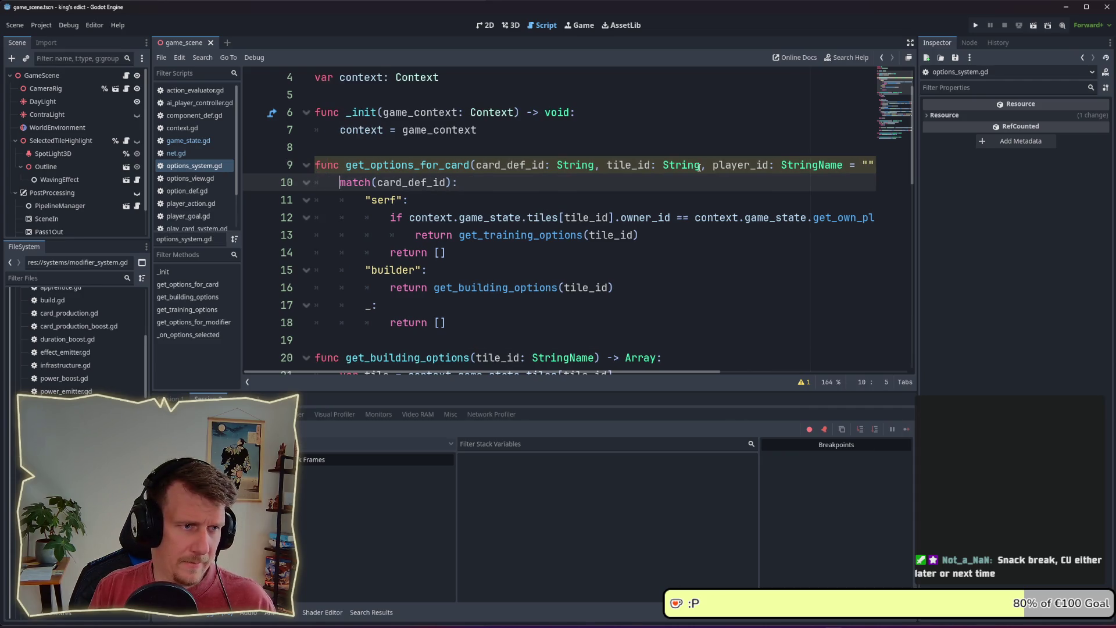
key(ctrl+shift+Return)
key(BackSpace)
text(v)
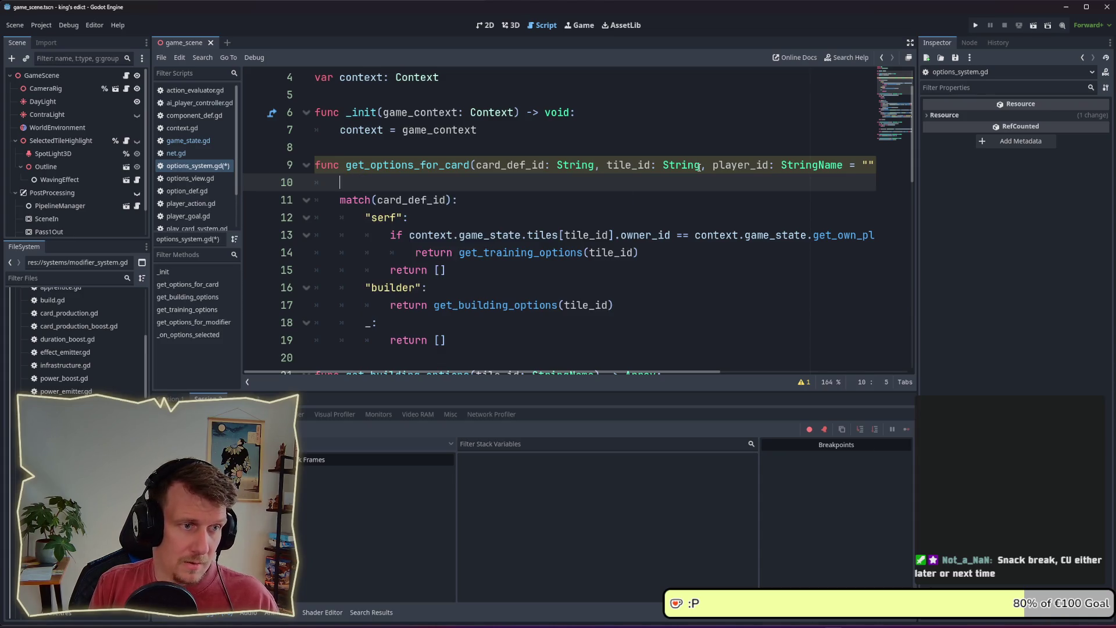
text(_id ==)
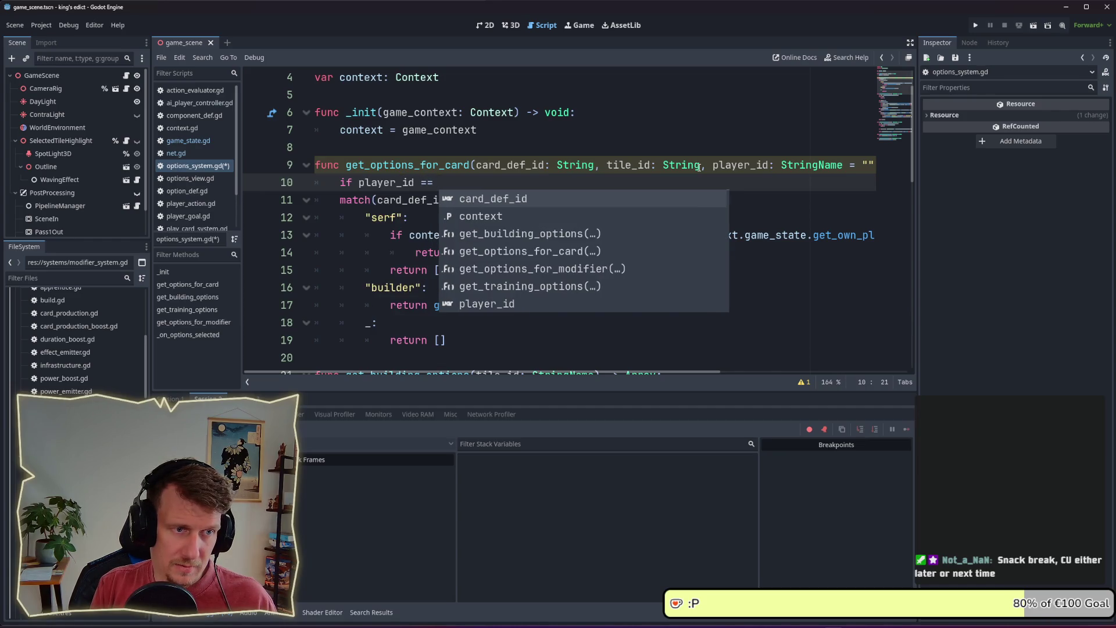
key(BackSpace)
key(BackSpace)
key(BackSpace)
text(.)
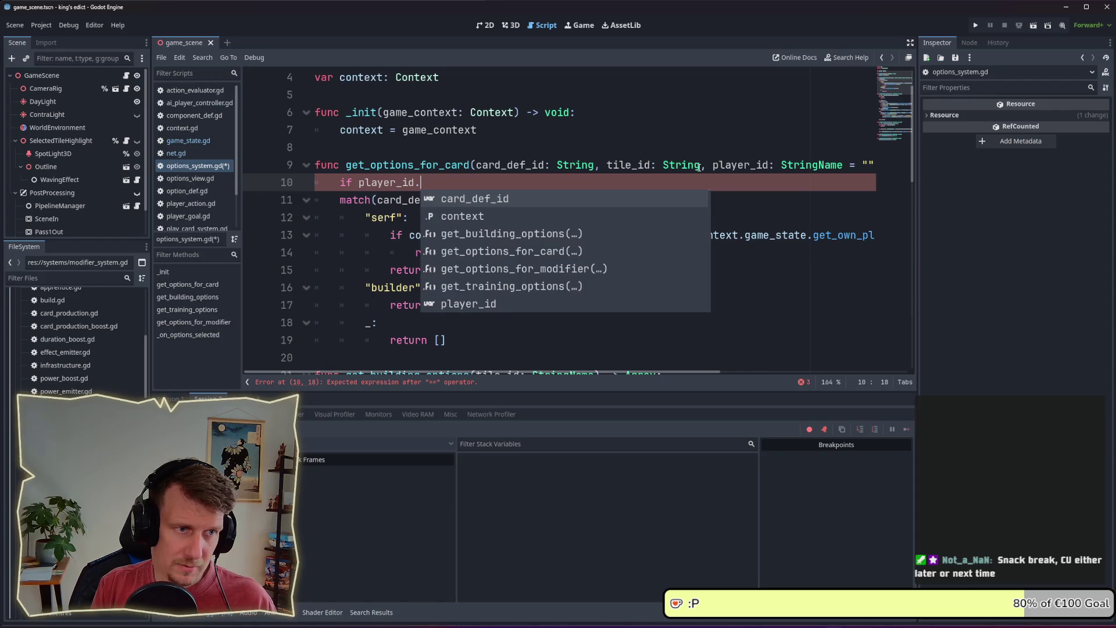
text(is_em)
key(Return)
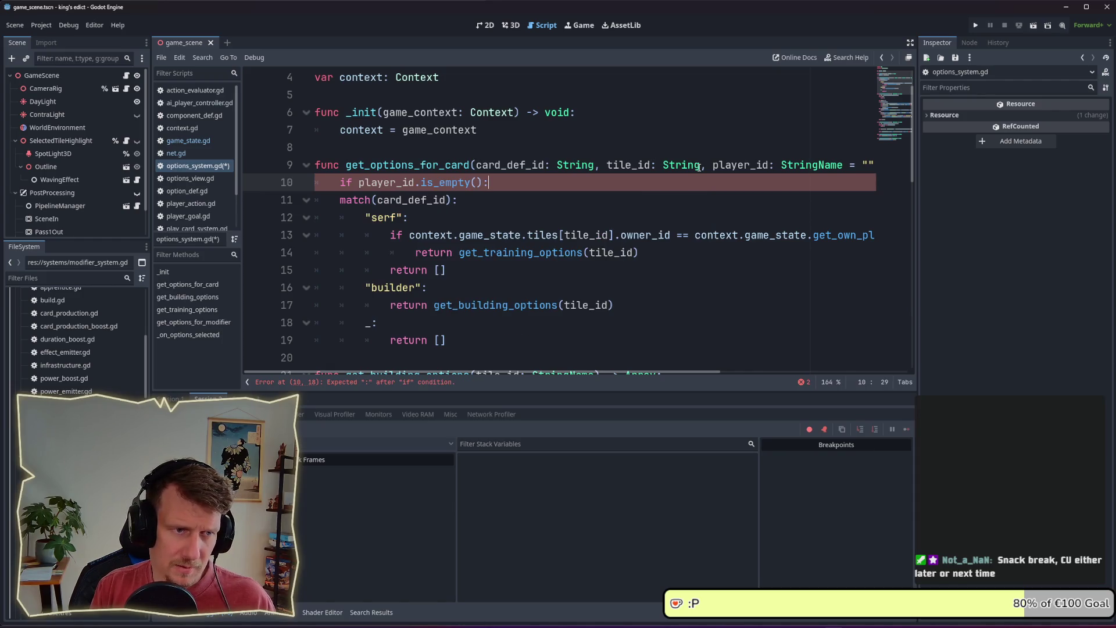
key(Return)
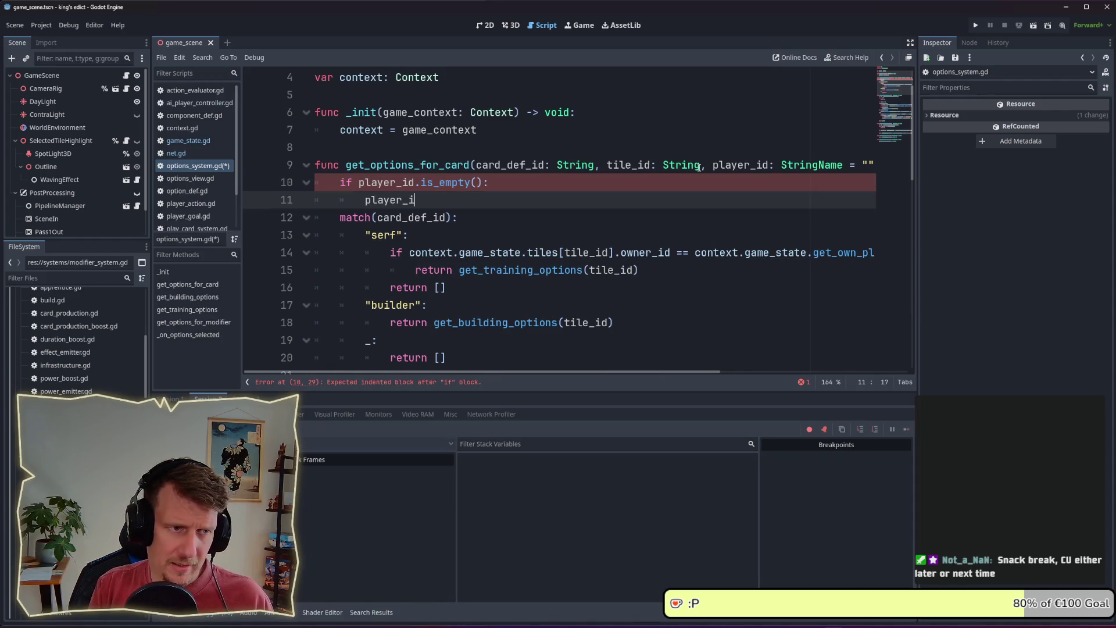
text(d =)
key(Escape)
- Default player_id to context.game_state.get_own_player_id() and compare serf ownership against player_id
drag(807, 252, 894, 255)
click(775, 252)
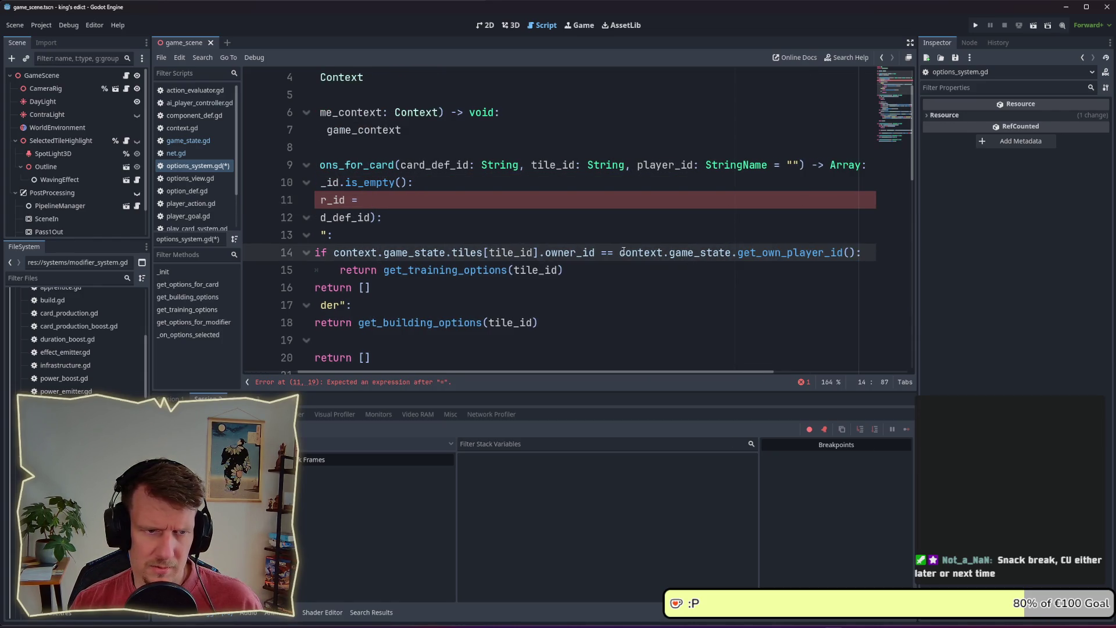
drag(652, 252, 855, 252)
key(ctrl+c)
click(550, 199)
key(ctrl+v)
drag(619, 252, 855, 252)
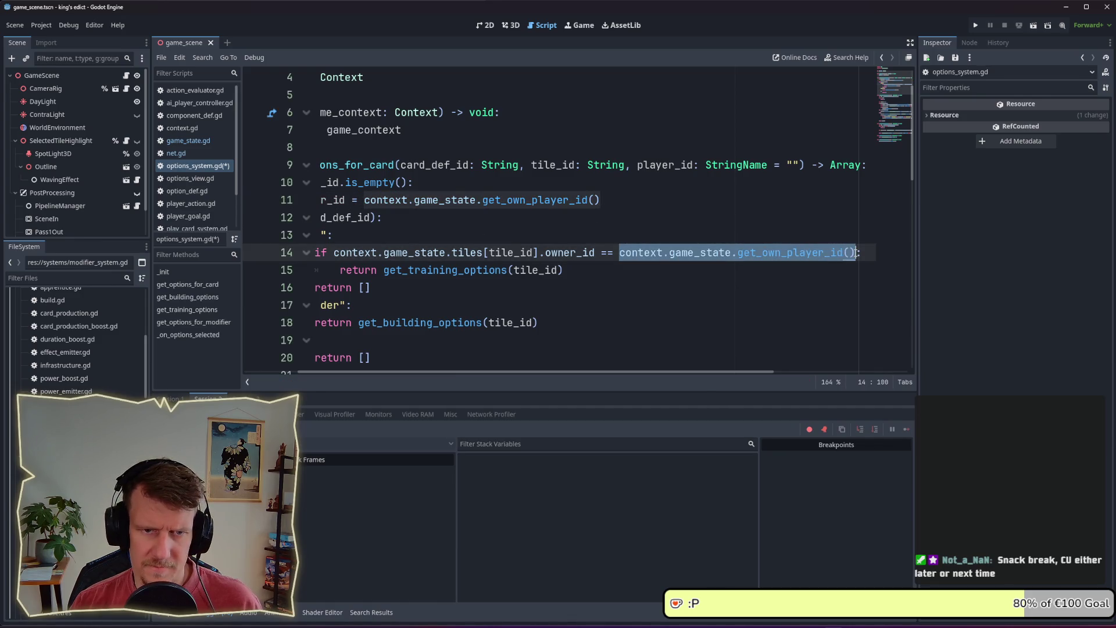
text(player_id)
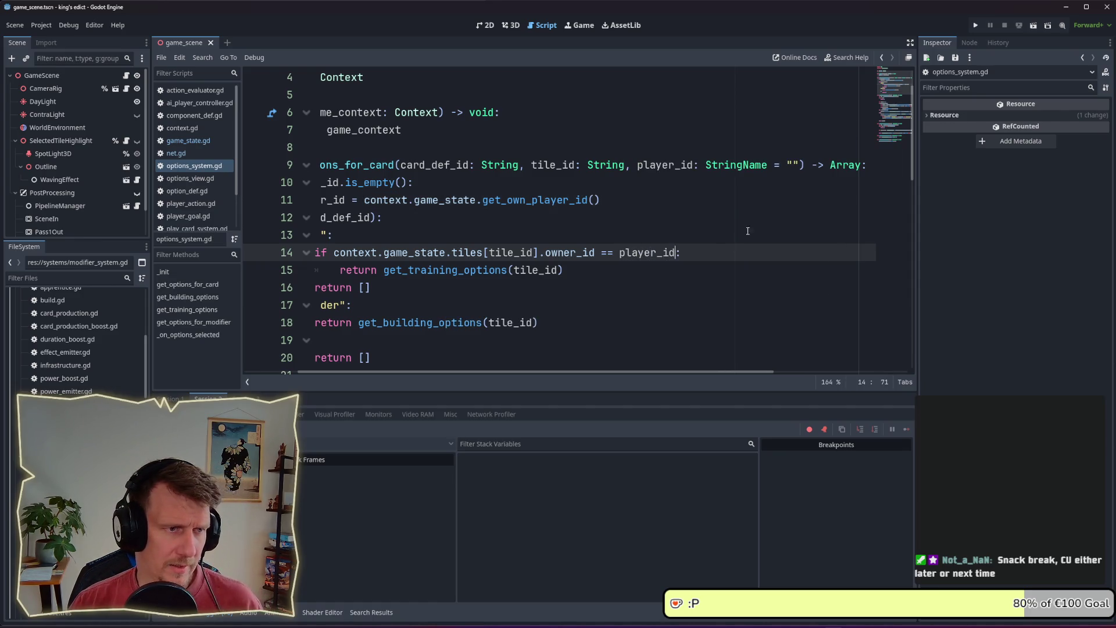
- Review the updated get_options_for_card function, then switch to the net script
drag(314, 334, 442, 356)
click(315, 335)
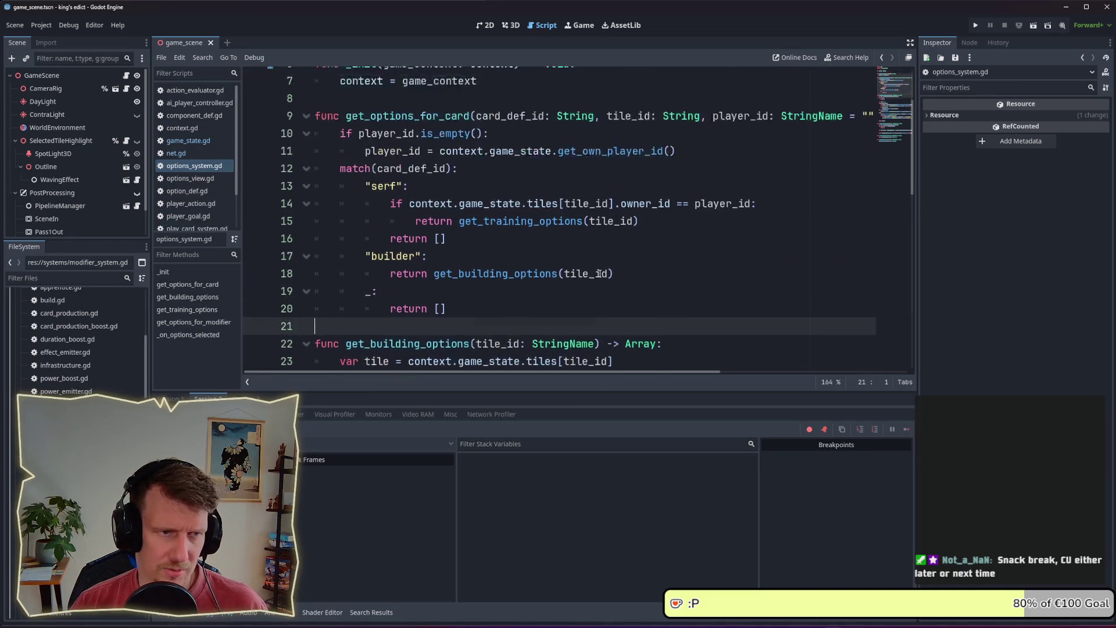
scroll(470, 230, up, 5)
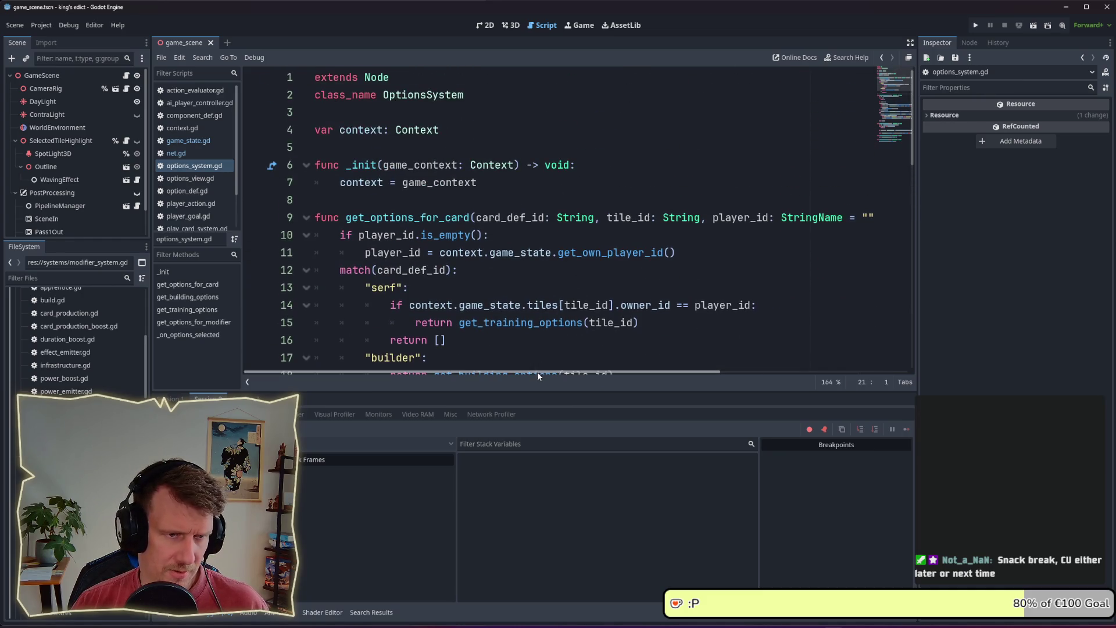
scroll(640, 272, down, 2)
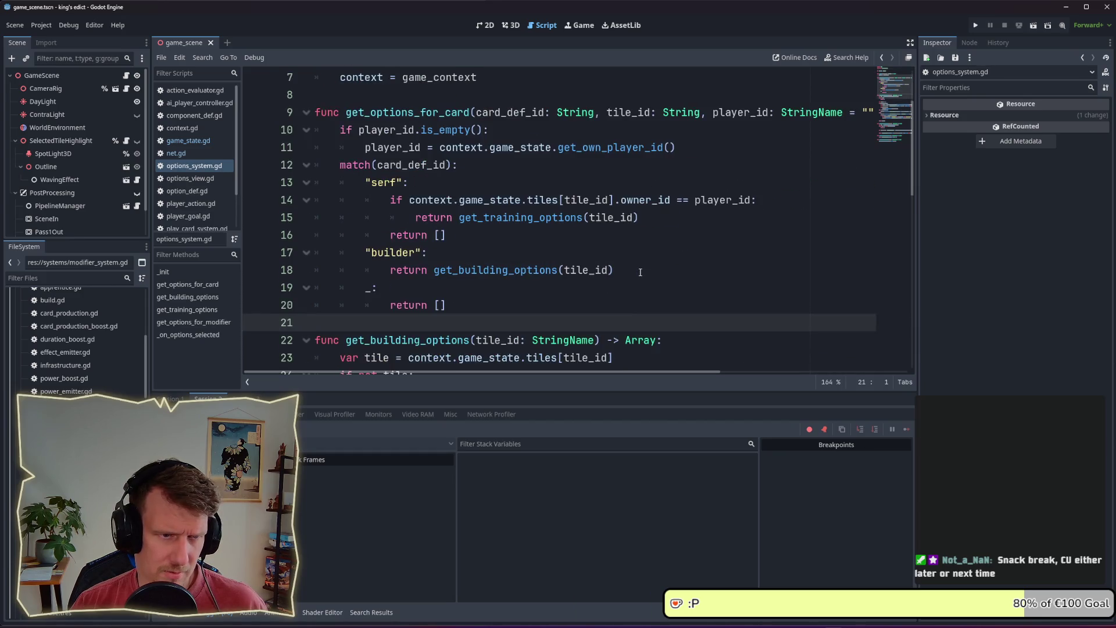
scroll(650, 221, up, 1)
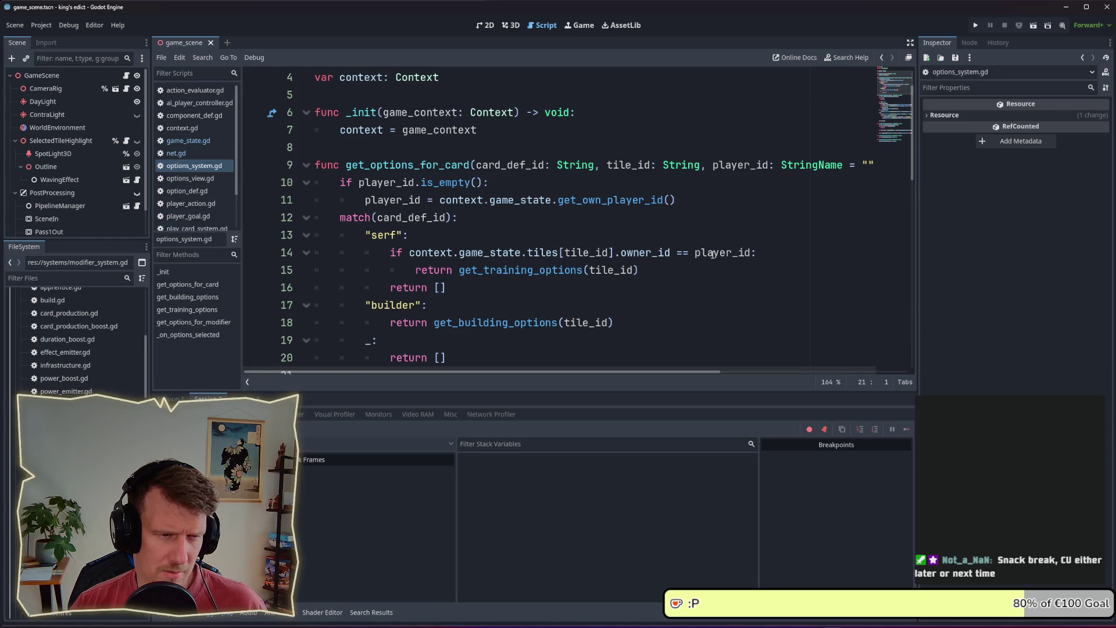
mouse_move(712, 254)
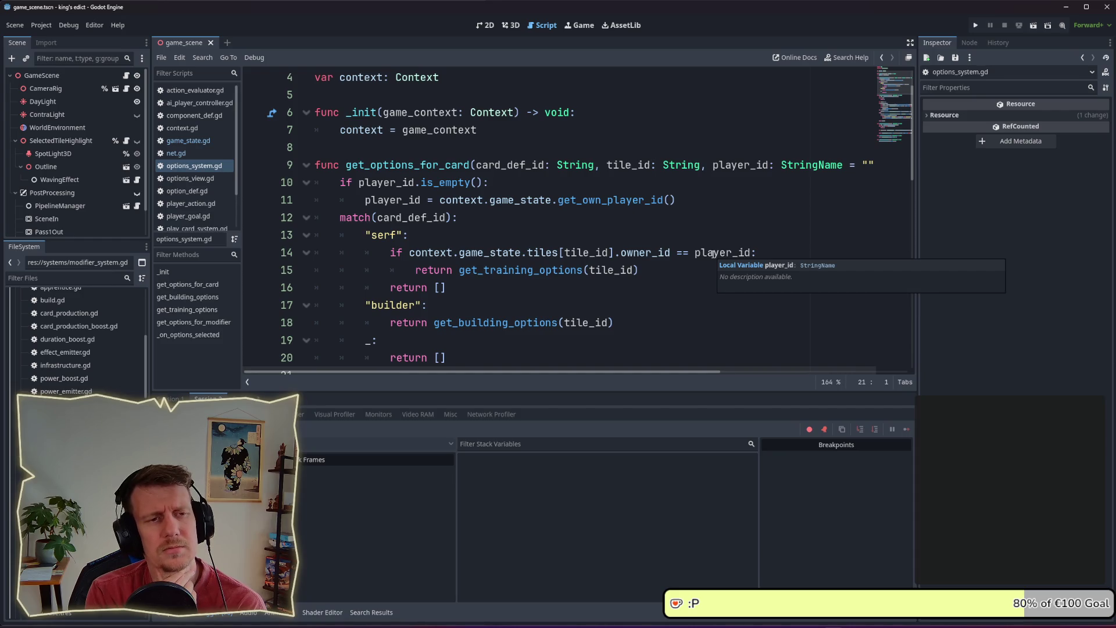
click(586, 219)
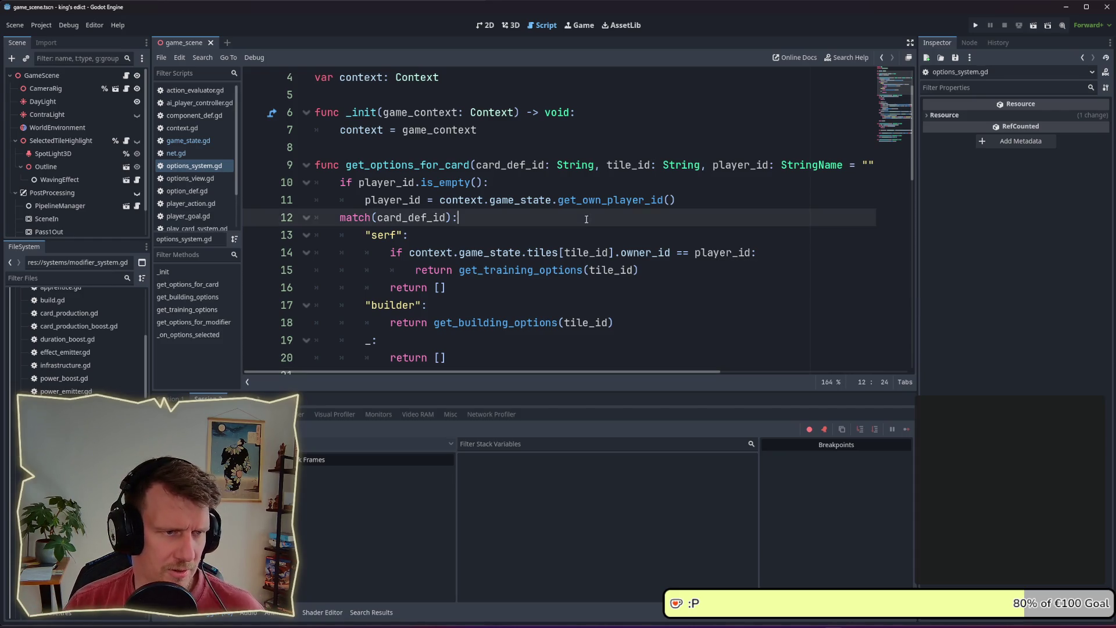
click(594, 288)
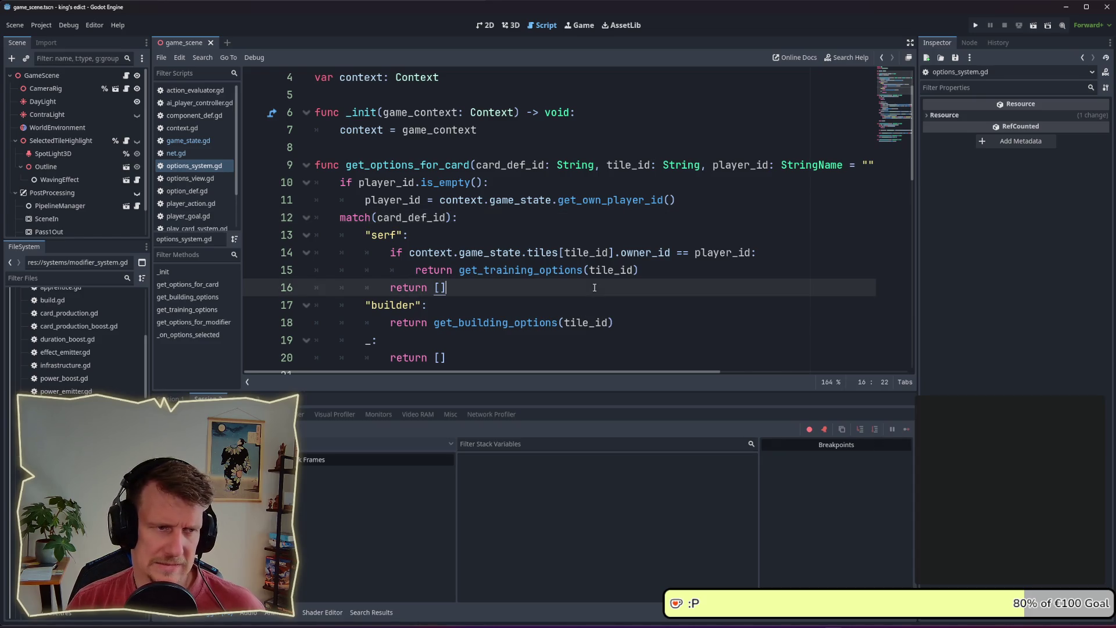
click(193, 152)
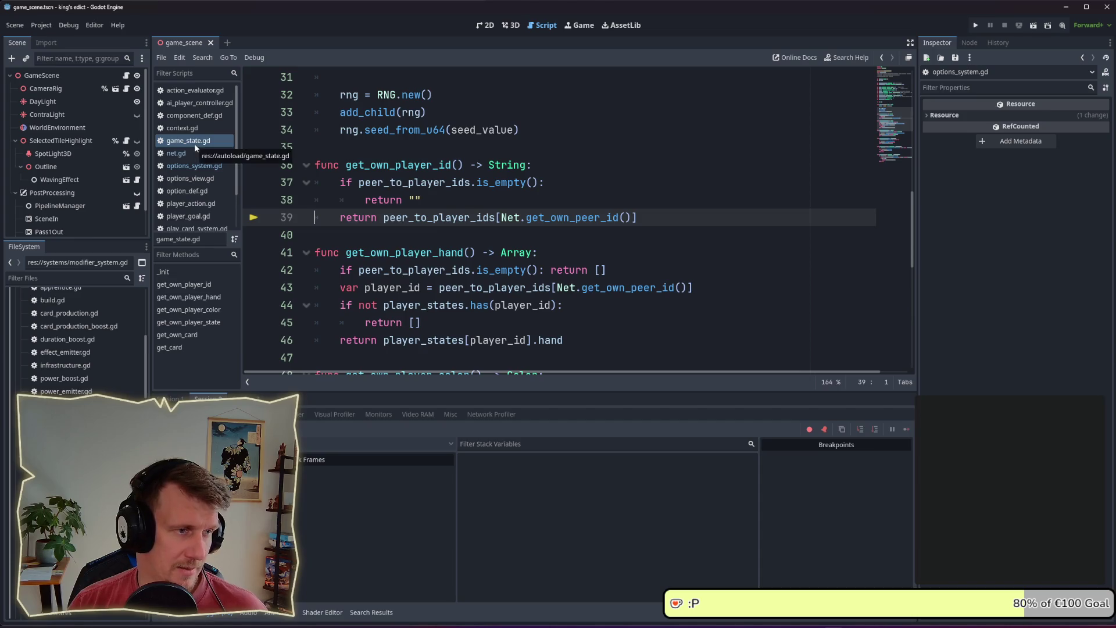
- Check get_own_player_id in game_state.gd, then find get_options_for_card in ai_player_controller.gd
click(197, 167)
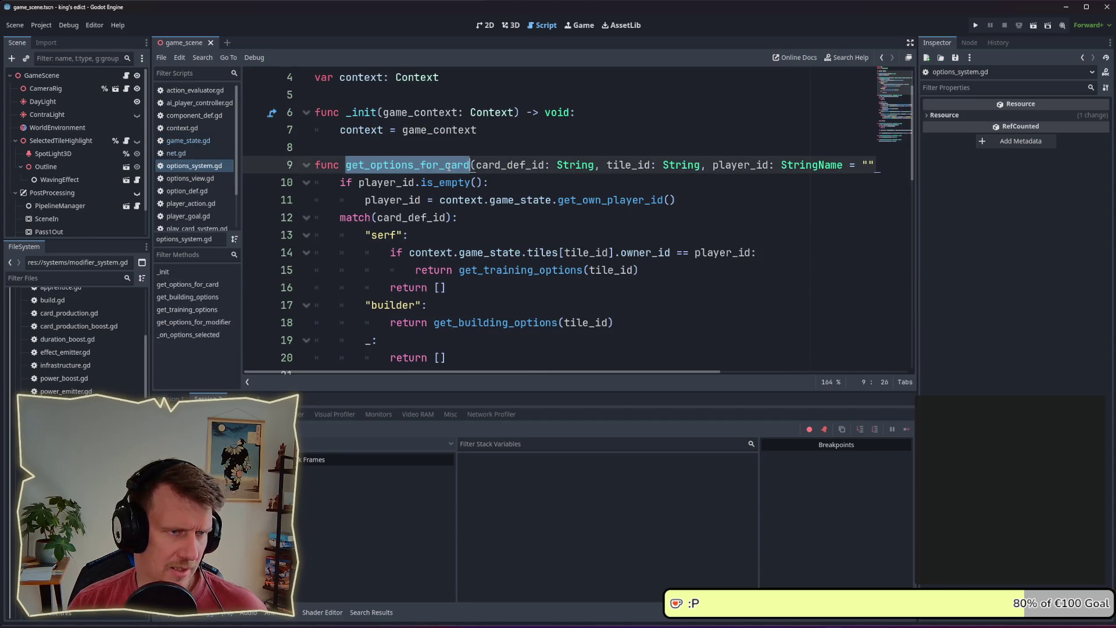
click(195, 103)
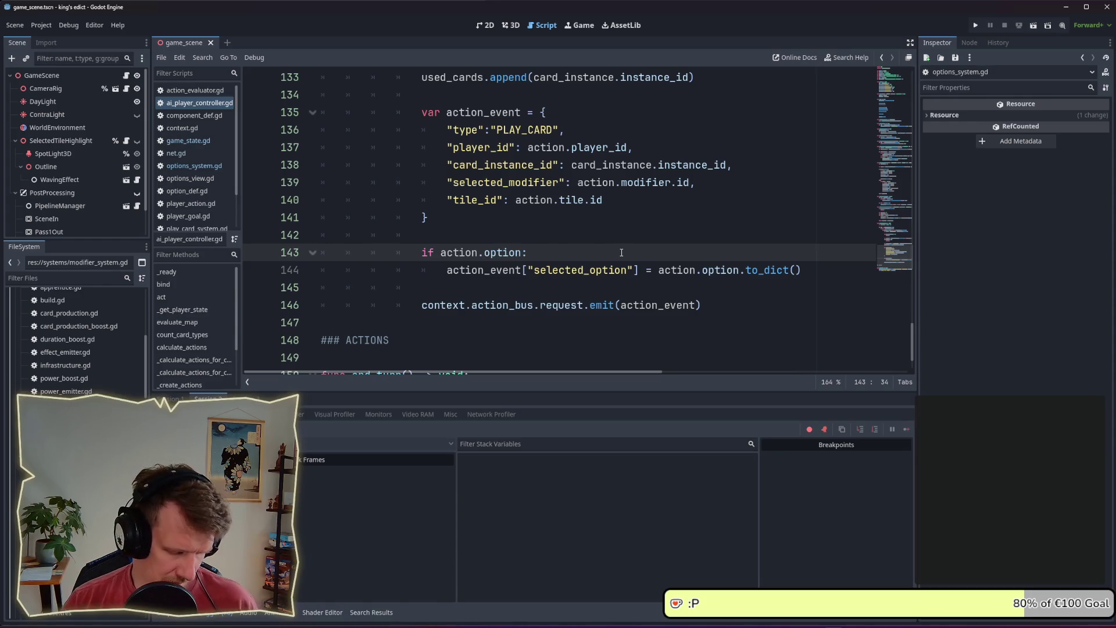
key(ctrl+f)
key(ctrl+v)
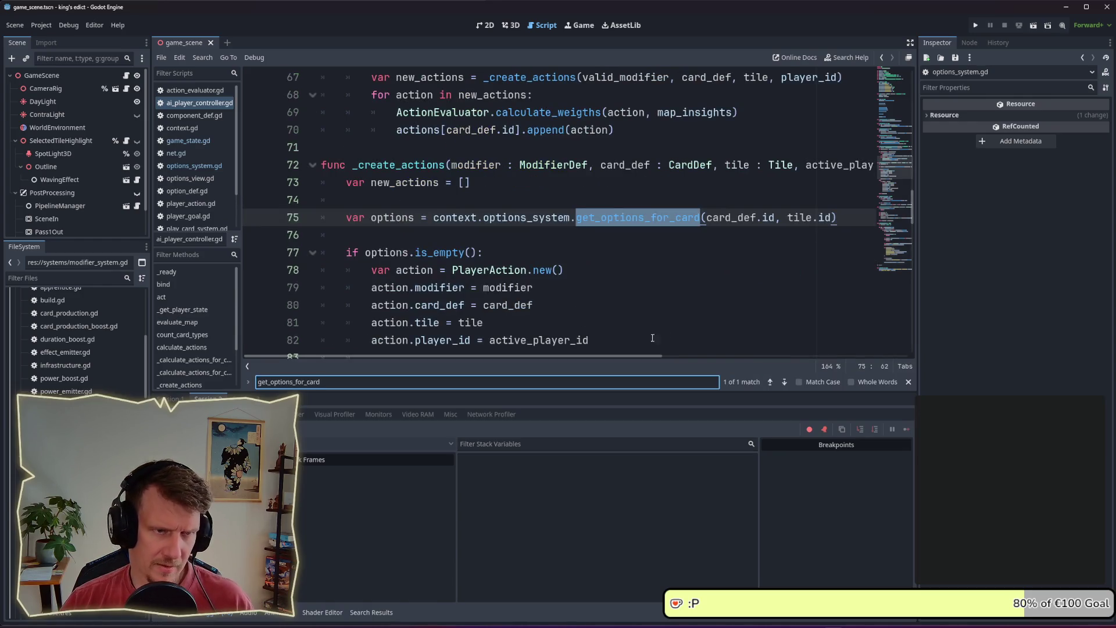
click(831, 217)
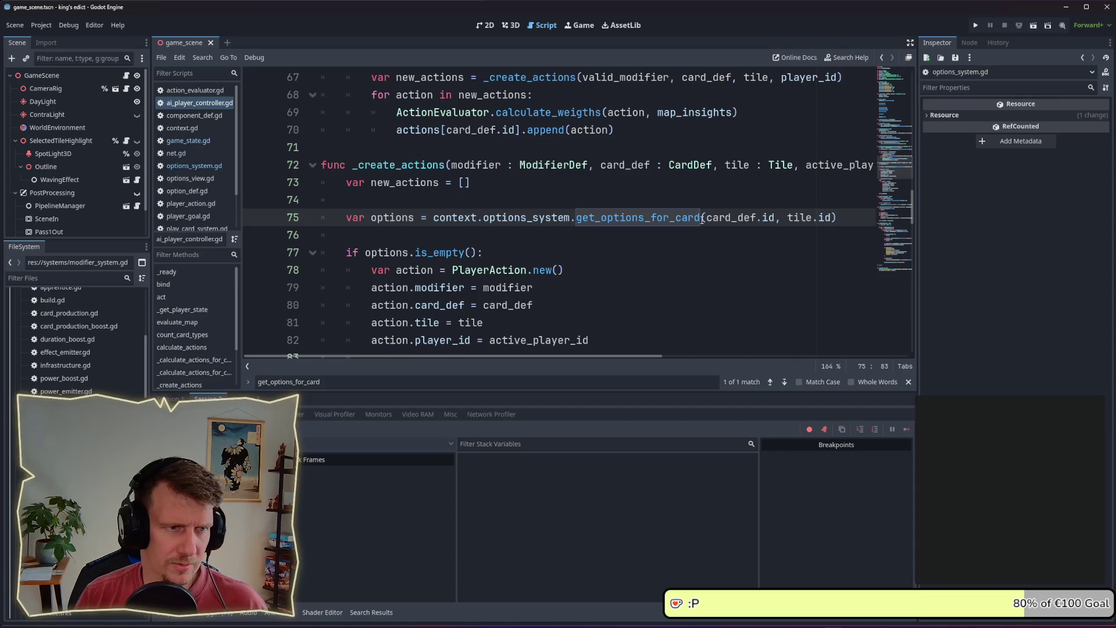
mouse_move(702, 220)
key(Escape)
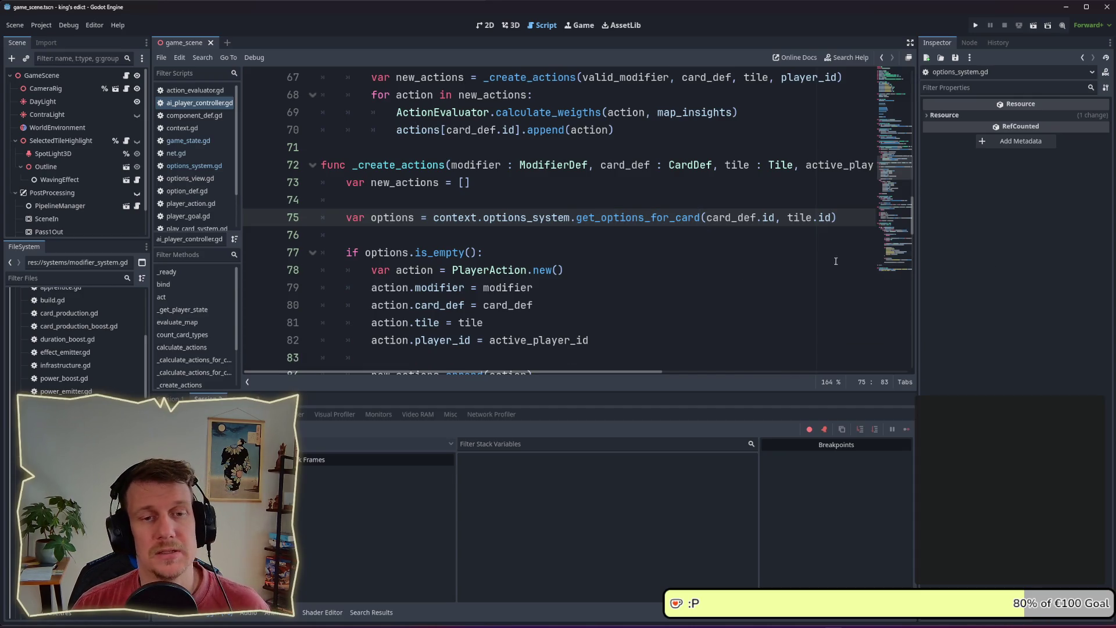
- Append ', active_player_id' to the get_options_for_card call on line 75 and launch the game
mouse_move(671, 371)
mouse_down()
mouse_move(863, 386)
mouse_move(619, 375)
mouse_up()
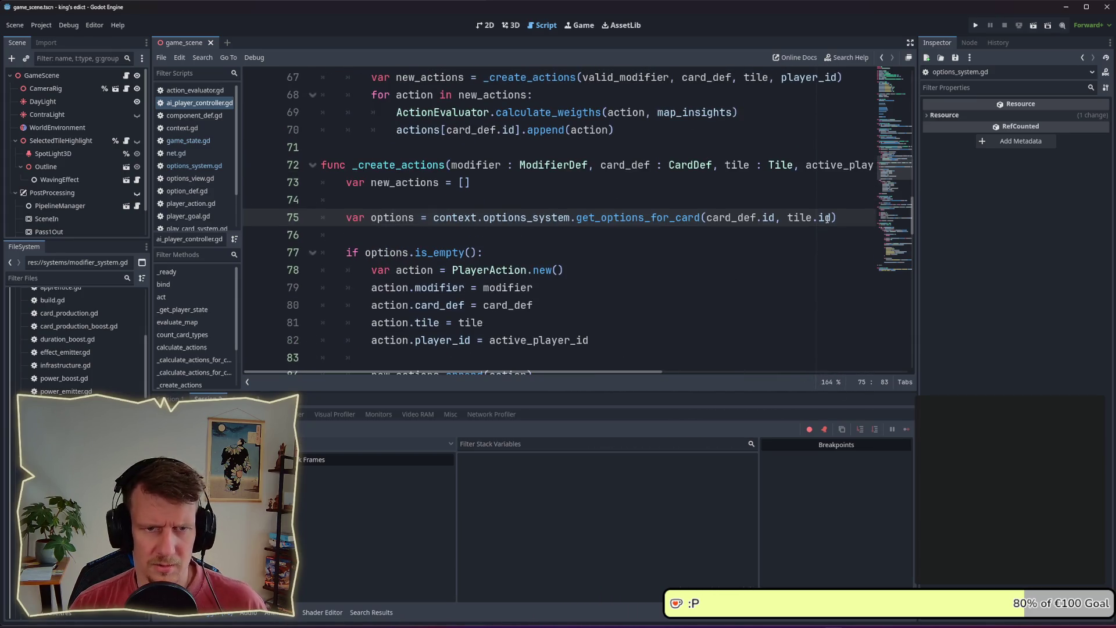
text(, active_player_id)
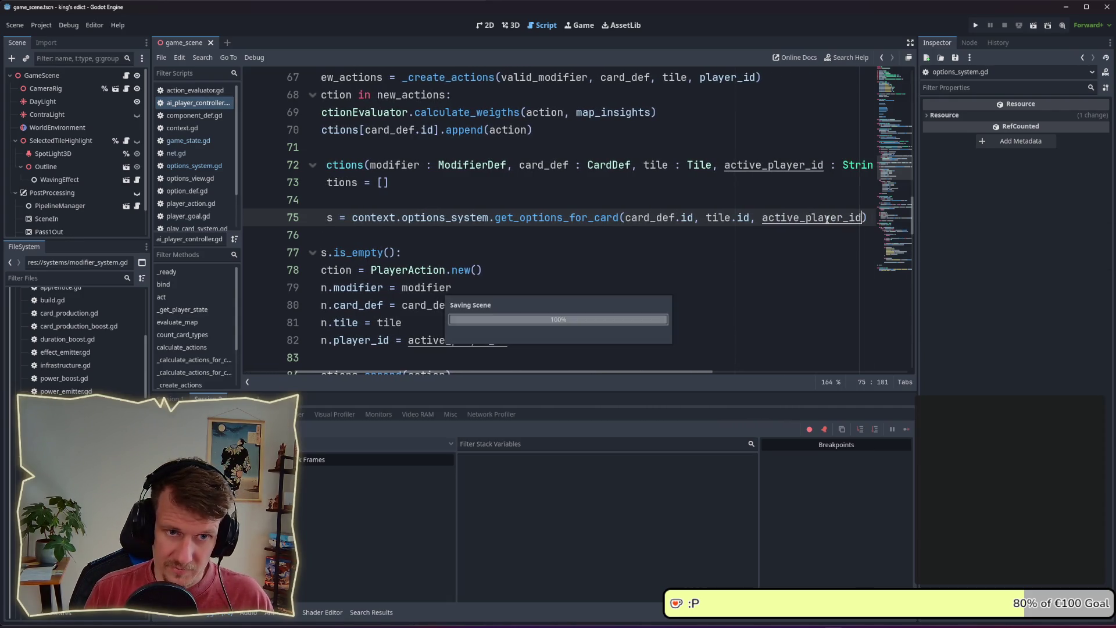
click(760, 254)
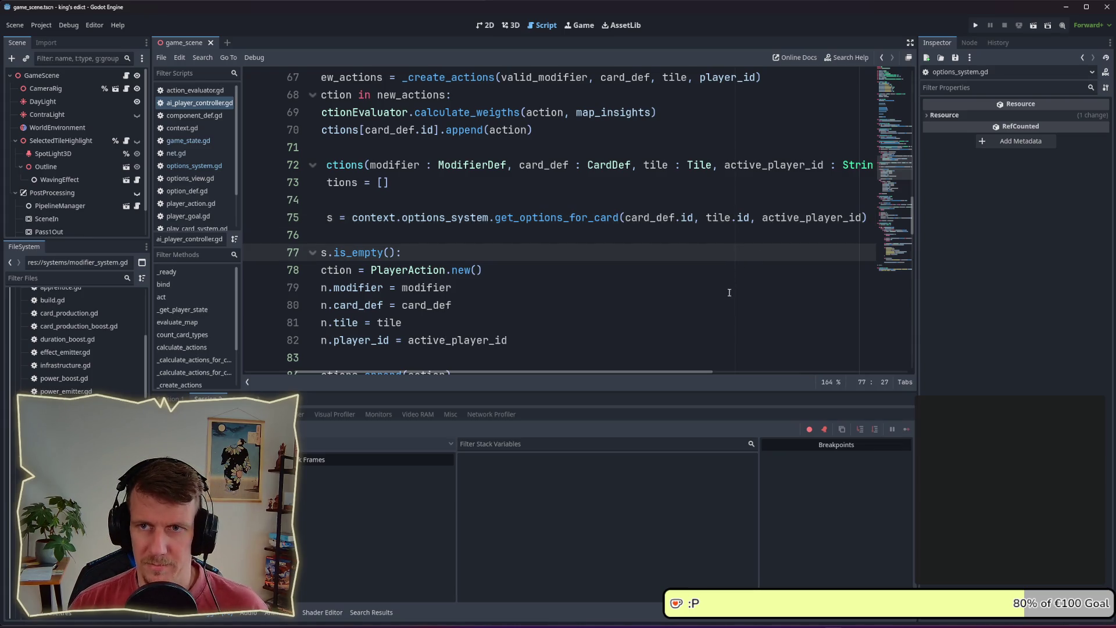
scroll(715, 375, left, 3)
click(689, 287)
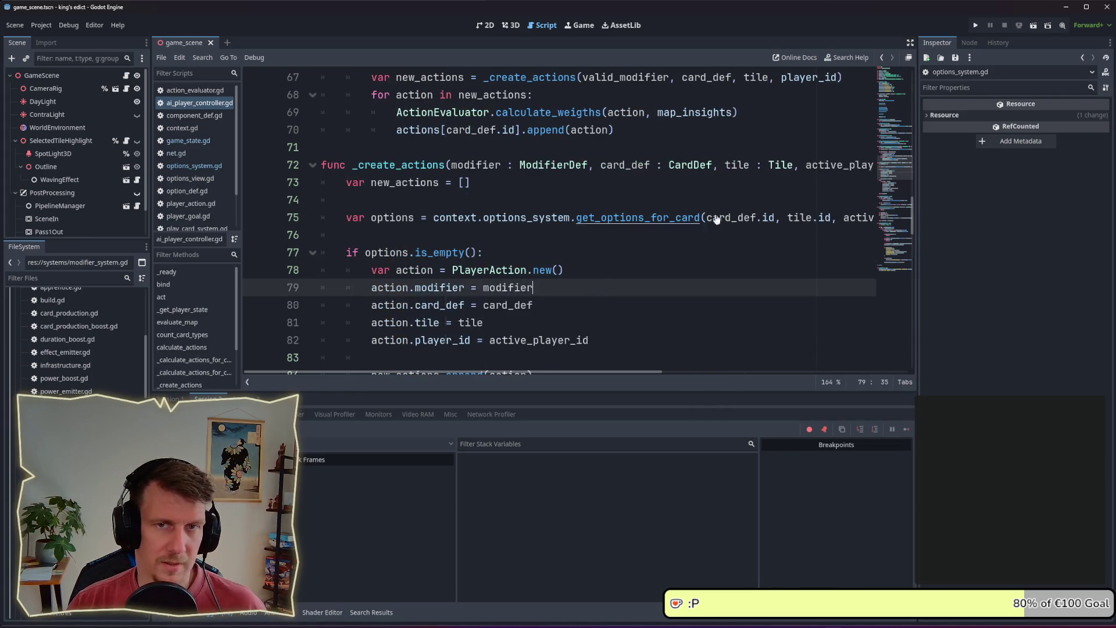
click(975, 25)
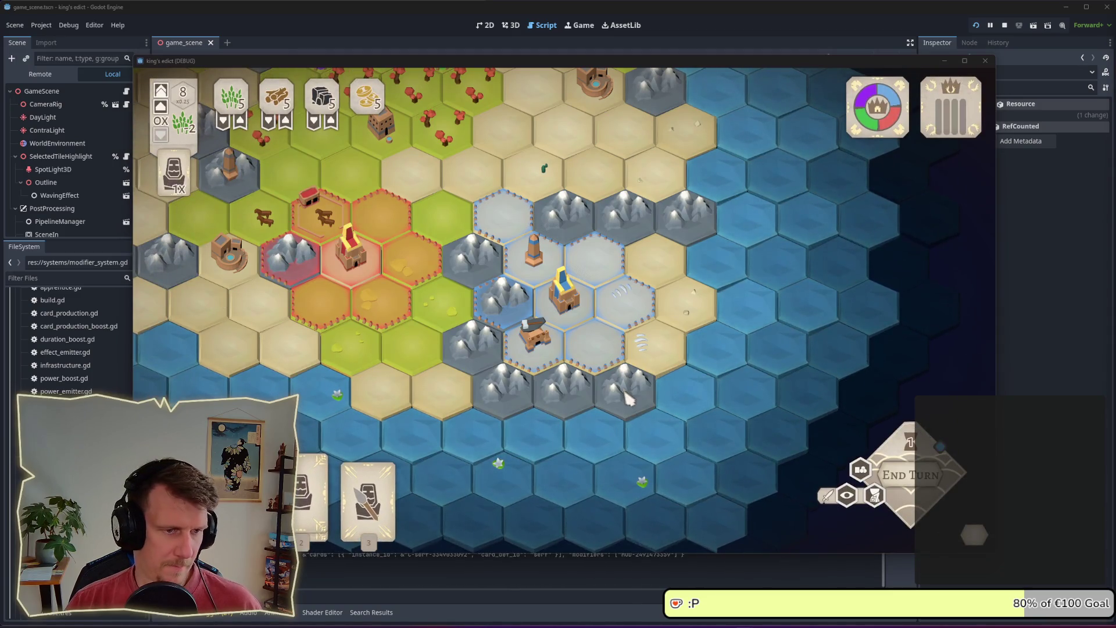
- End the turn, pan the map, and end another turn with Space
click(911, 477)
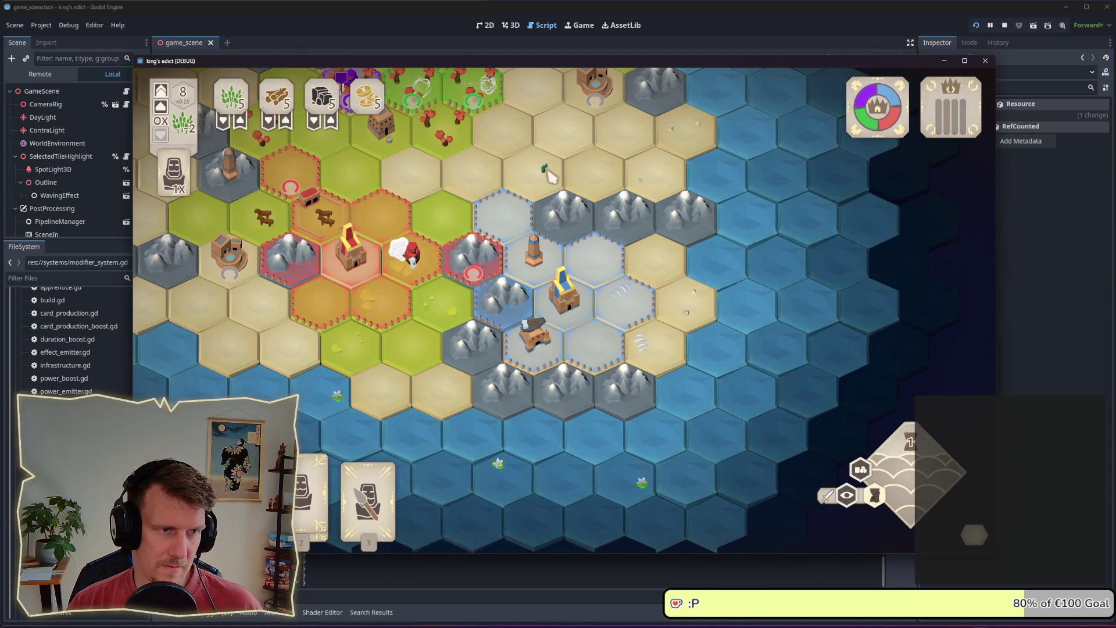
drag(550, 175, 644, 262)
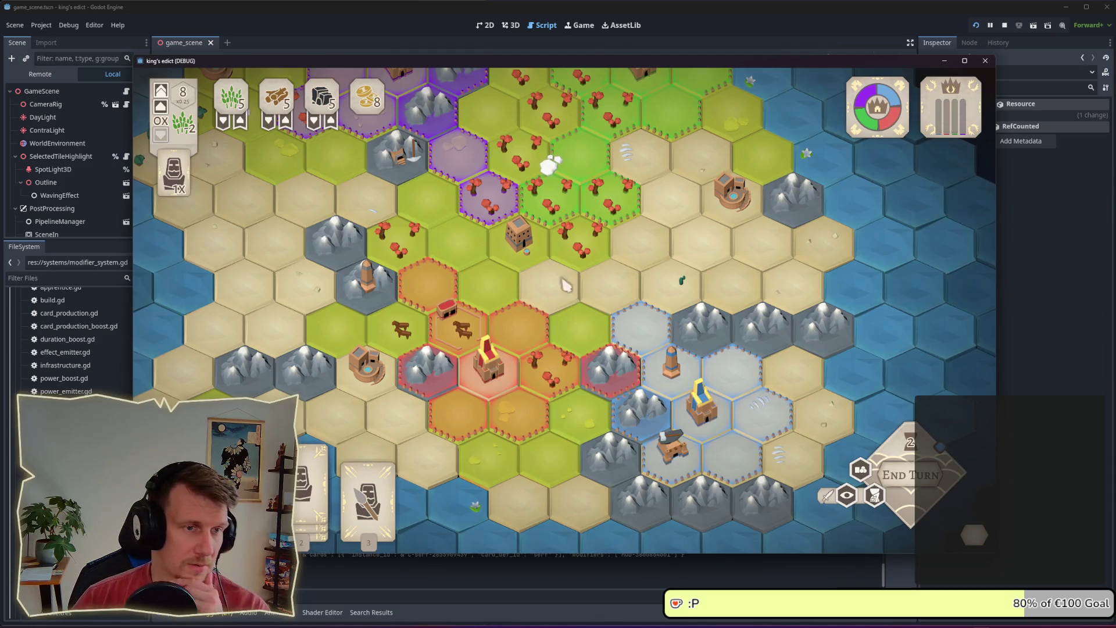
key(w)
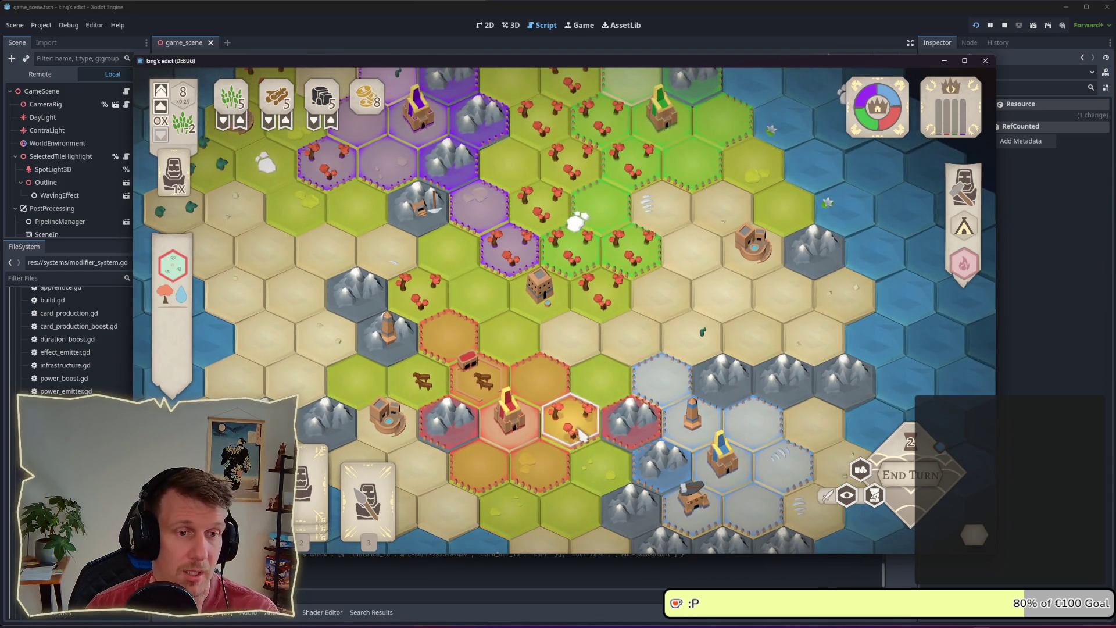
key(space)
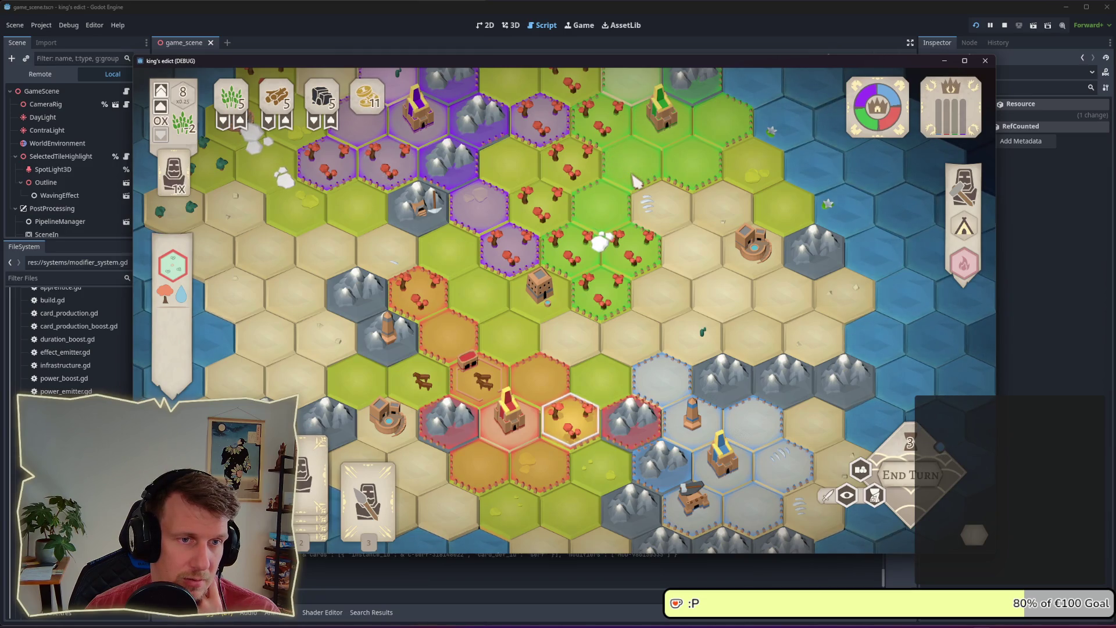
- Inspect a map tile, then end two more turns as gold rises to 20
click(635, 170)
click(635, 170)
click(636, 166)
click(646, 177)
click(925, 472)
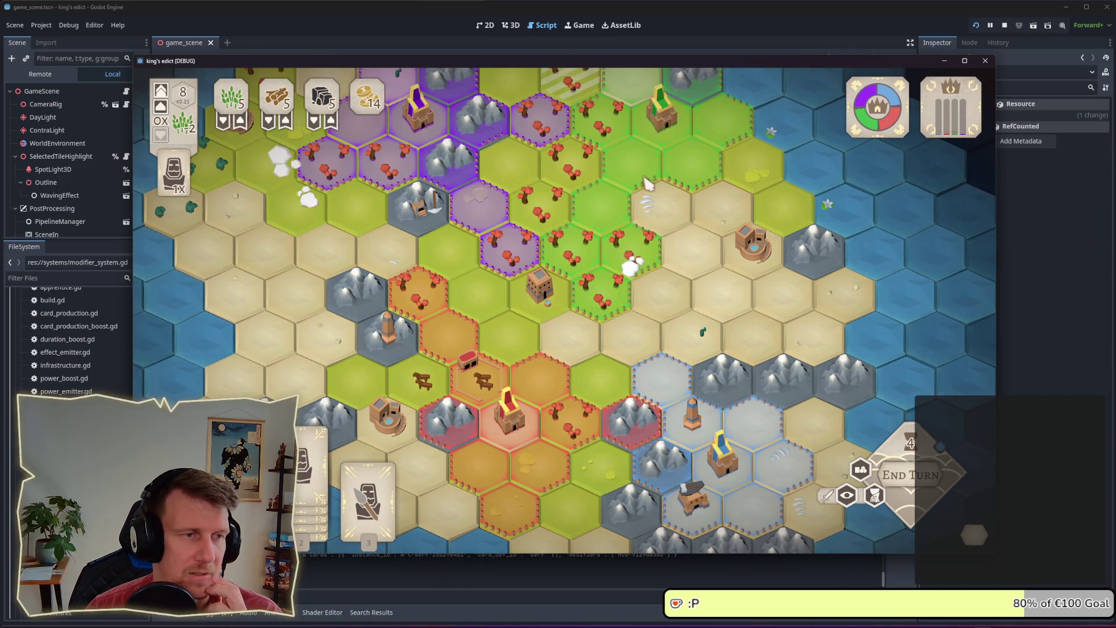
click(910, 485)
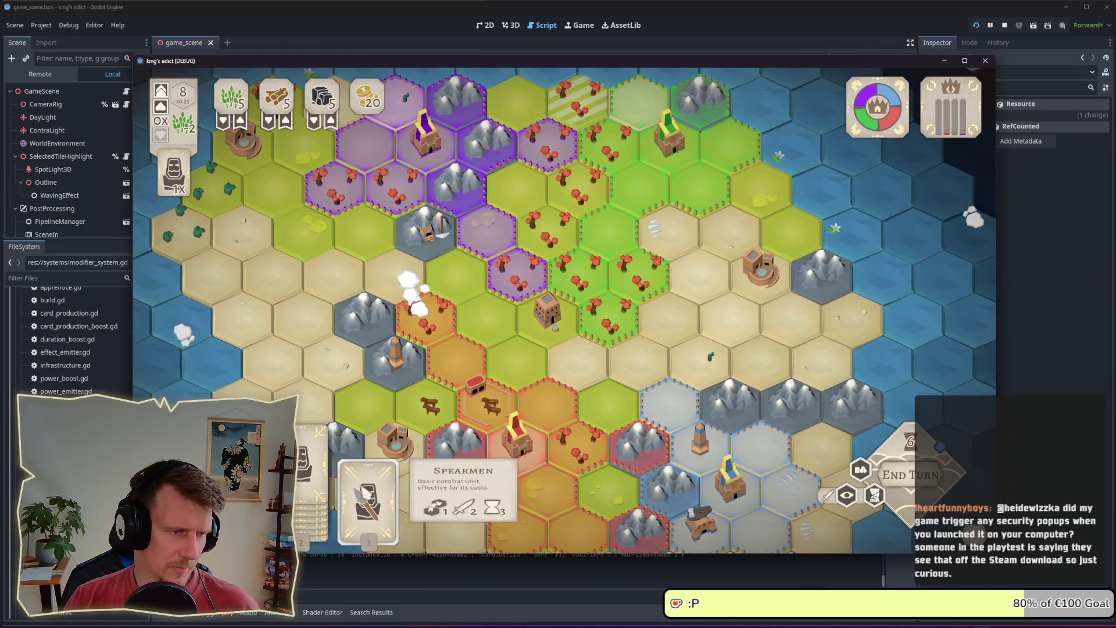
- Drag a worker card onto the map and place a Spearmen unit on a hex
drag(314, 471, 654, 274)
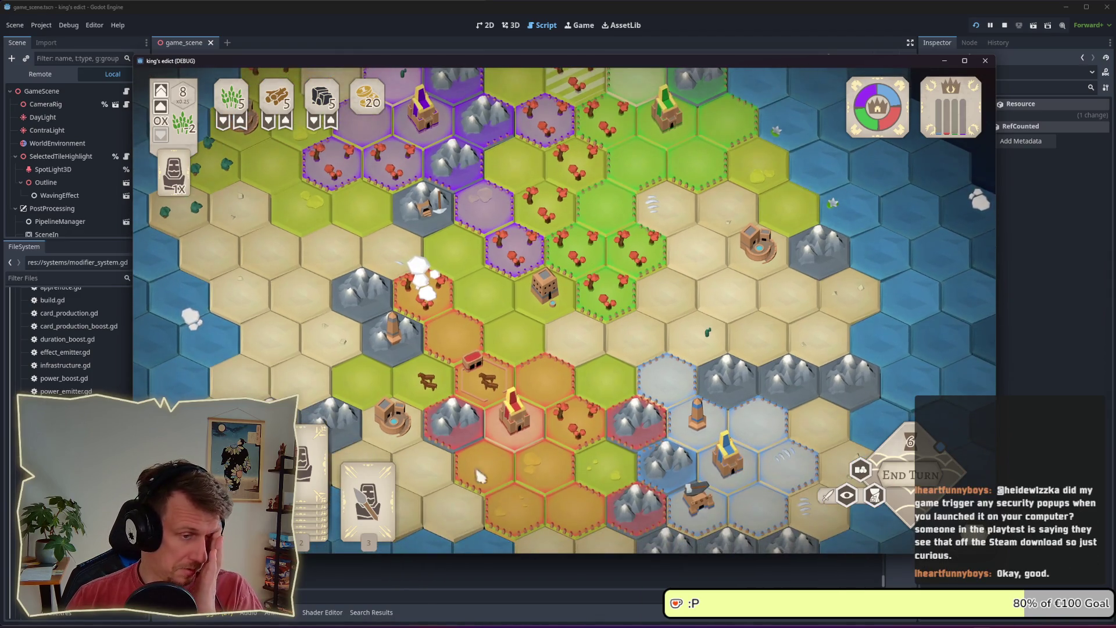
mouse_move(375, 494)
click(671, 457)
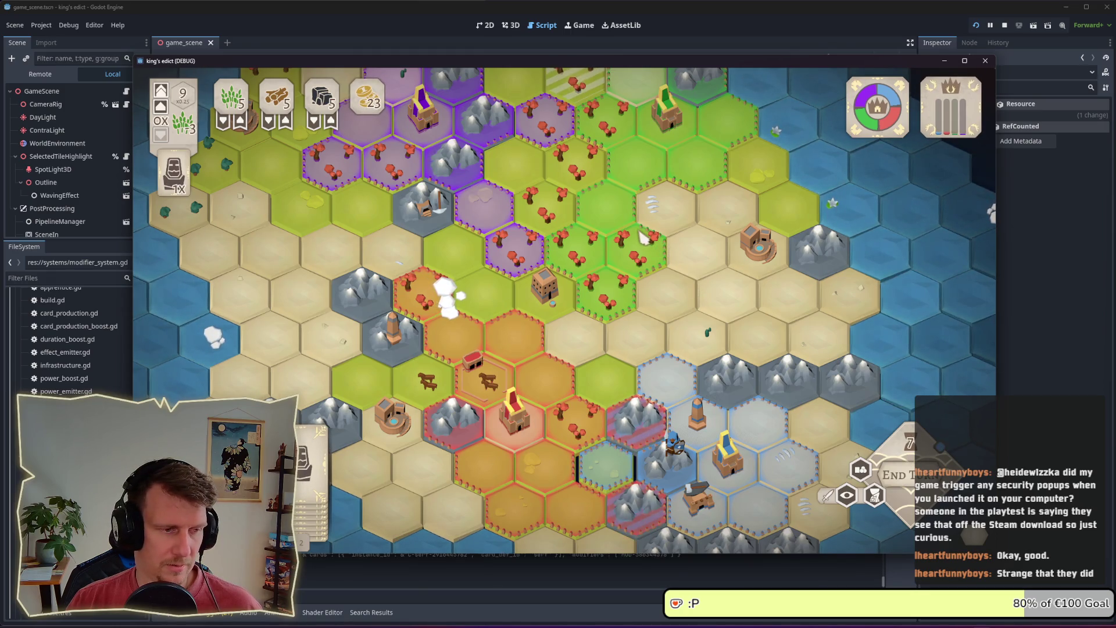
- Play serf cards onto a hex and two mountain hexes
key(w)
key(a)
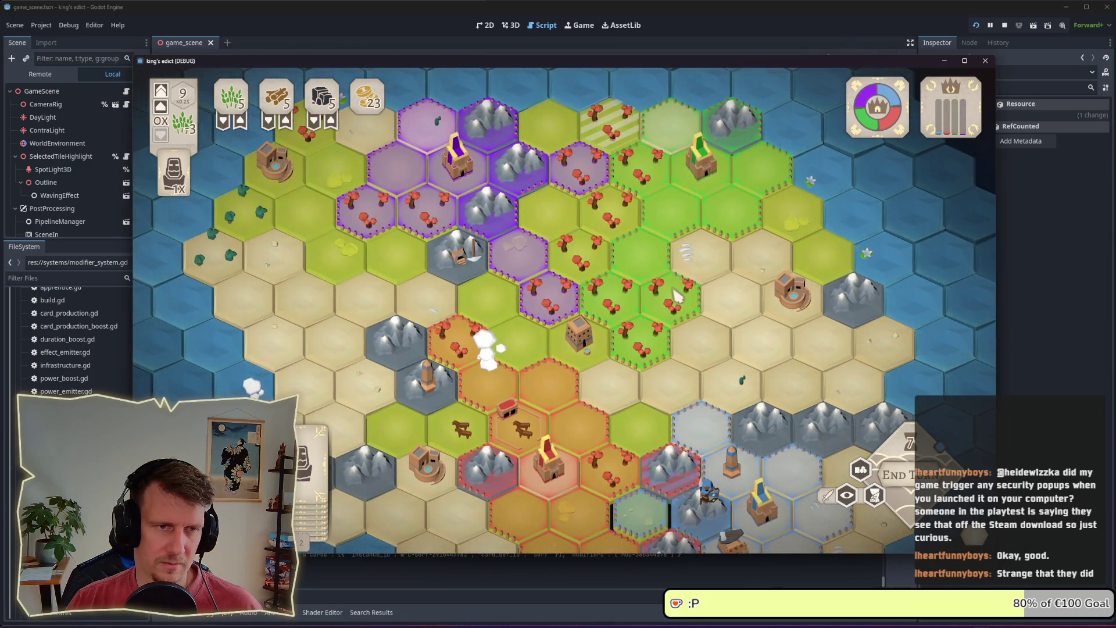
key(1)
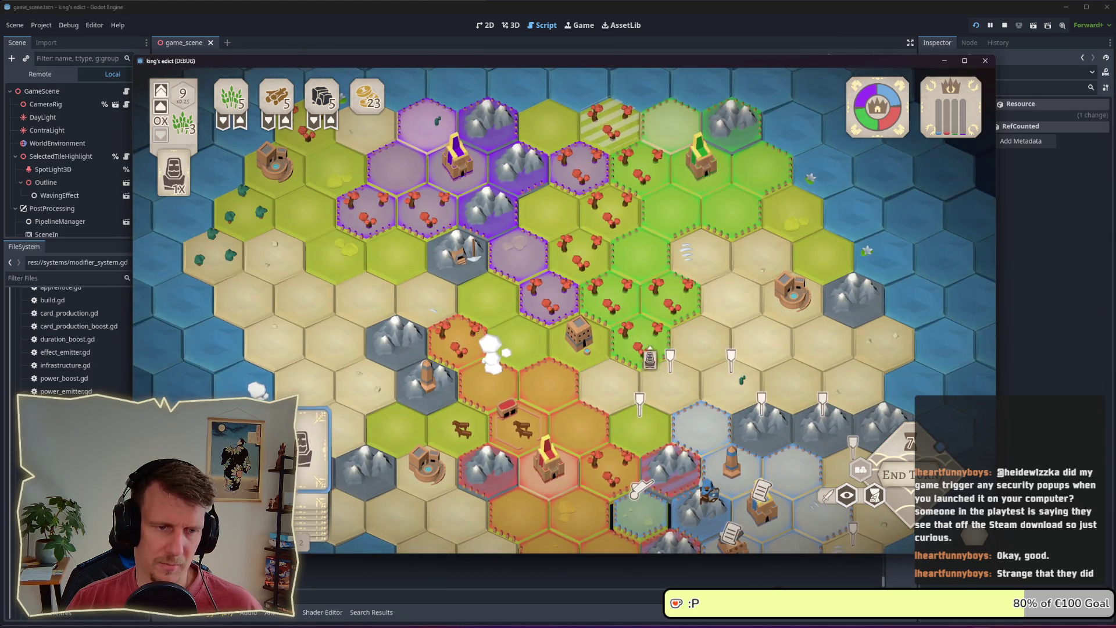
click(639, 431)
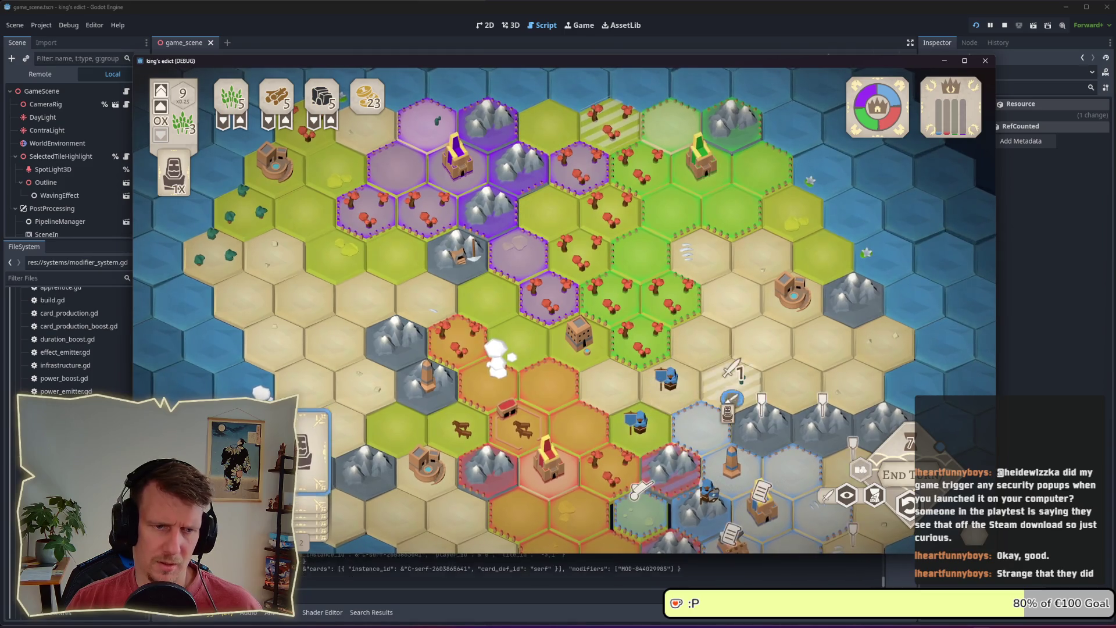
click(762, 436)
click(829, 433)
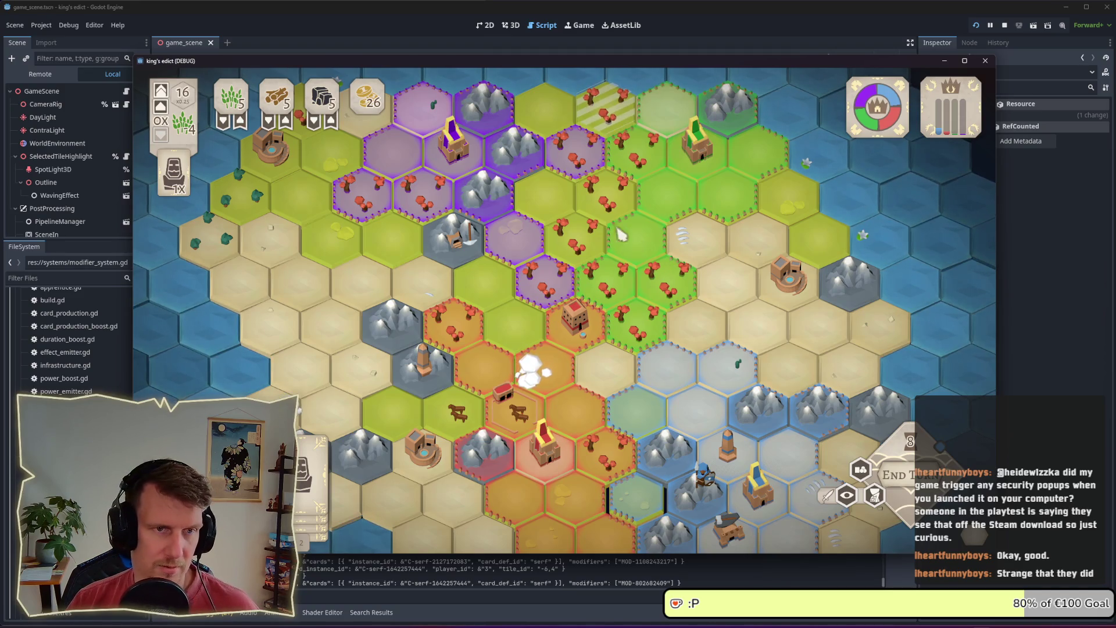
- View a blue hex's build options, then dismiss them
key(1)
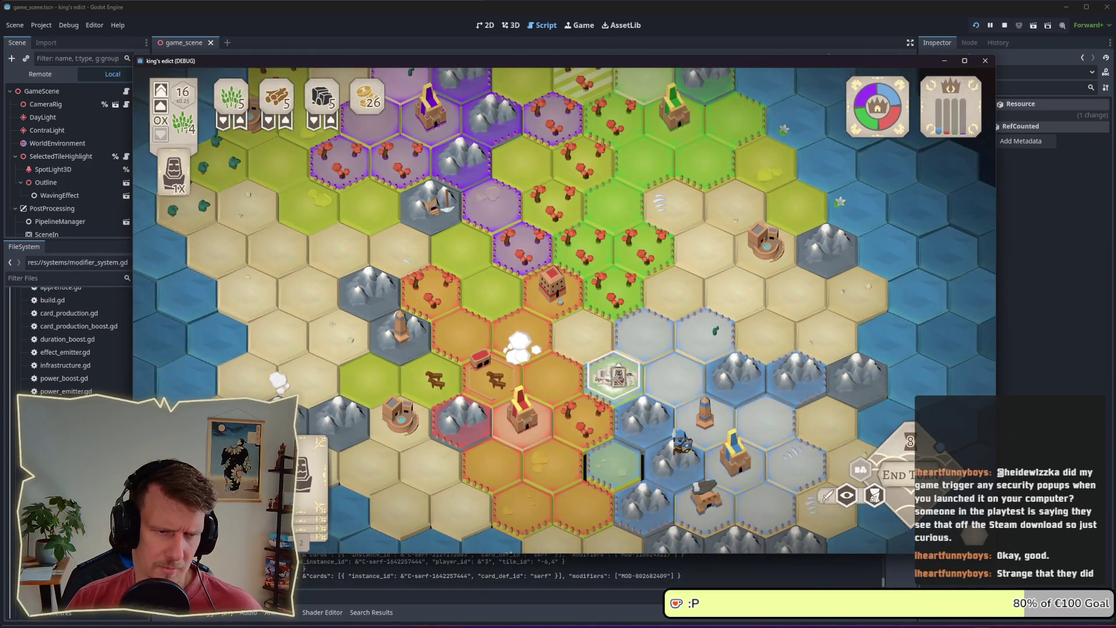
click(618, 375)
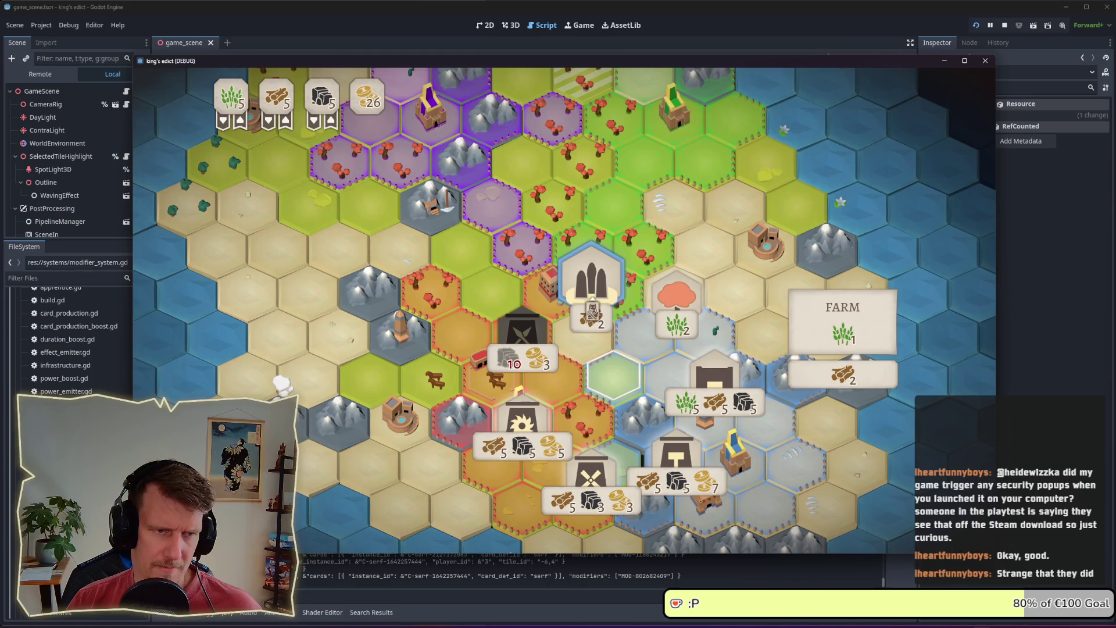
click(591, 285)
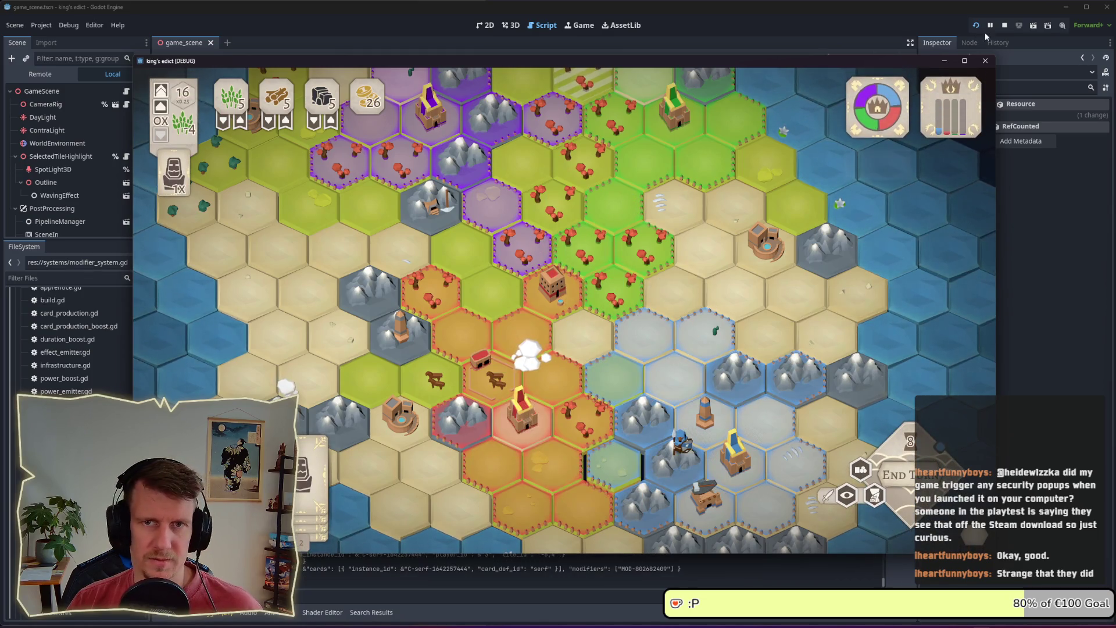
- Stop the test game and scroll ai_player_controller.gd to _create_actions
click(1005, 26)
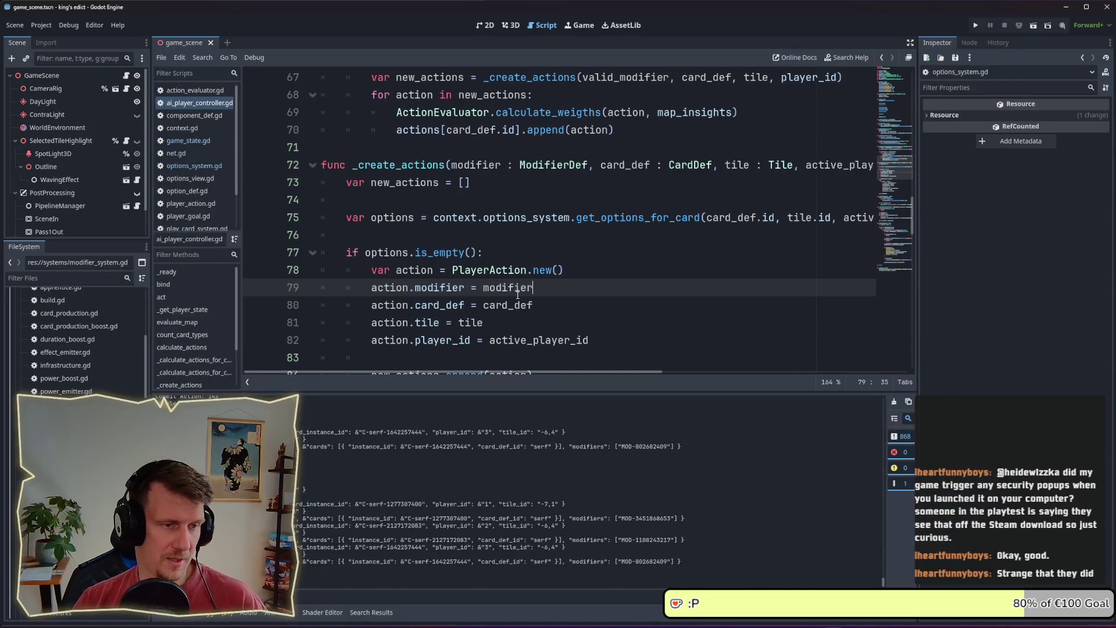
click(522, 268)
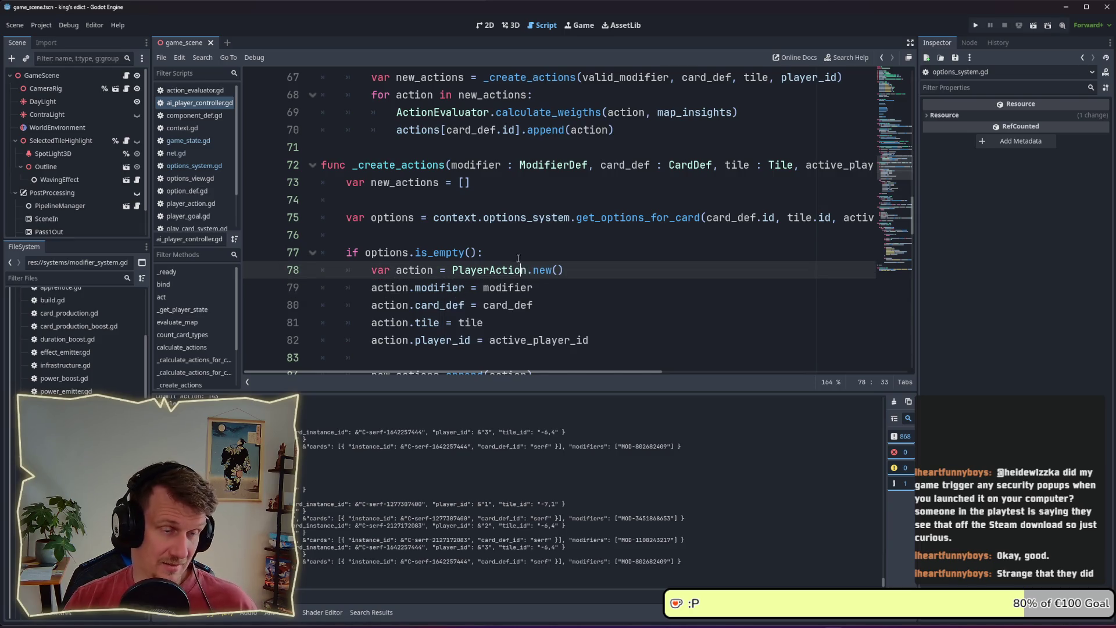
scroll(515, 254, up, 3)
scroll(515, 254, up, 7)
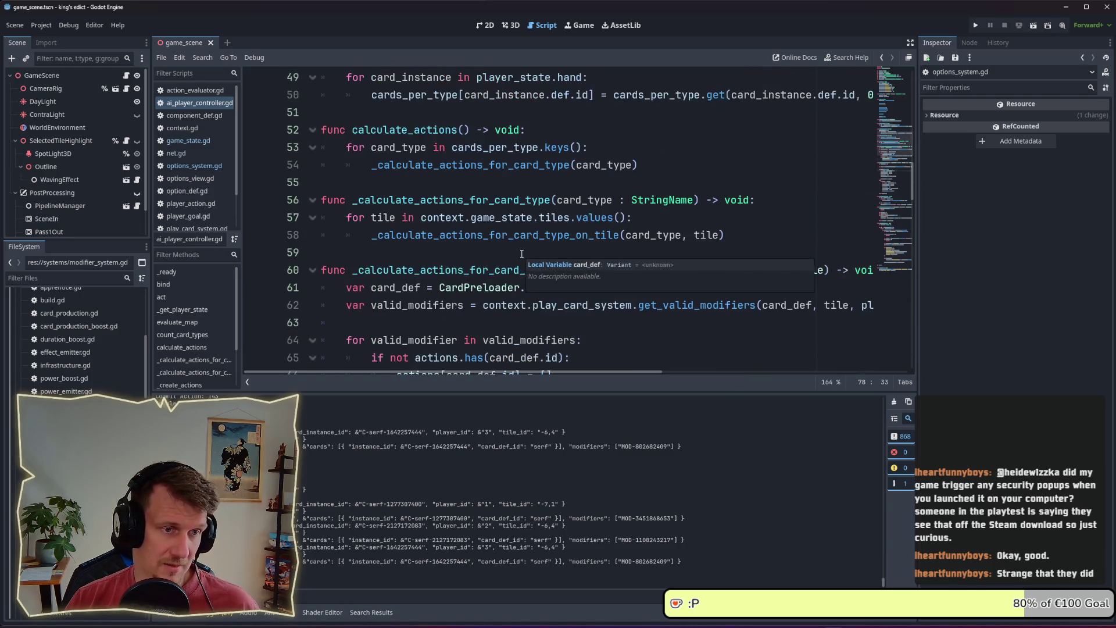
scroll(554, 239, down, 13)
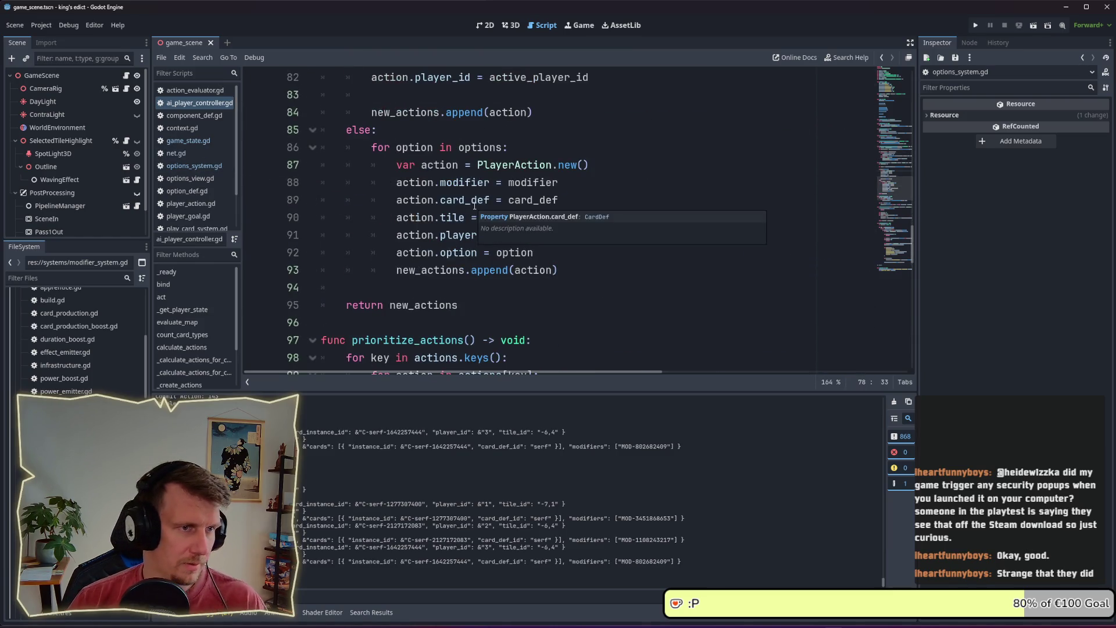
scroll(472, 210, up, 3)
scroll(472, 215, up, 2)
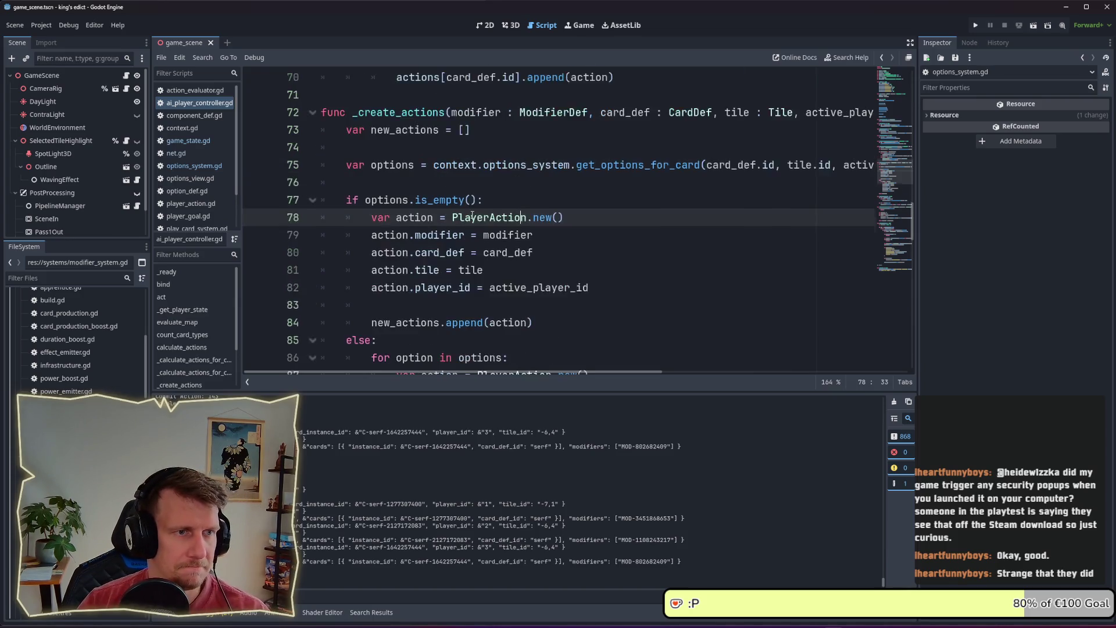
scroll(473, 215, down, 2)
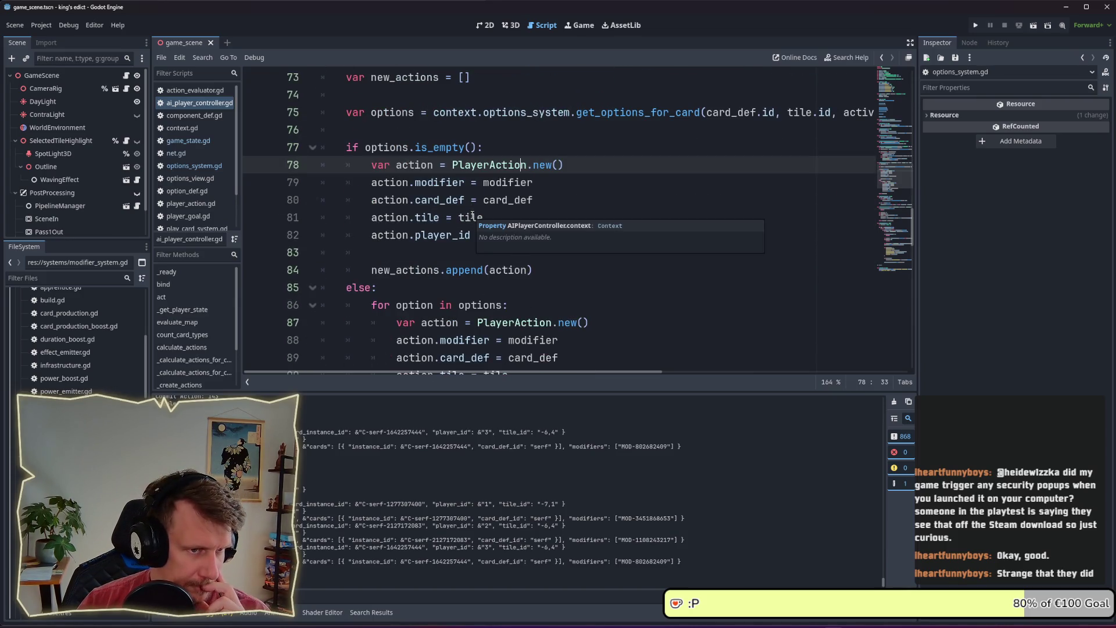
scroll(468, 216, down, 2)
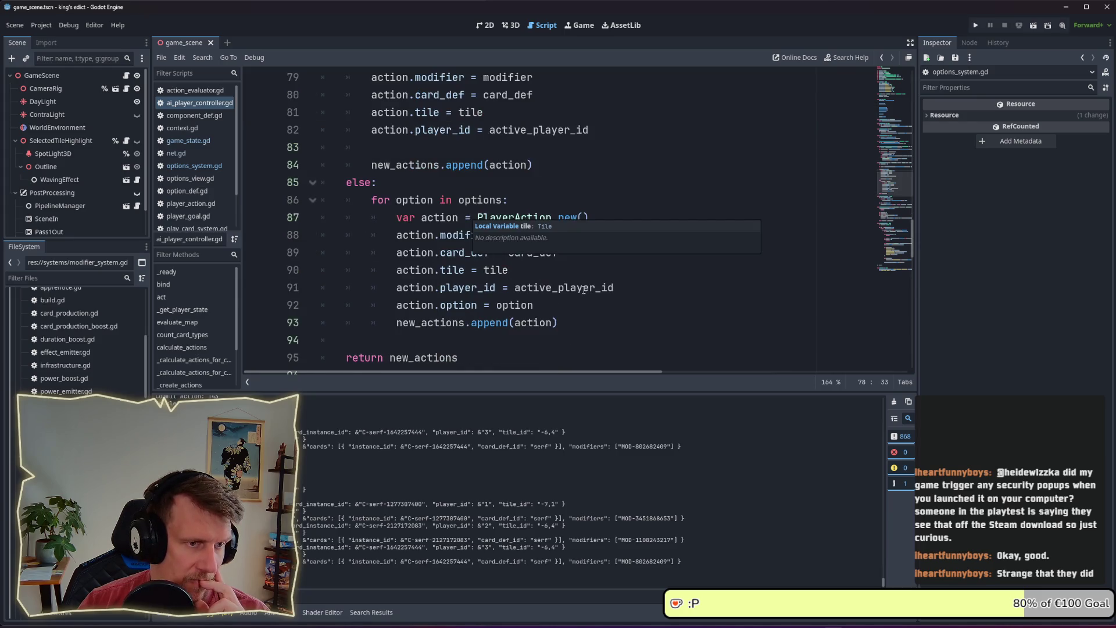
- Add blank lines after action.option = option in the options loop
click(606, 303)
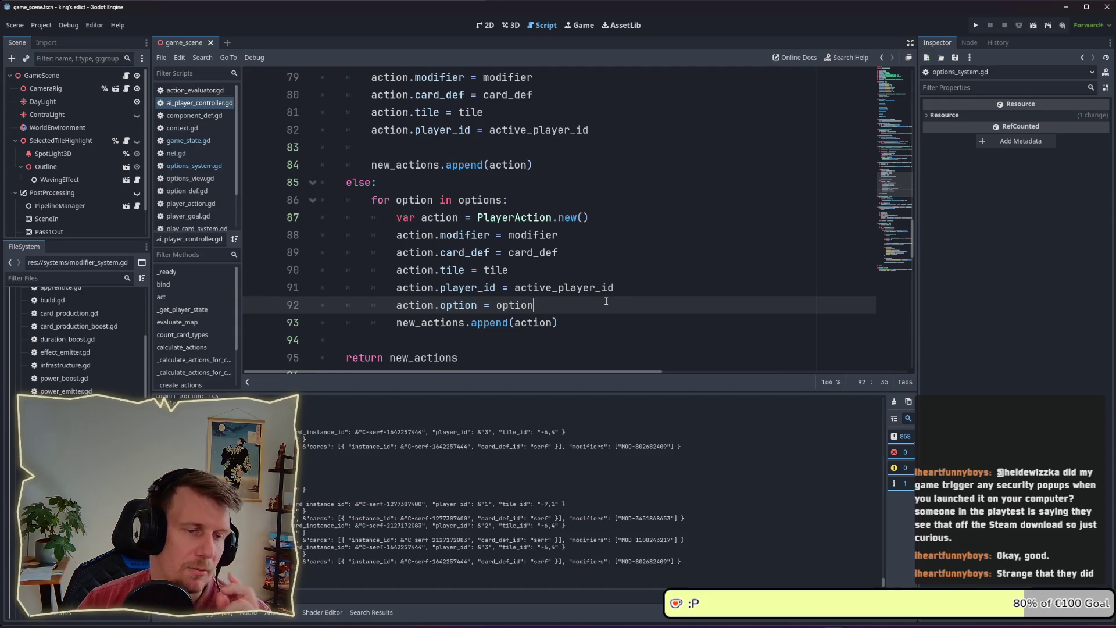
key(Return)
key(Return)
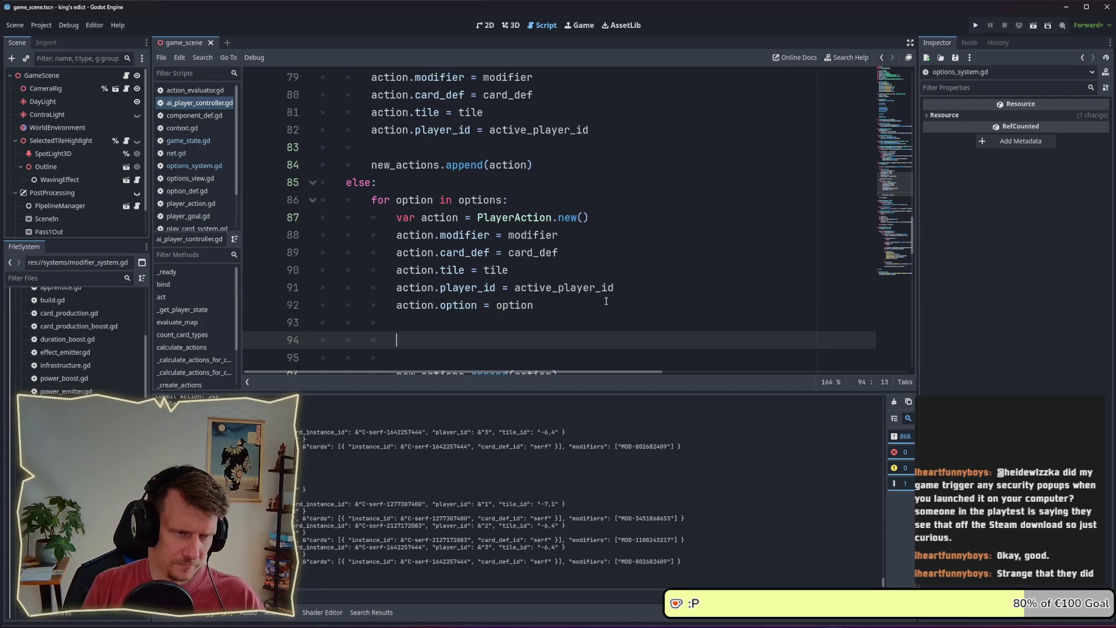
scroll(587, 297, down, 2)
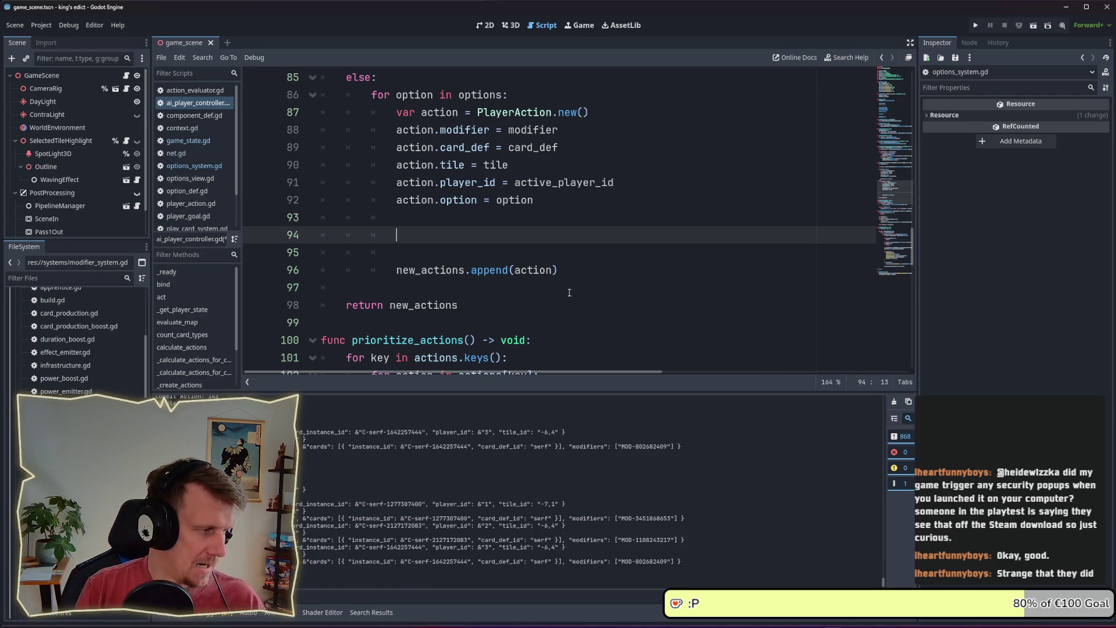
- Remove the stray character on line 94 of the options loop
key(ctrl+space)
key(Escape)
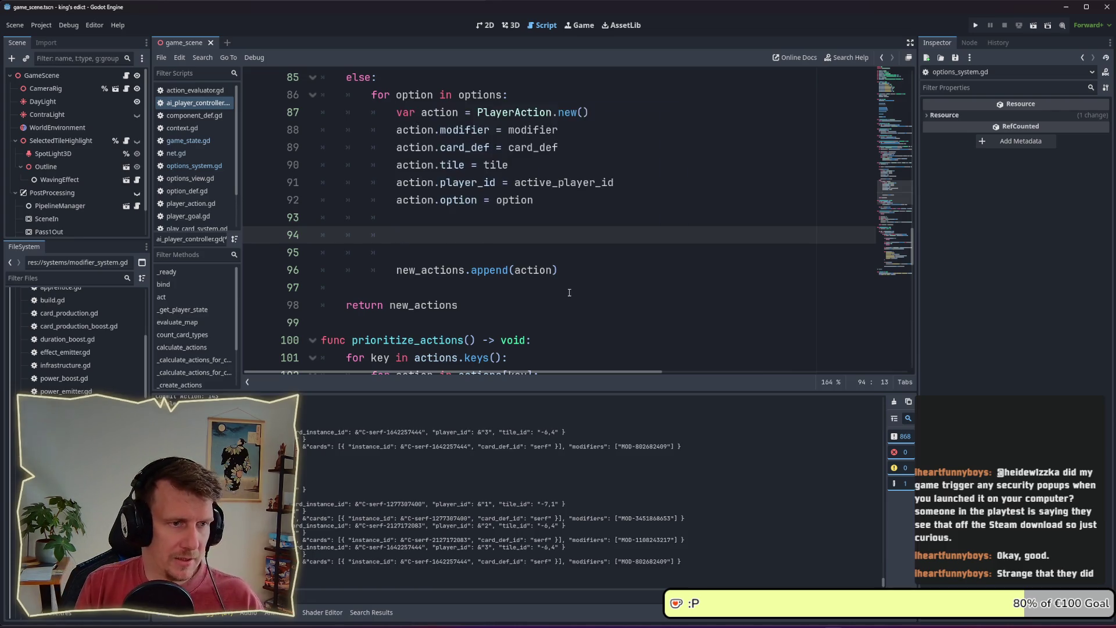
key(BackSpace)
key(ctrl+space)
key(Escape)
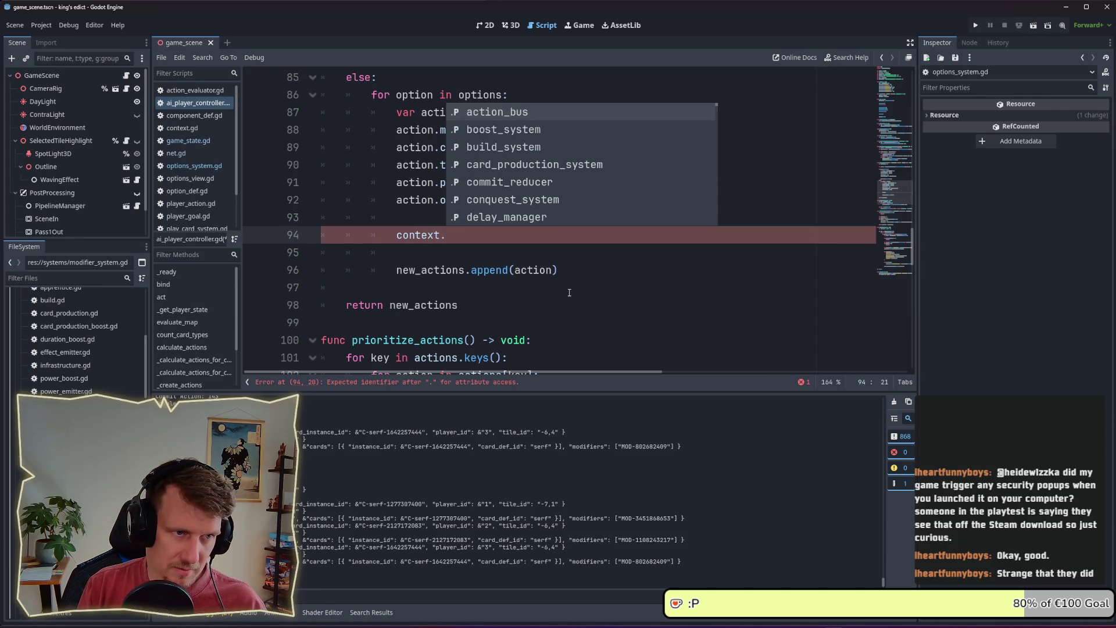
- Write context.resource_system.can_afford_resources(active_player_id,) using code completion
text(game_state.)
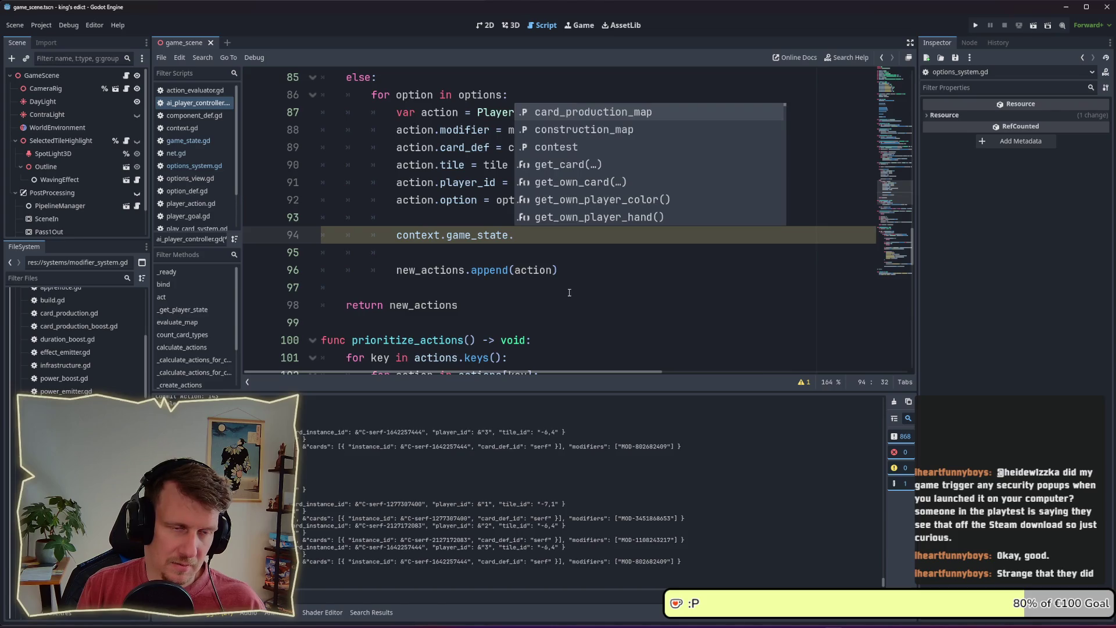
key(BackSpace)
key(BackSpace)
key(BackSpace)
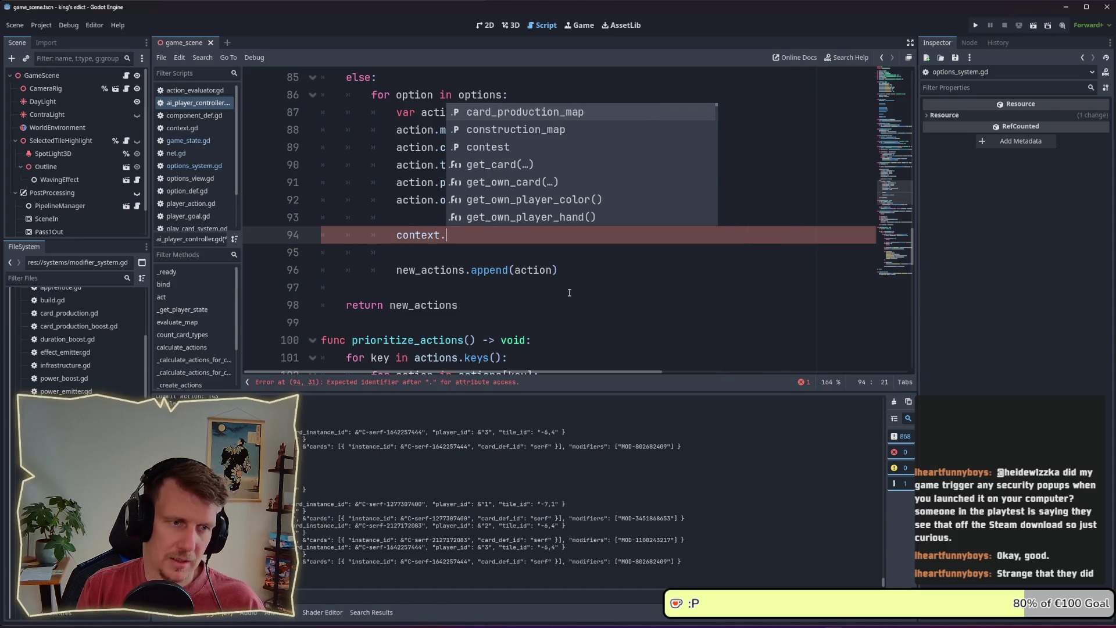
text(res)
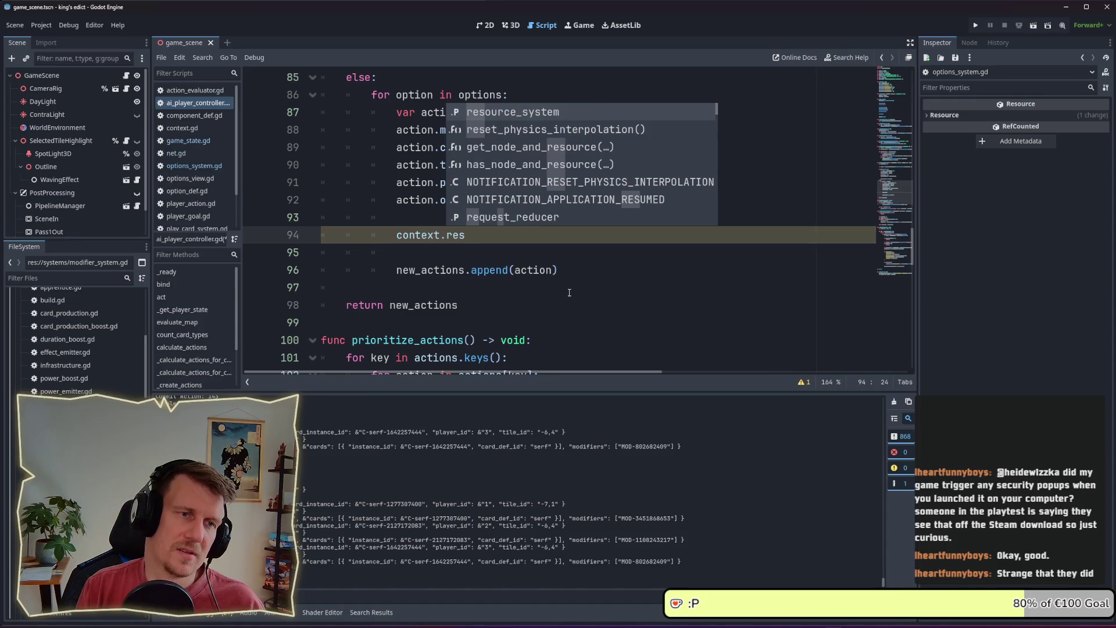
key(Return)
text(.can)
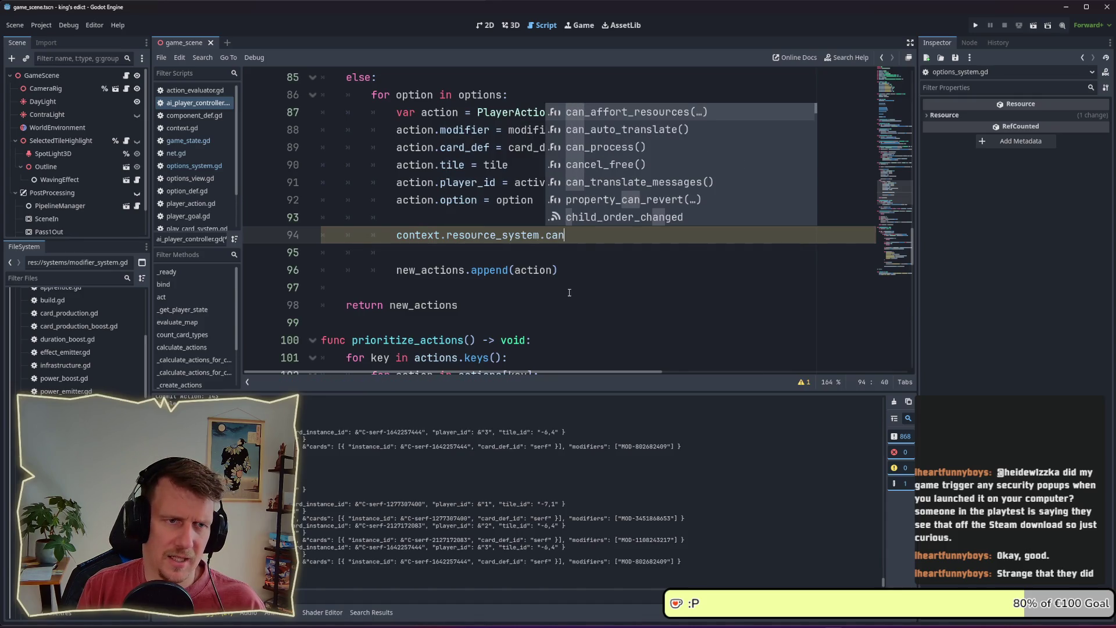
key(Return)
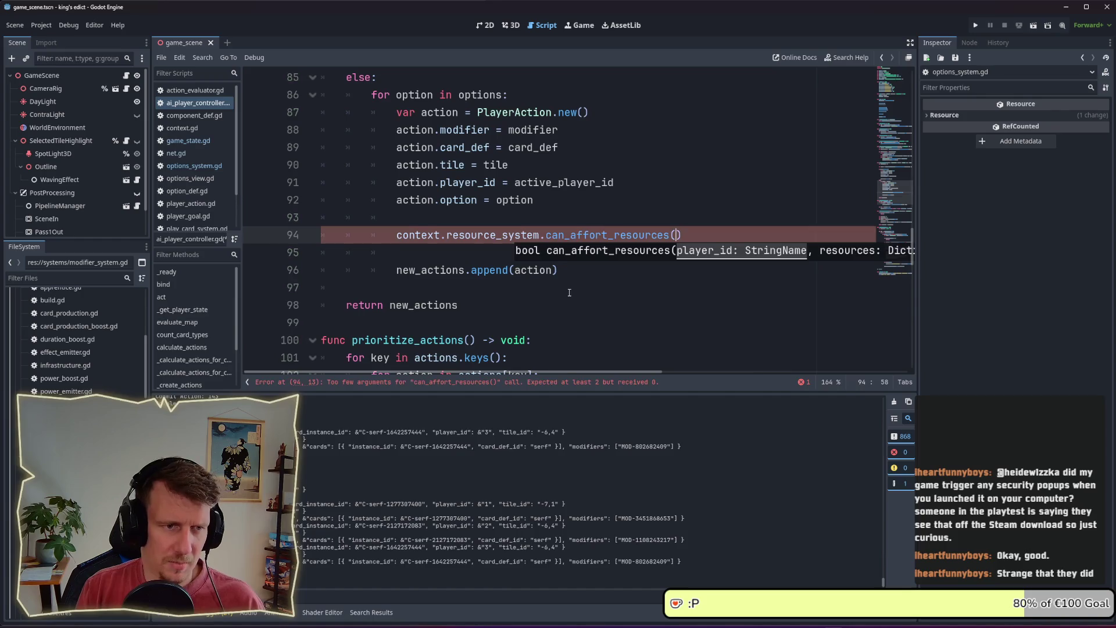
key(Down)
key(Down)
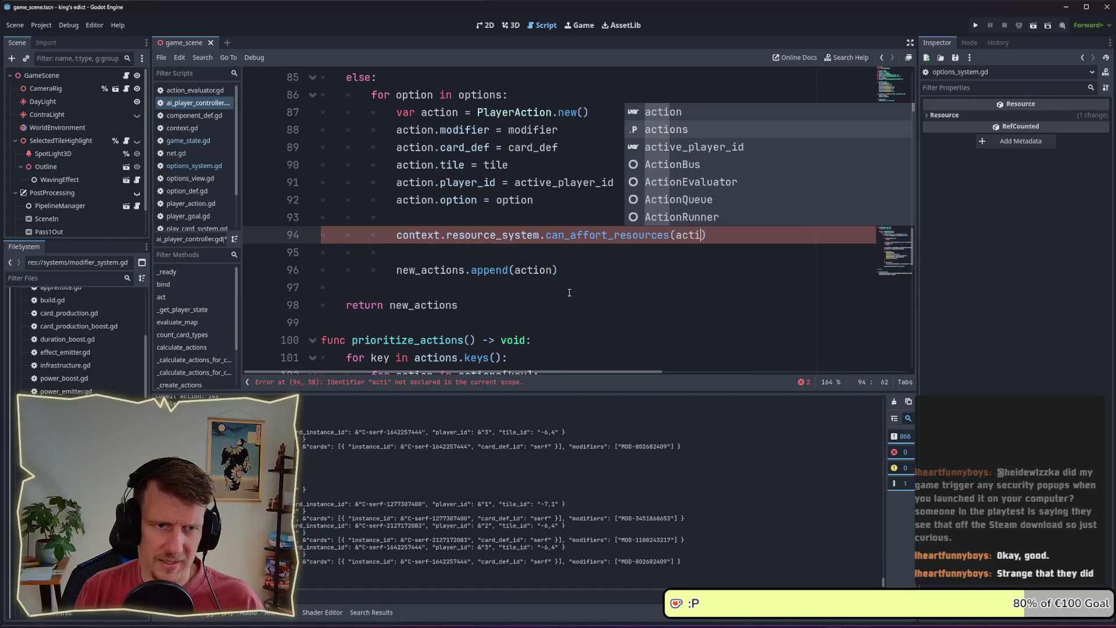
key(Return)
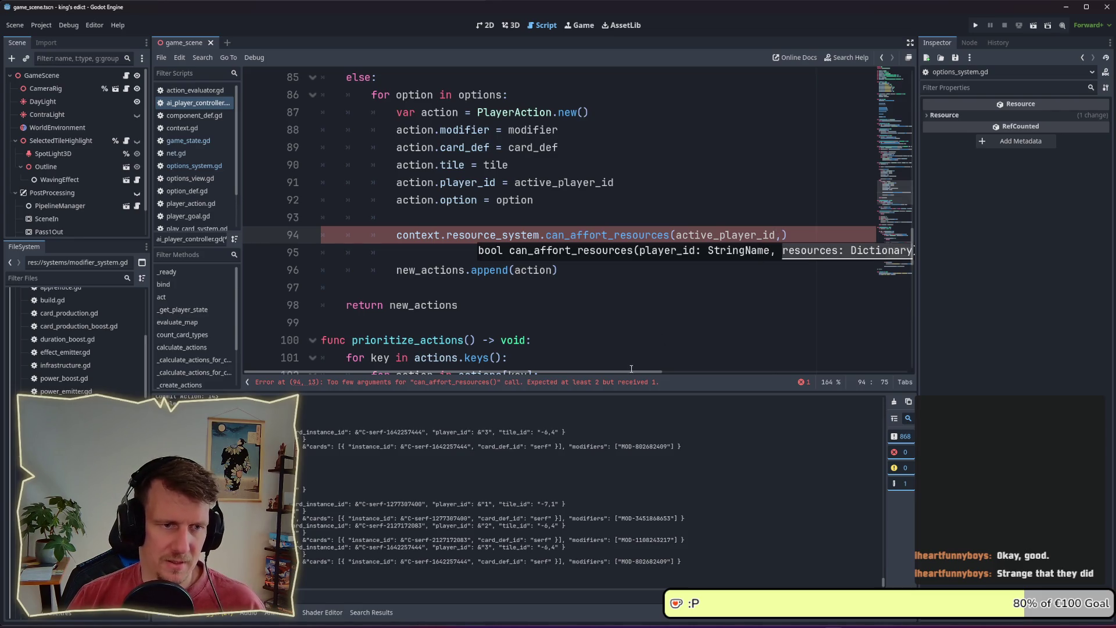
- Jump to can_afford_resources' definition in resource_system.gd
scroll(631, 369, right, 2)
scroll(503, 198, up, 3)
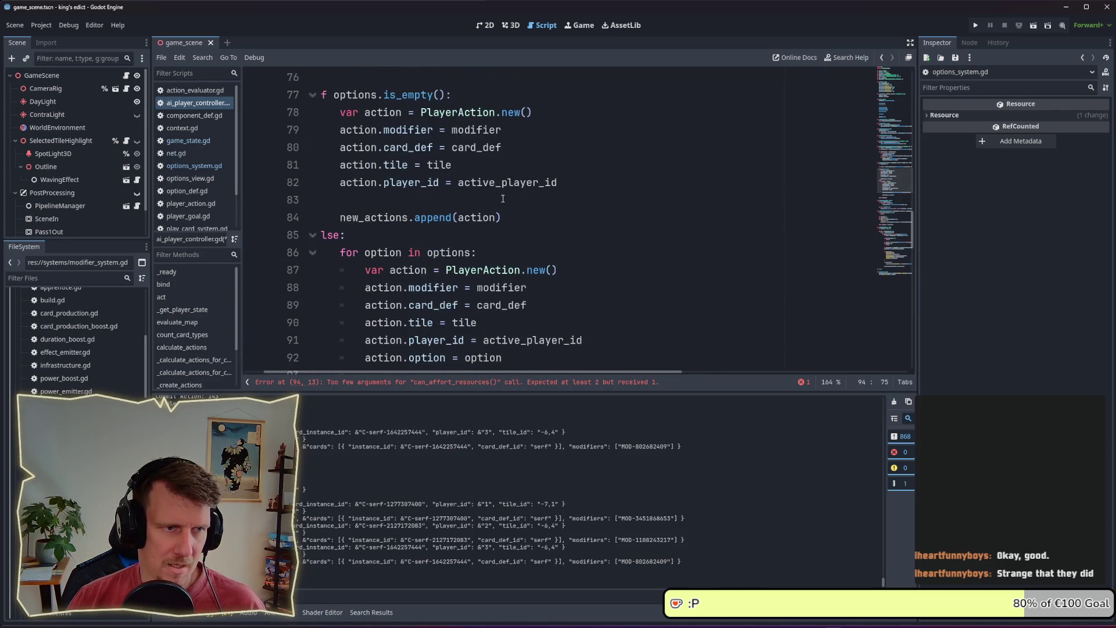
scroll(482, 186, up, 1)
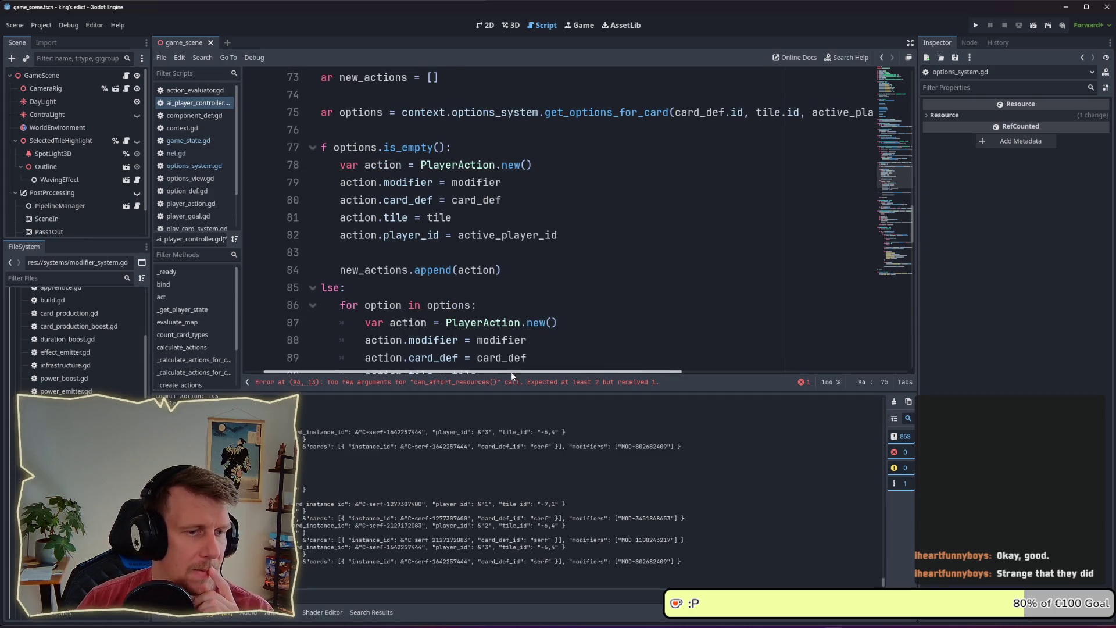
scroll(483, 244, left, 2)
scroll(470, 273, up, 1)
scroll(470, 273, up, 1)
scroll(477, 256, down, 5)
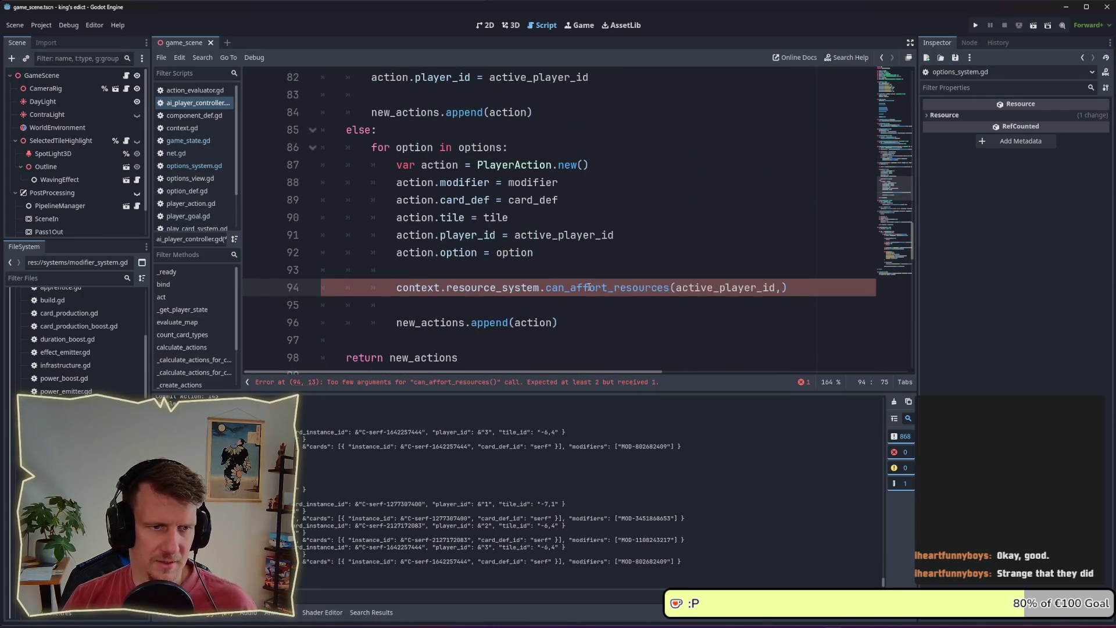
ctrl+click(590, 289)
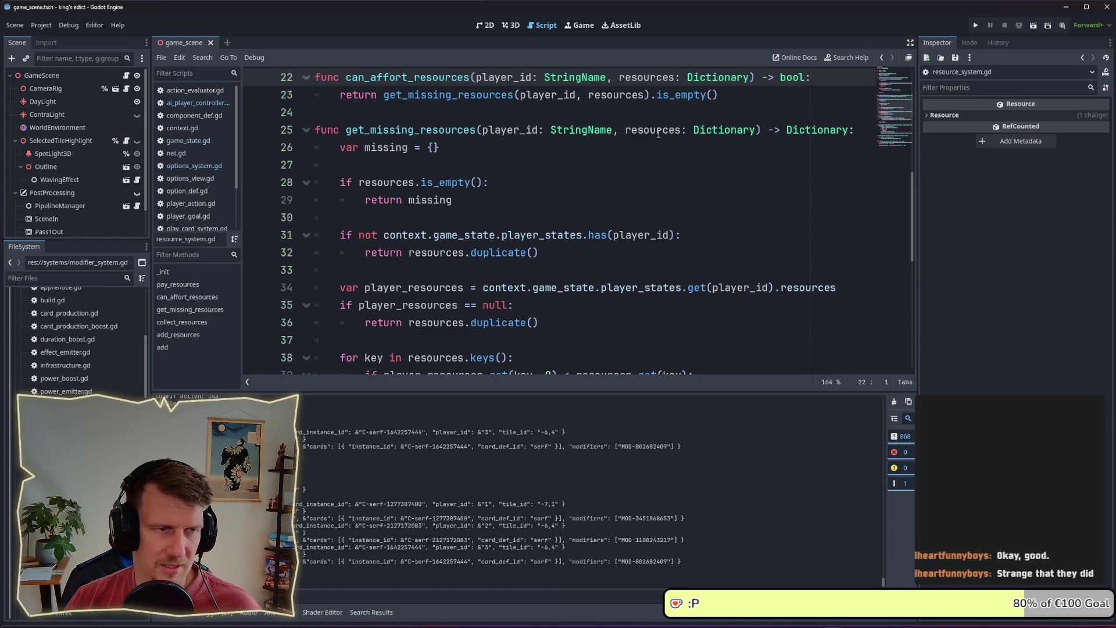
- Check option_def.gd's fields, then return to ai_player_controller.gd
key(alt+Left)
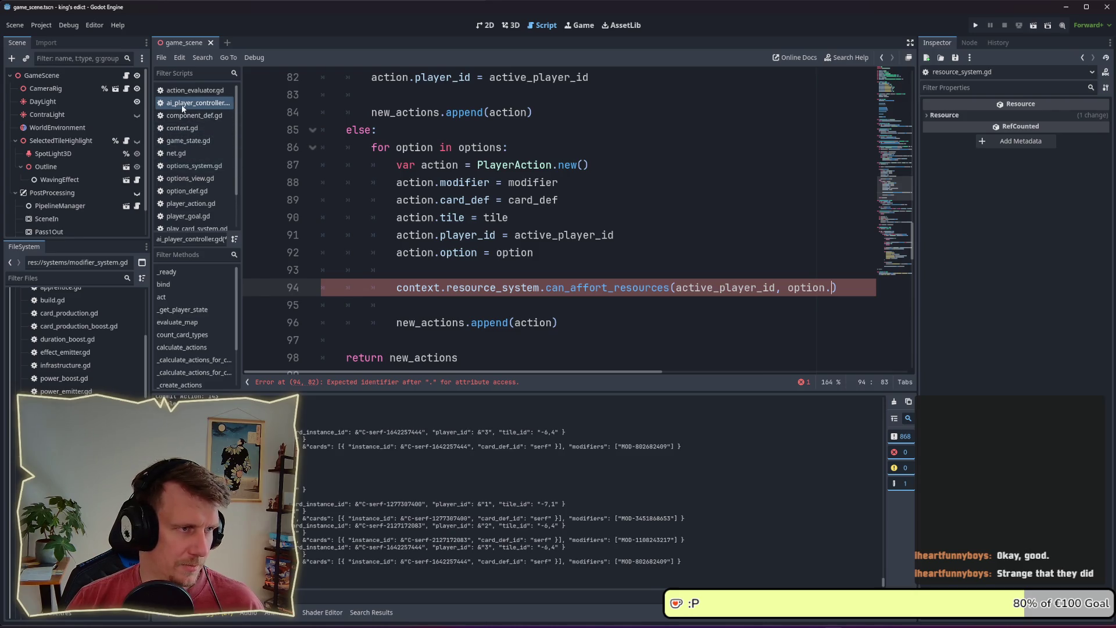
scroll(558, 220, up, 4)
scroll(558, 221, down, 1)
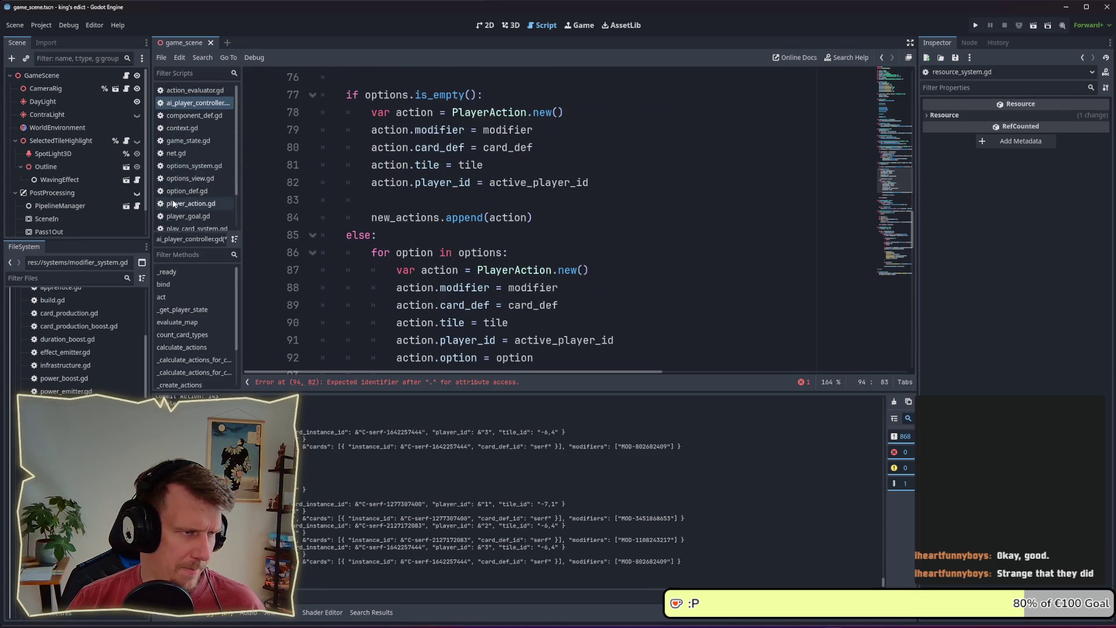
click(200, 192)
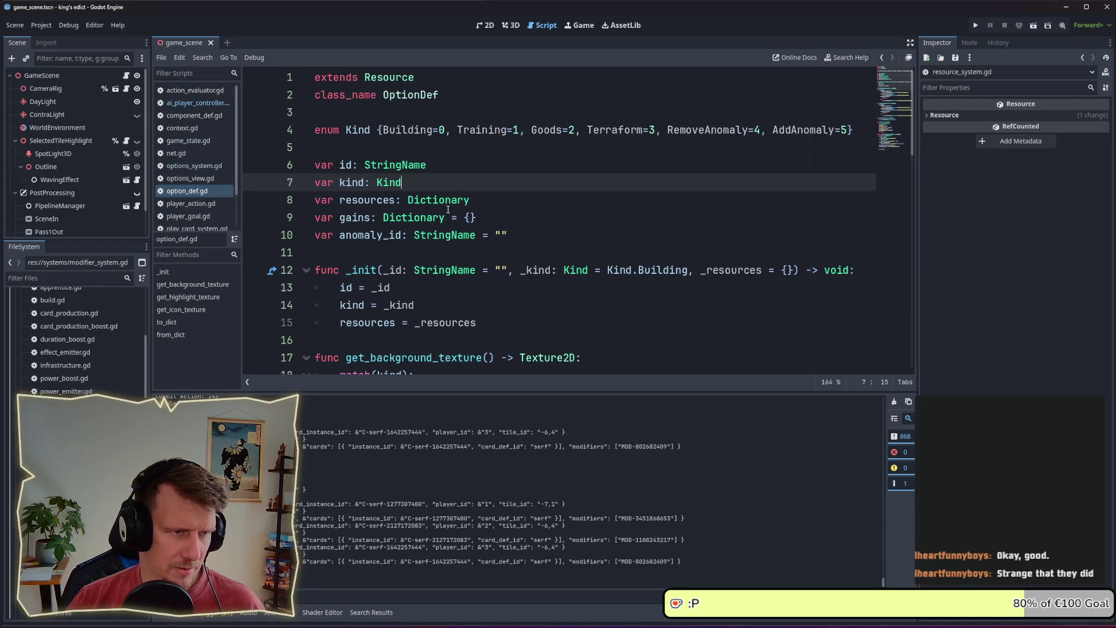
key(alt+Left)
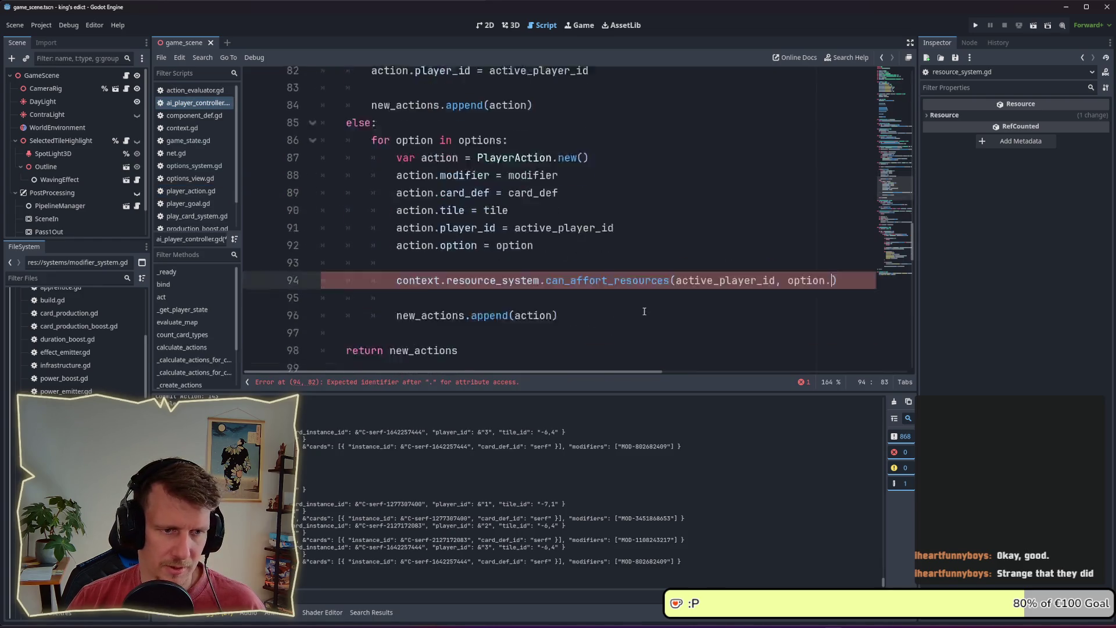
- Complete option.resources, make the call an if condition, and nest new_actions.append(action) under it
text(resources)
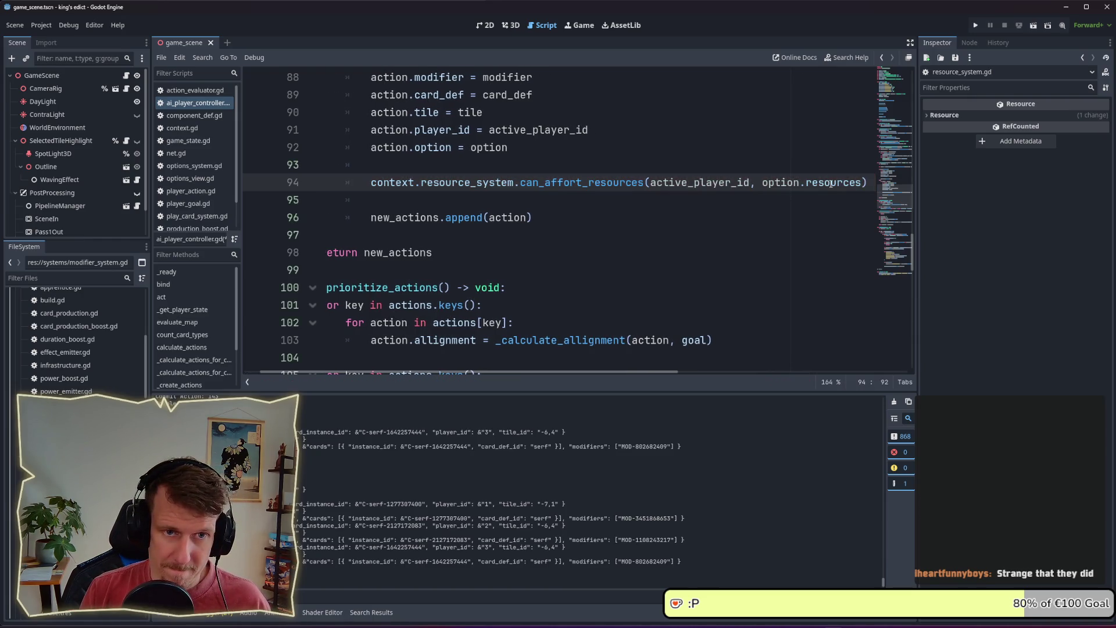
text(if)
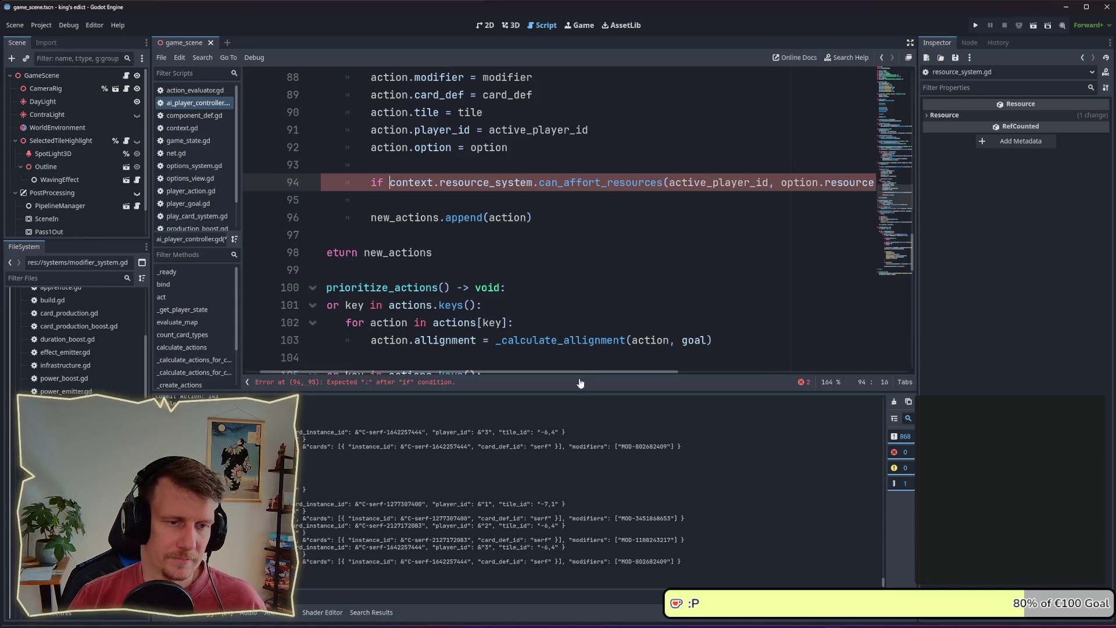
scroll(581, 372, right, 5)
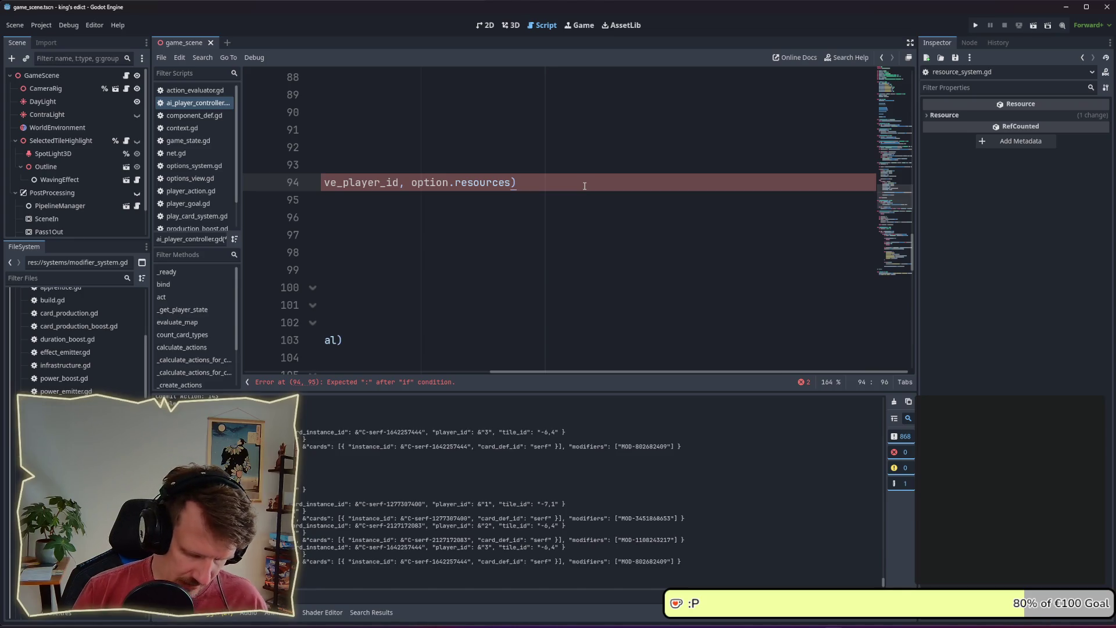
drag(528, 373, 294, 359)
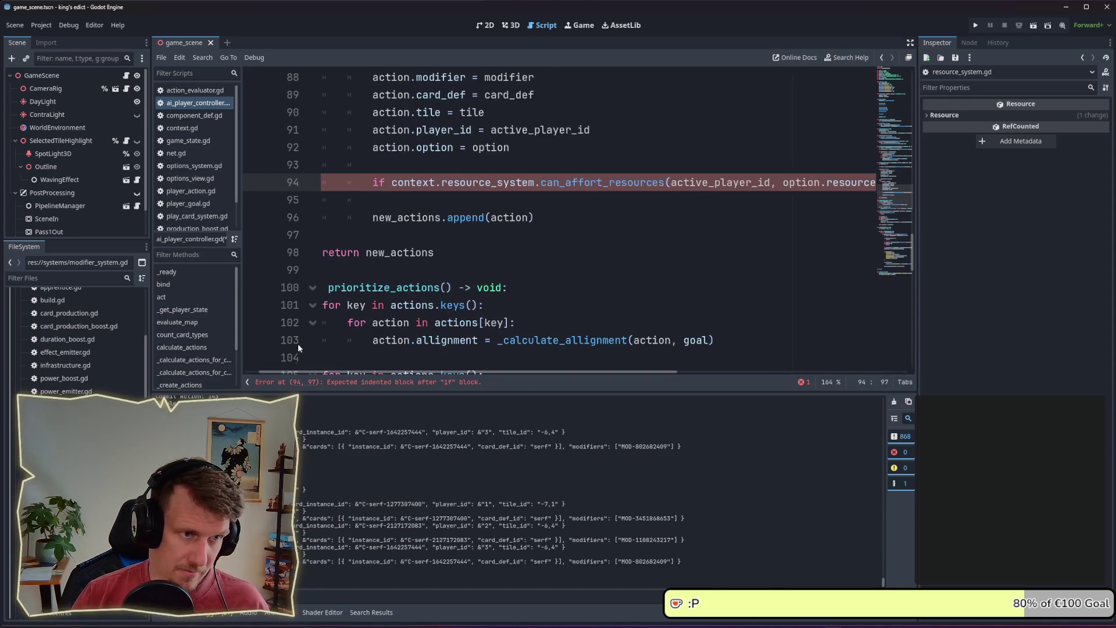
click(389, 199)
click(374, 217)
key(Tab)
click(347, 204)
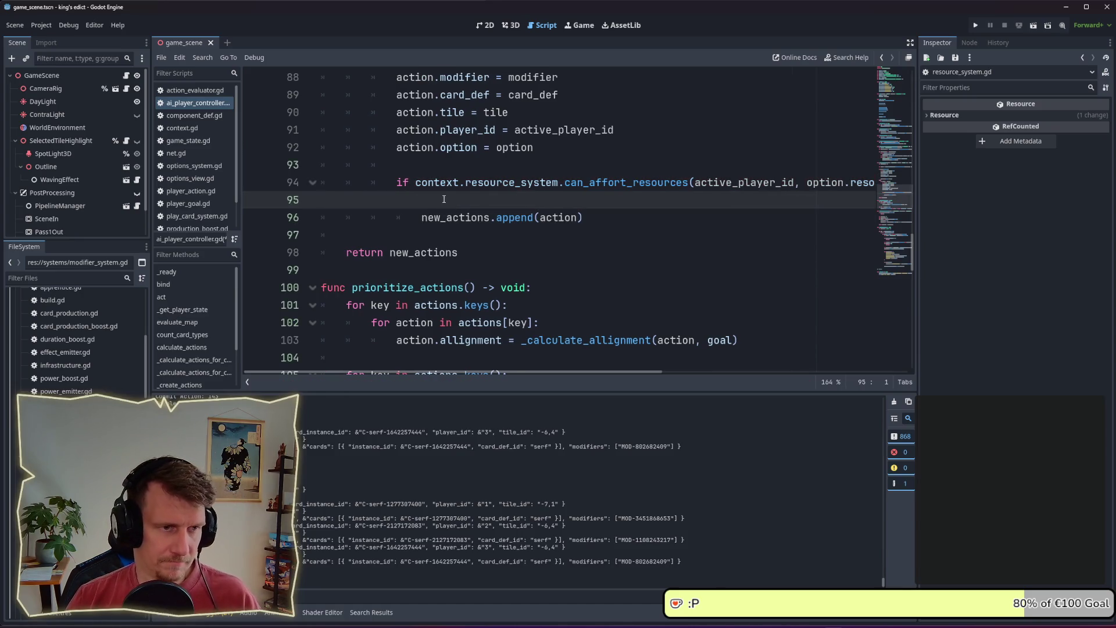
key(BackSpace)
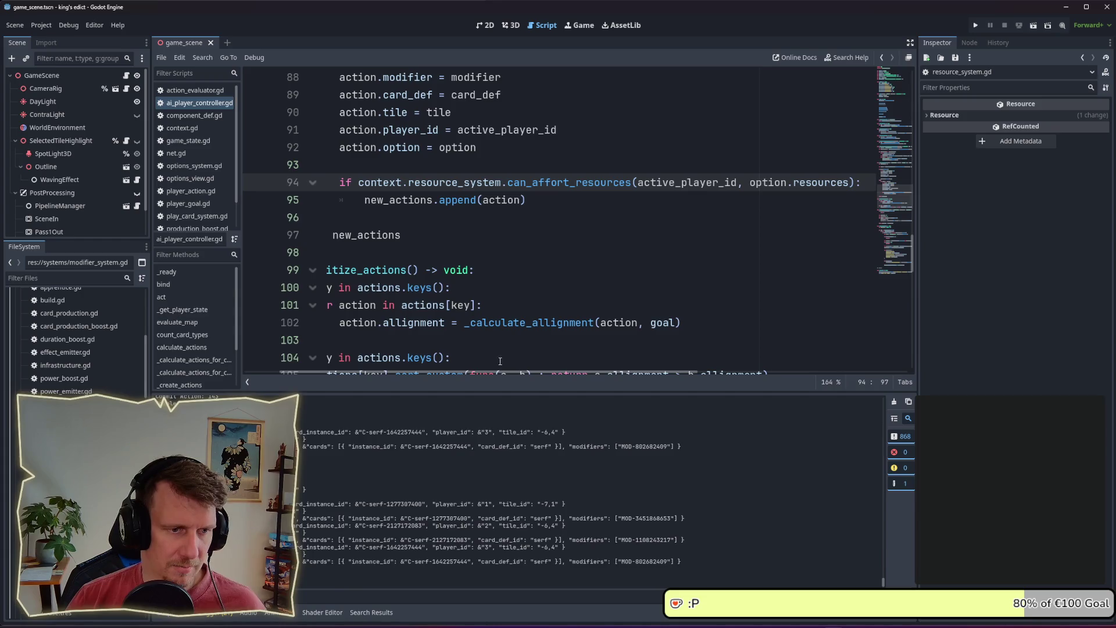
scroll(499, 361, left, 2)
scroll(651, 353, right, 8)
scroll(450, 345, left, 8)
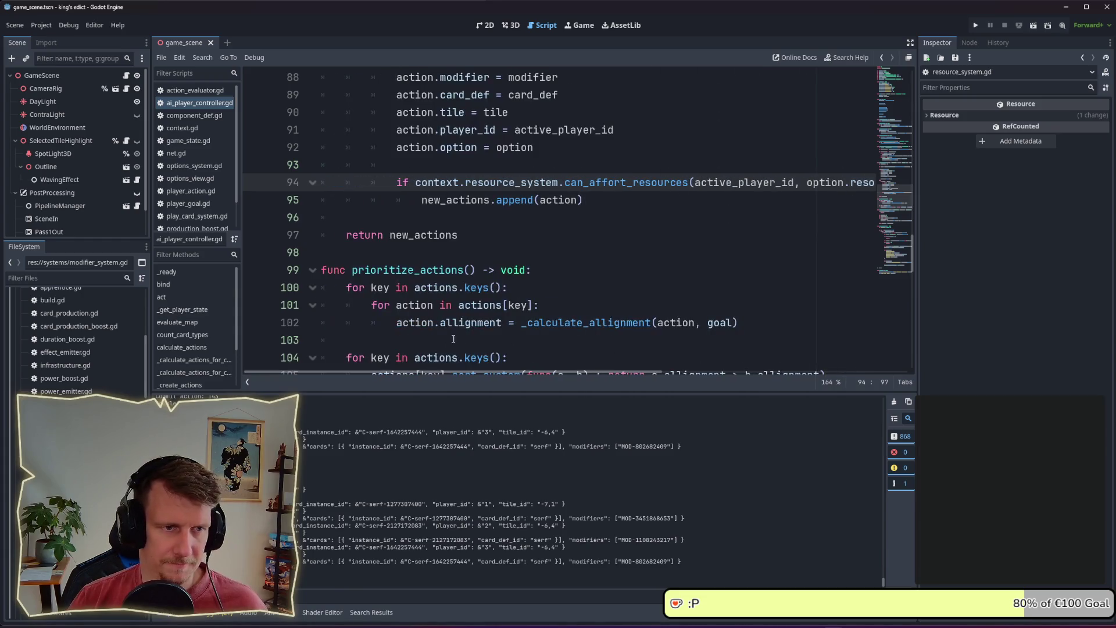
- Run the game and start a multiplayer match from a new lobby with a chosen start position
key(F5)
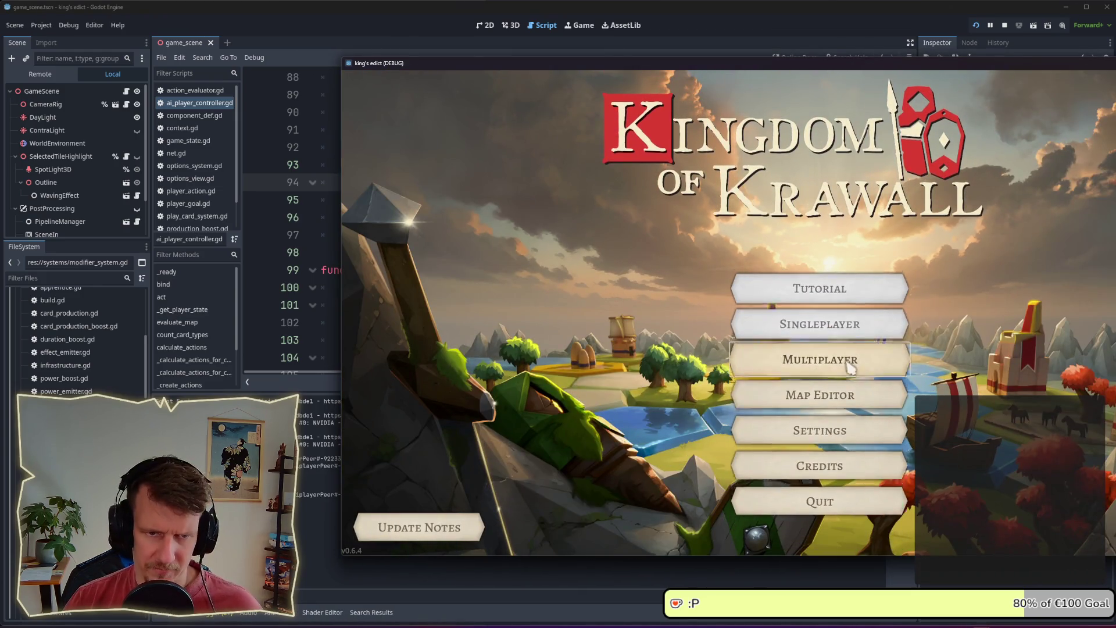
click(850, 368)
click(1107, 529)
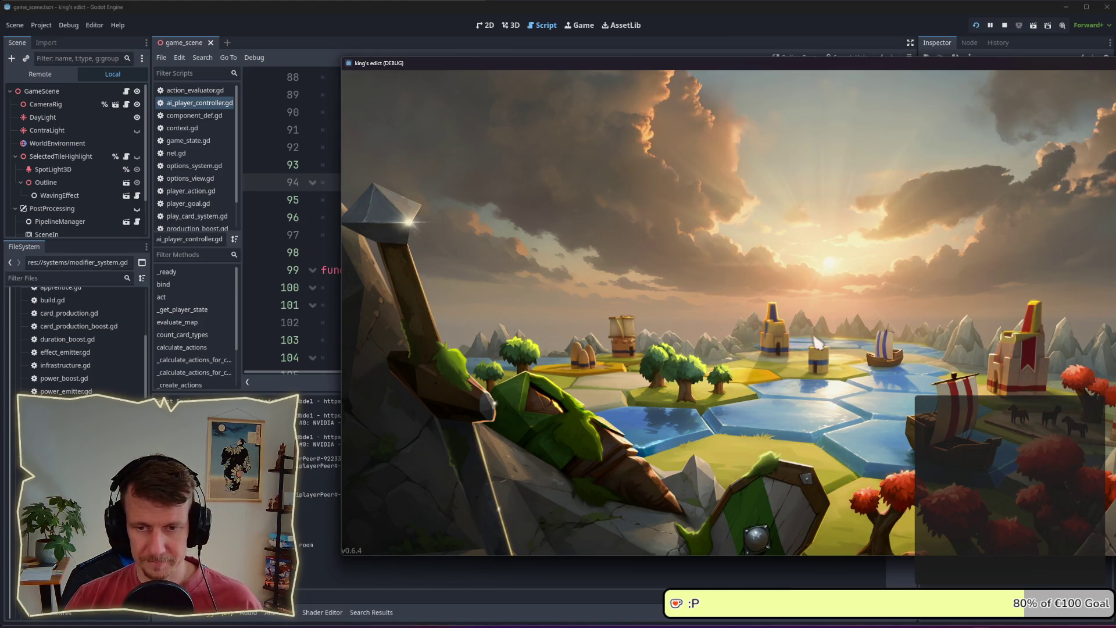
click(1066, 381)
click(1106, 529)
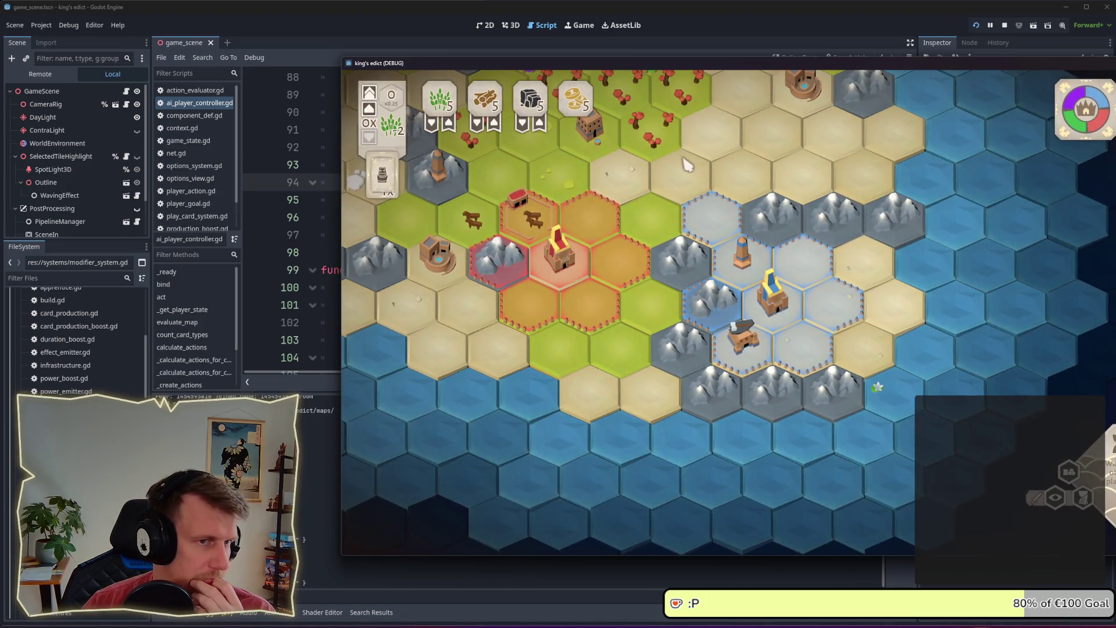
- Pan the map and inspect a forest hex and a green hex
mouse_move(686, 164)
mouse_down()
mouse_move(731, 259)
mouse_move(818, 378)
mouse_up()
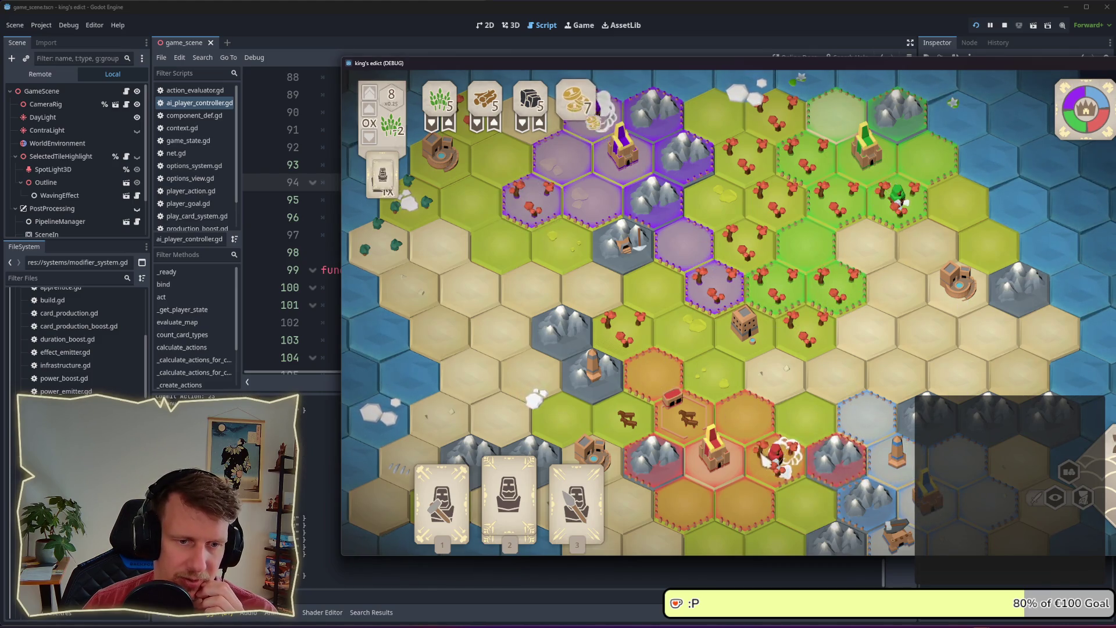
drag(621, 168, 738, 356)
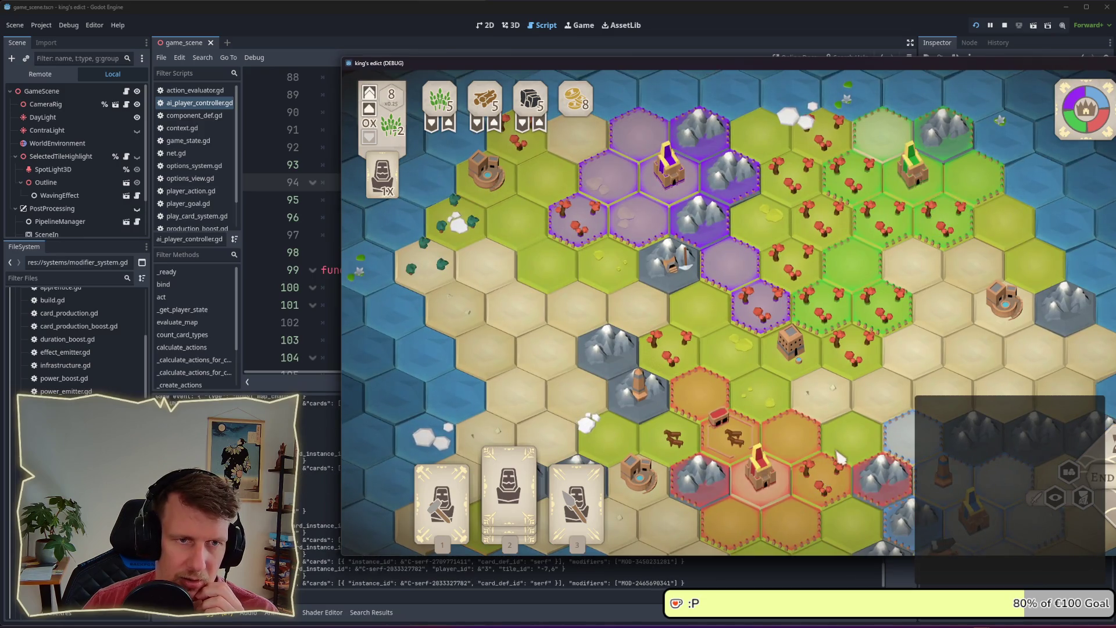
click(948, 227)
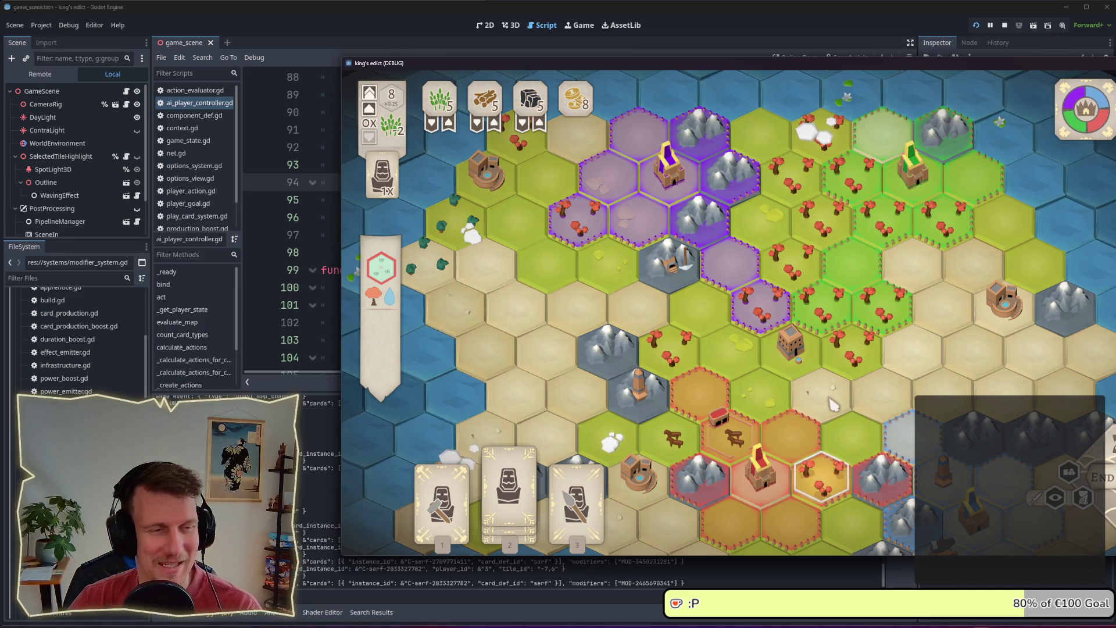
drag(738, 70, 600, 73)
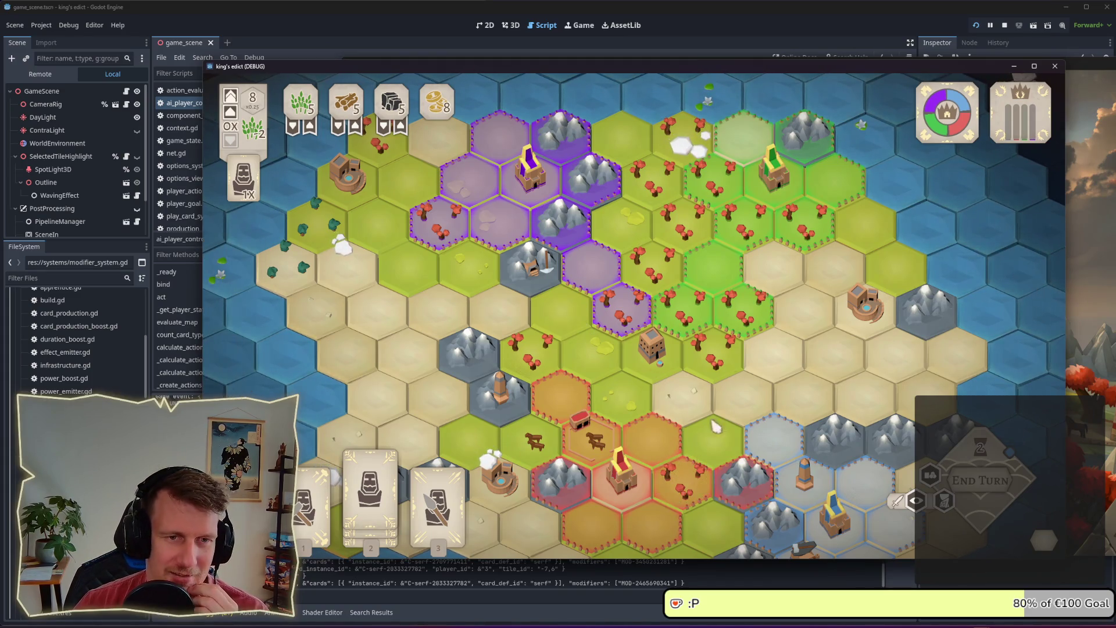
click(807, 236)
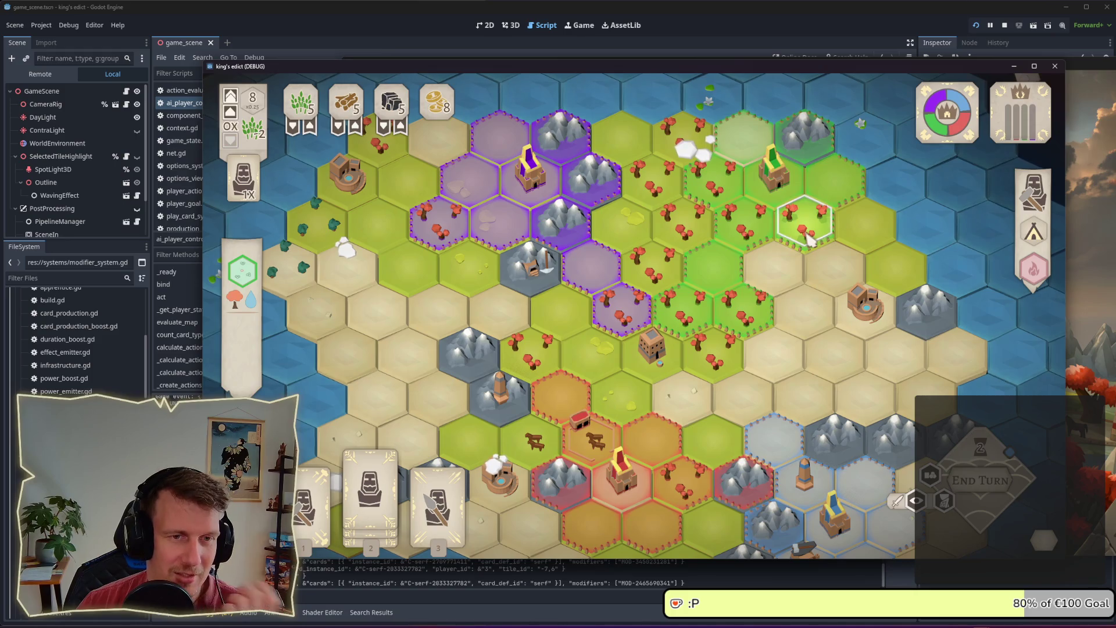
right_click(736, 235)
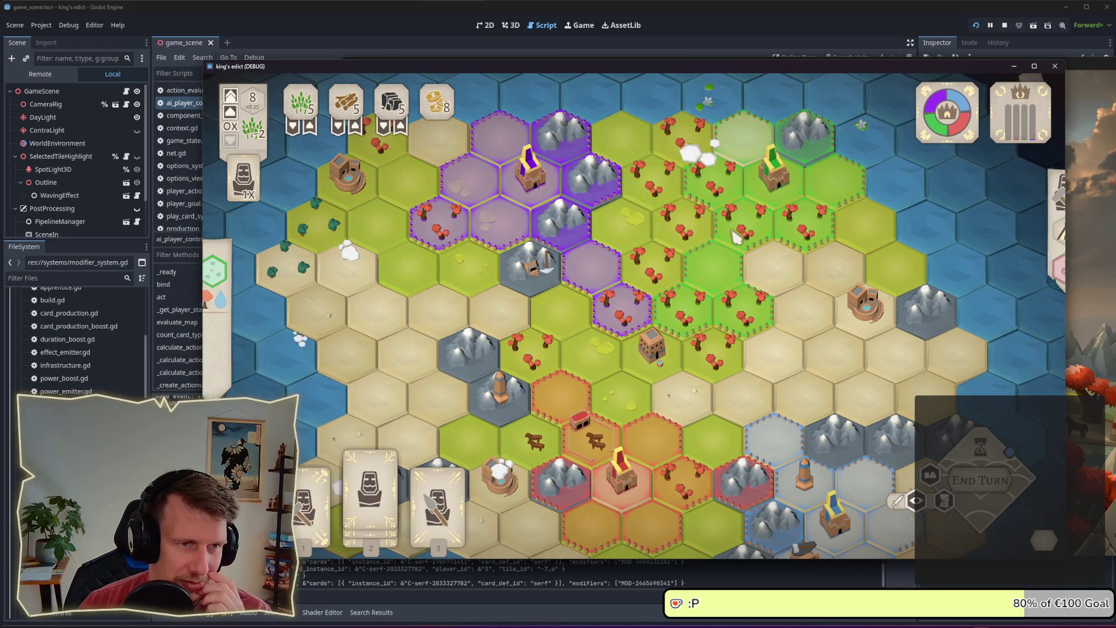
click(806, 221)
- Inspect the top purple hex, deselect it, and stop the game
click(512, 152)
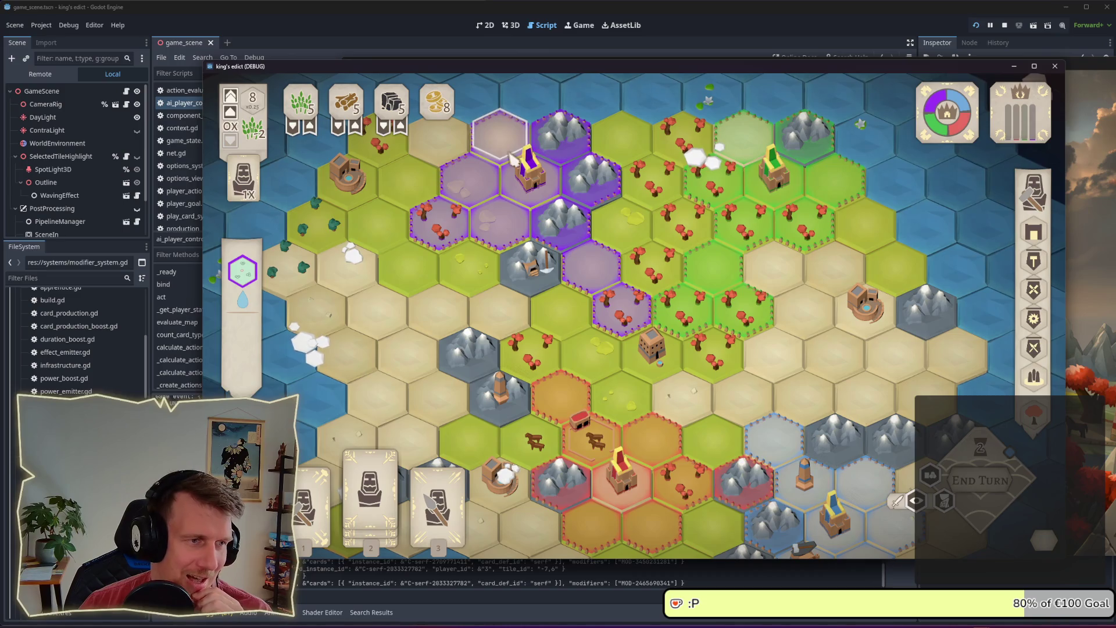
mouse_move(251, 306)
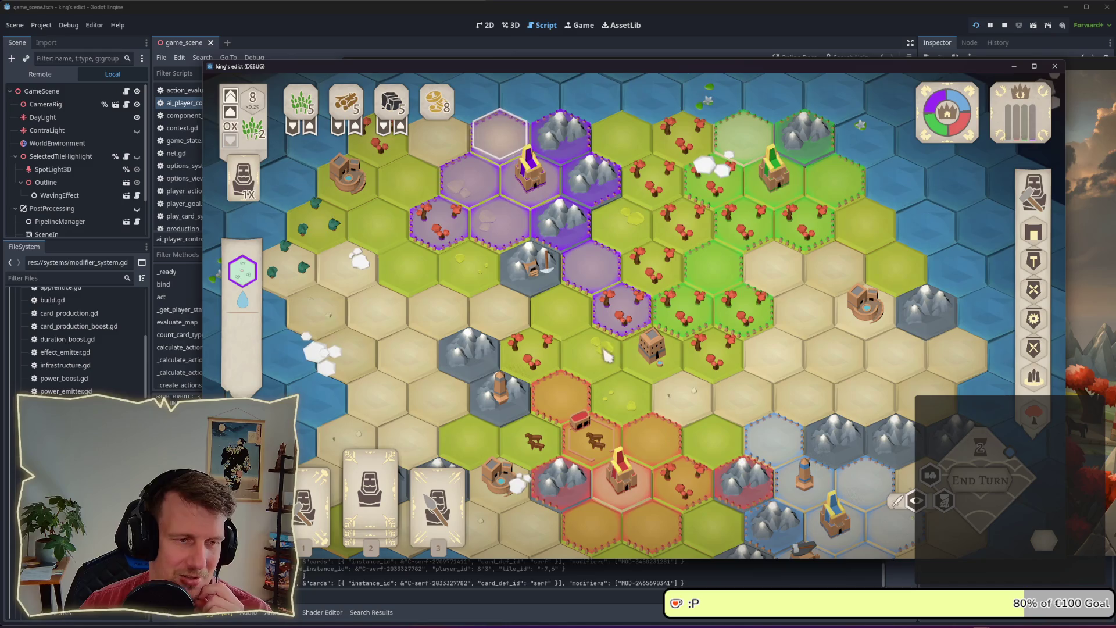
key(s)
right_click(810, 403)
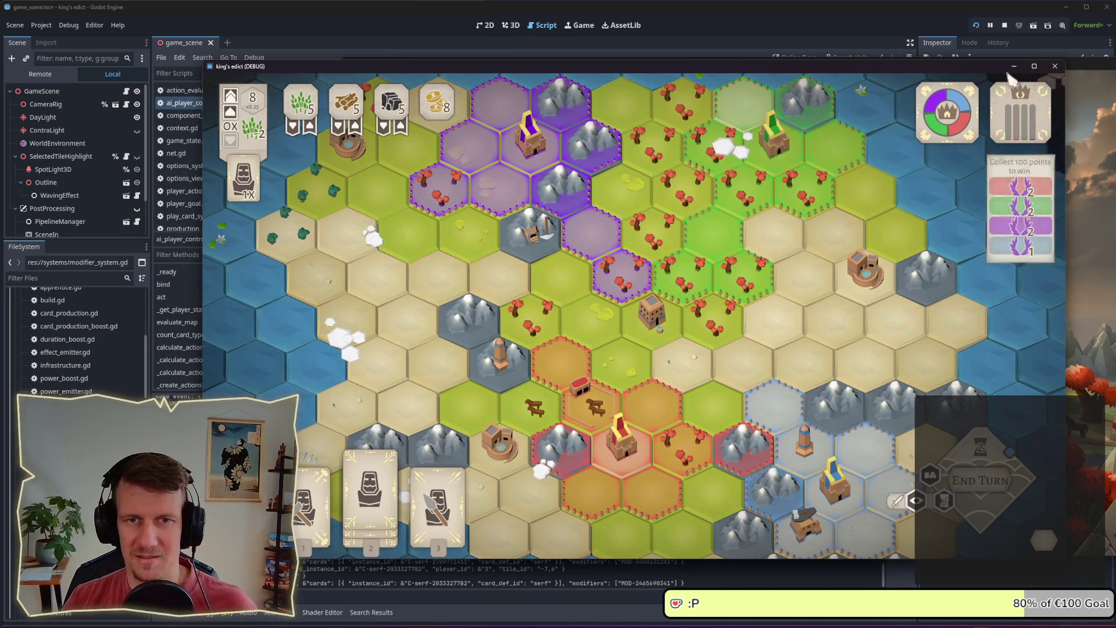
click(1005, 28)
key(alt+Tab)
key(alt+Tab)
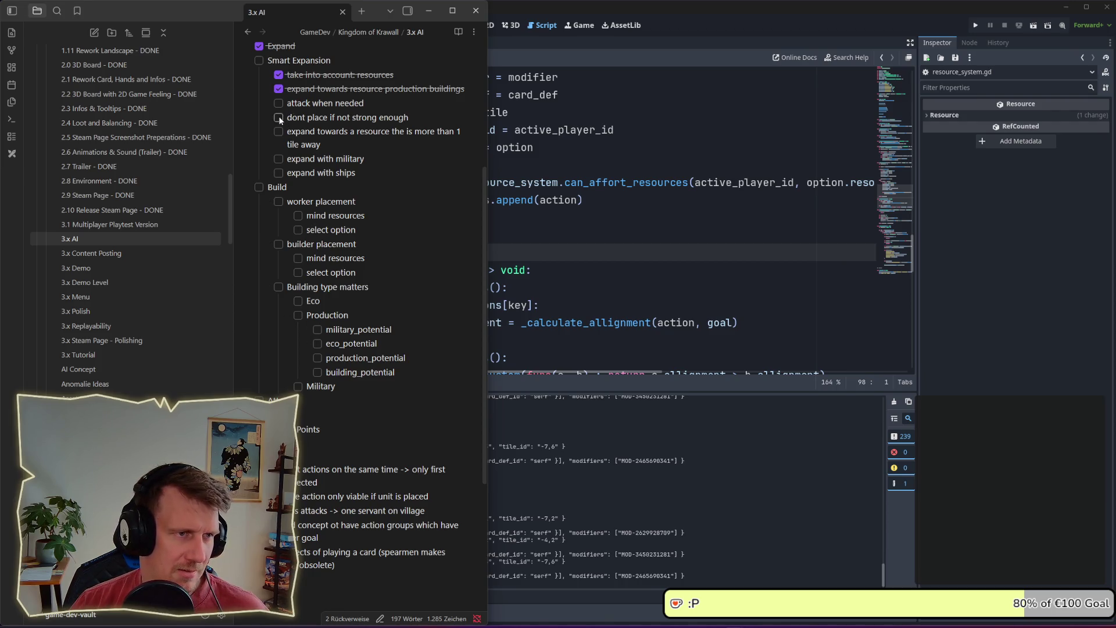
- Tick 'action only if enough resources' and 'option select for option' in the 3.x AI note
scroll(280, 120, up, 4)
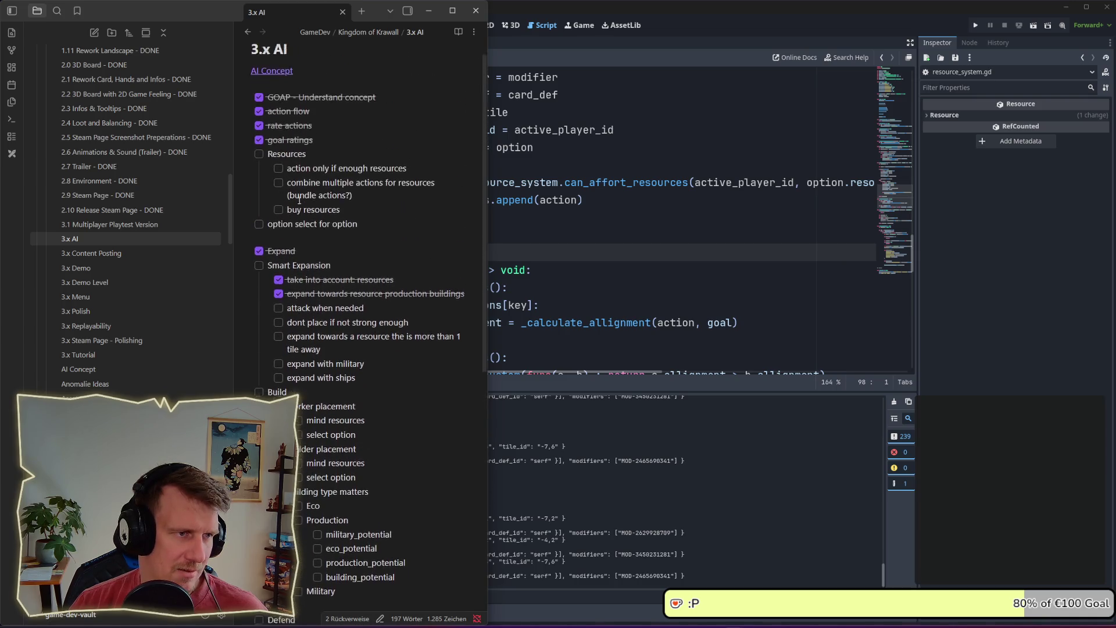
click(279, 187)
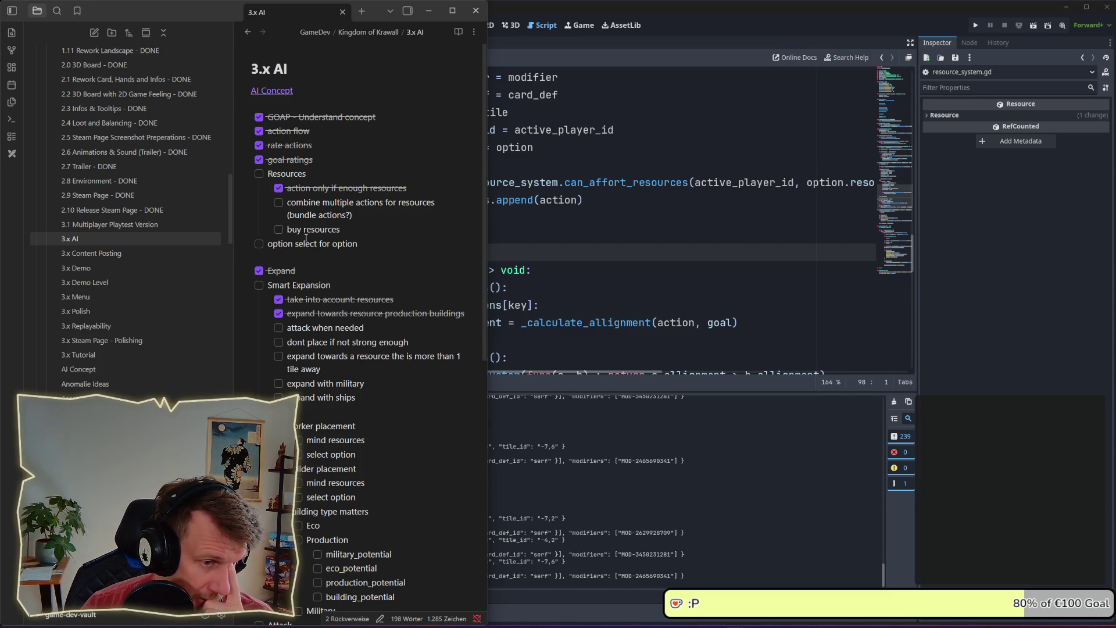
drag(342, 230, 287, 235)
click(350, 231)
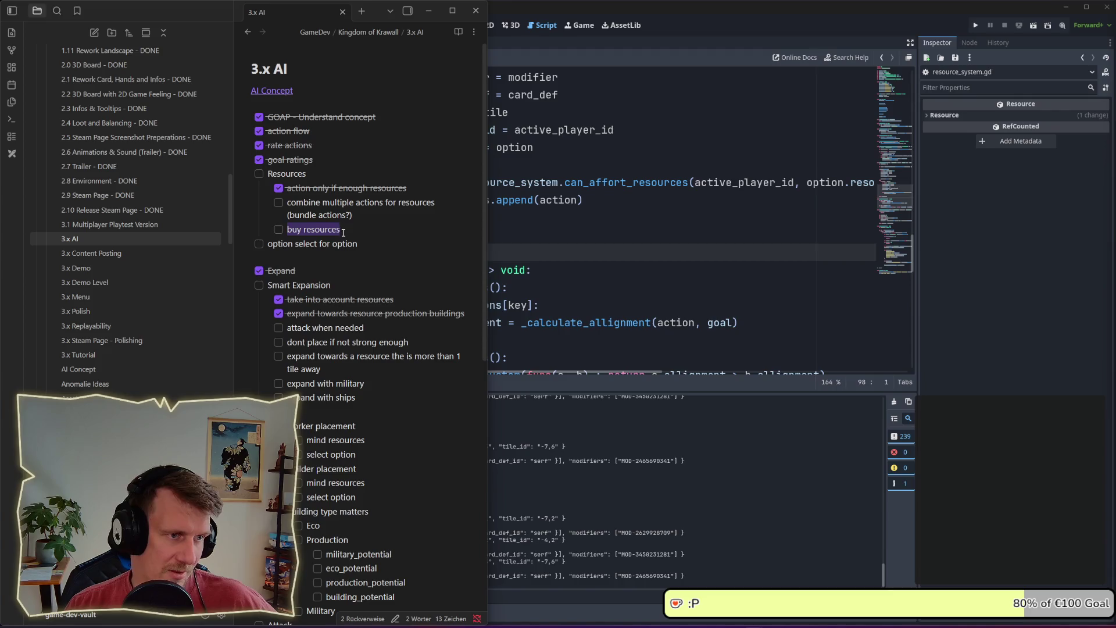
click(344, 233)
drag(358, 243, 271, 247)
click(359, 246)
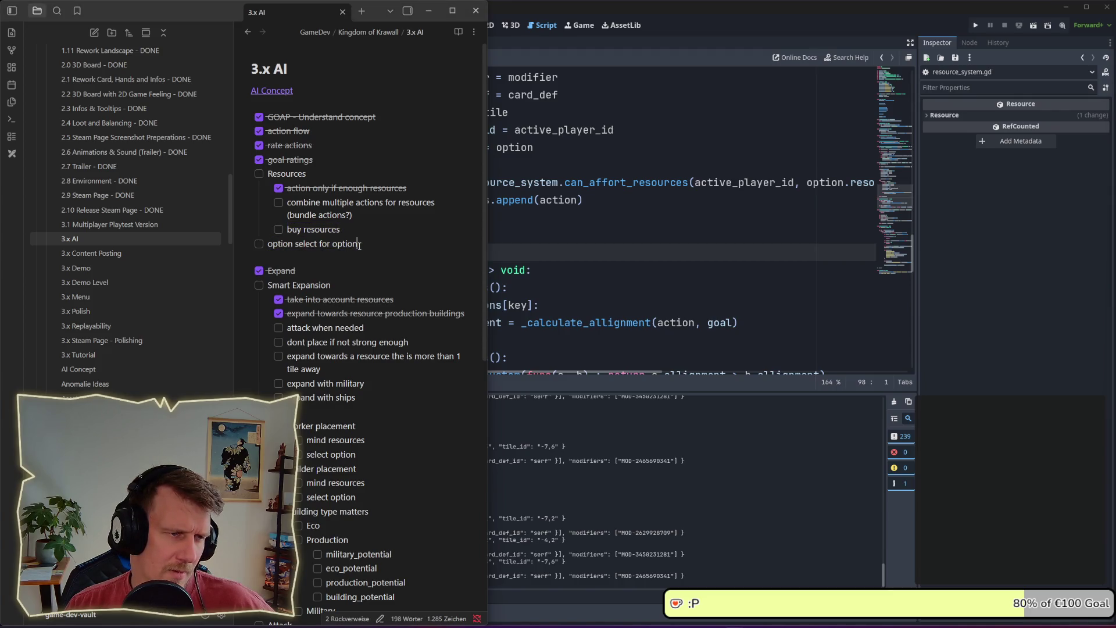
drag(359, 246, 268, 246)
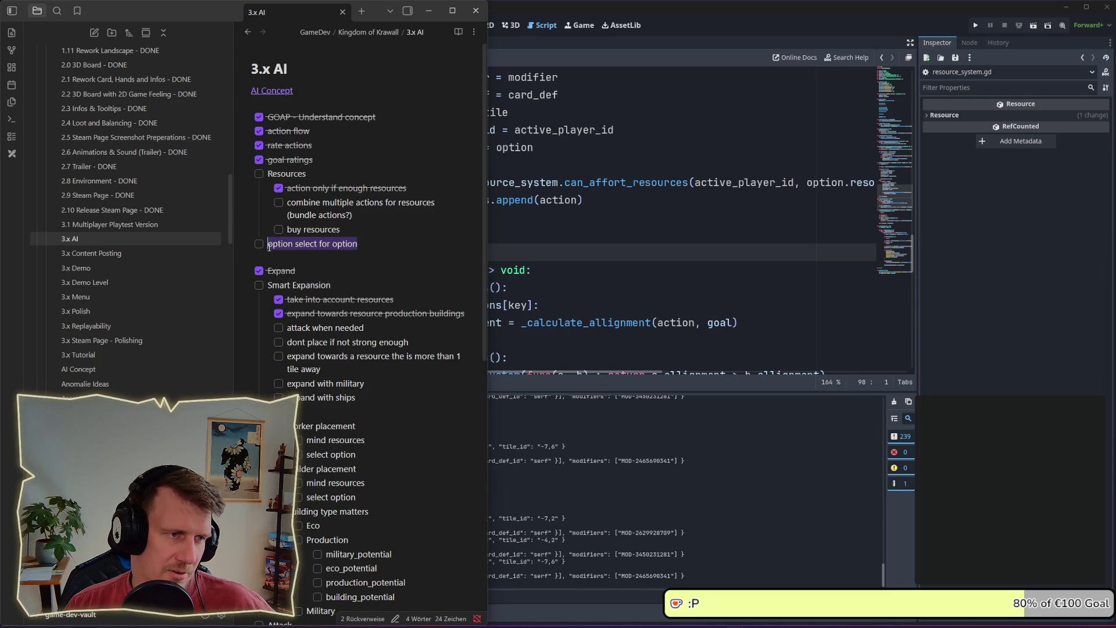
click(259, 244)
drag(357, 243, 267, 245)
click(267, 245)
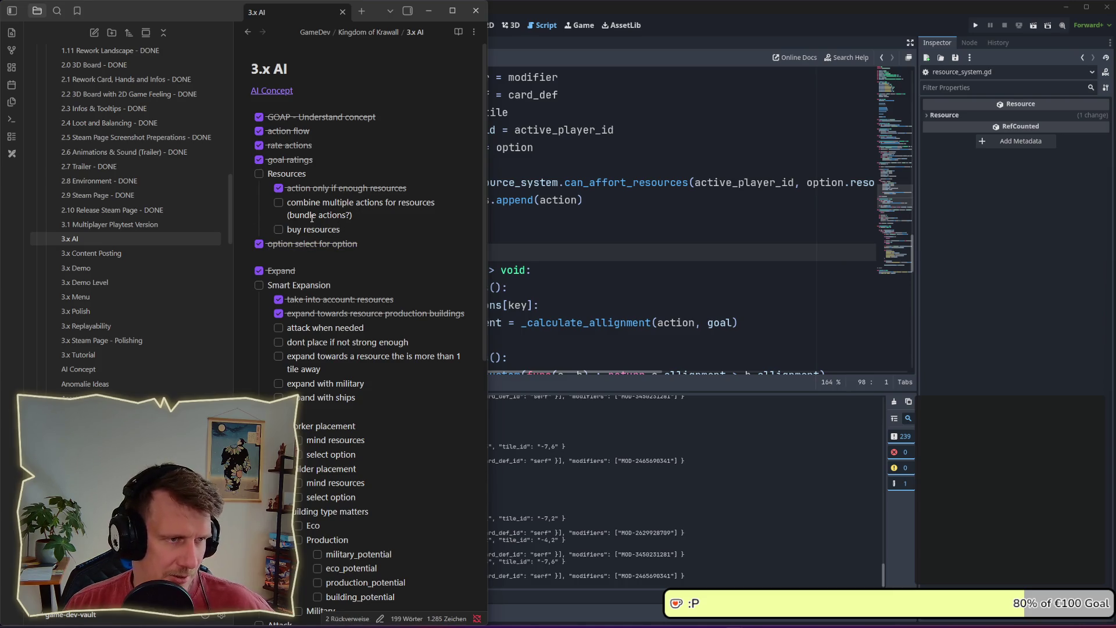
scroll(343, 186, down, 2)
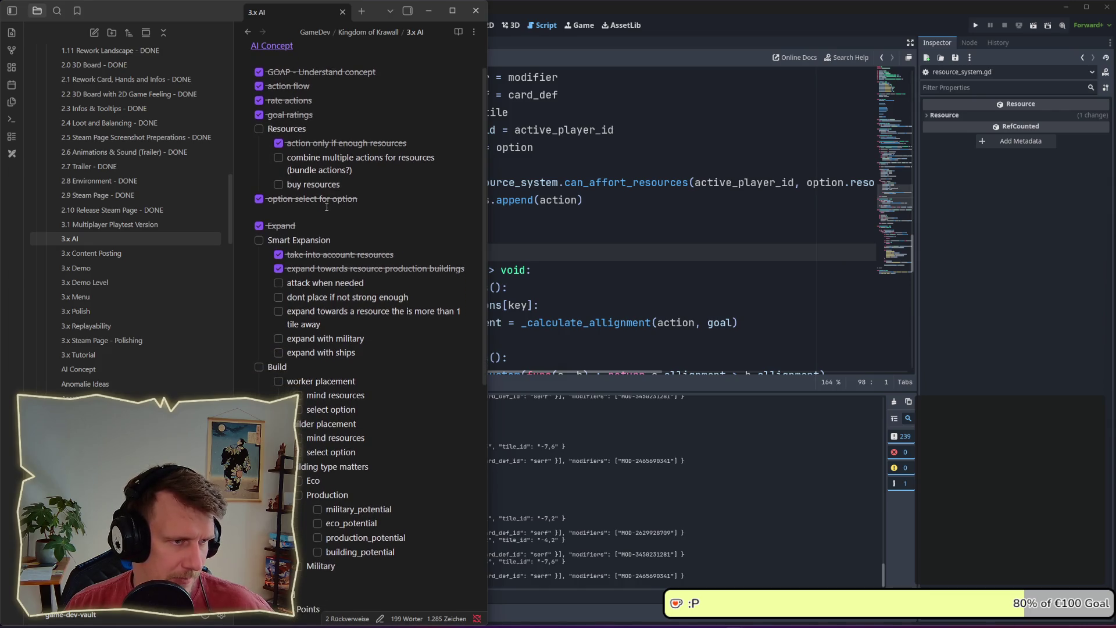
- Add a 'Bundle Action' checklist item below Expand with an indented sub-item
click(361, 166)
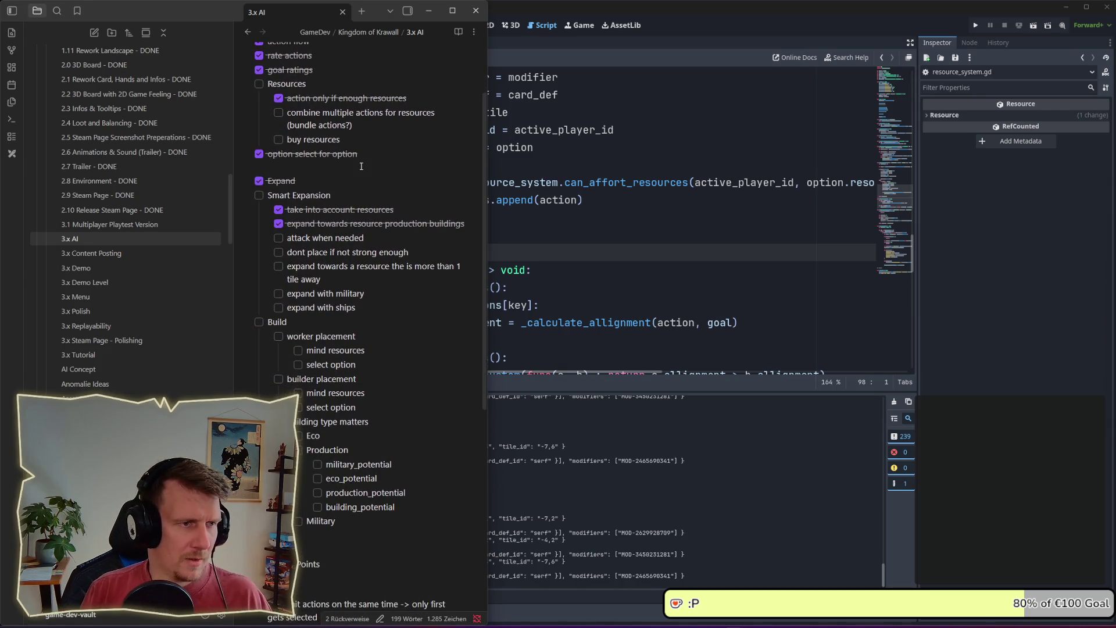
key(Down)
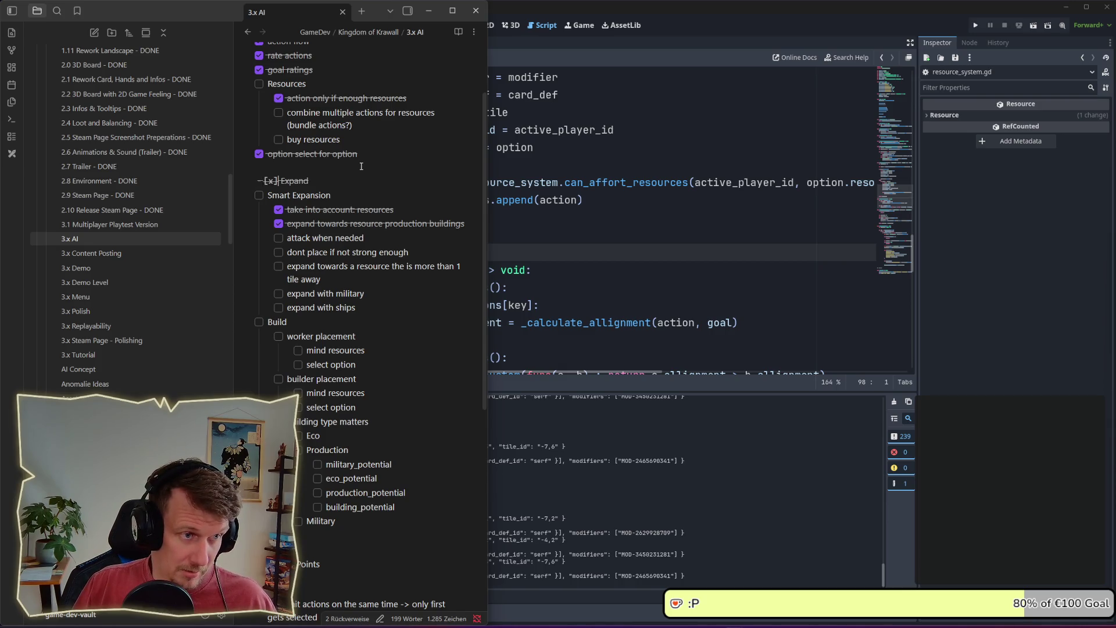
key(End)
key(Return)
text(Bundle Action)
key(Return)
key(Tab)
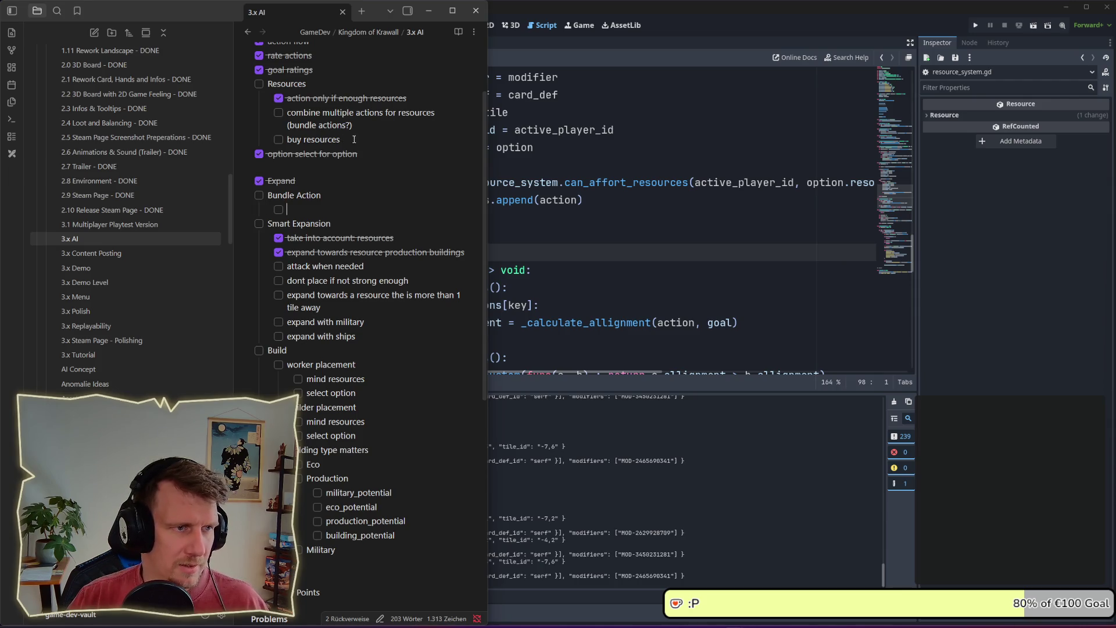
- Move 'buy resources' and 'combine multiple actions for resources' from Resources under Bundle Action
triple_click(357, 139)
key(ctrl+c)
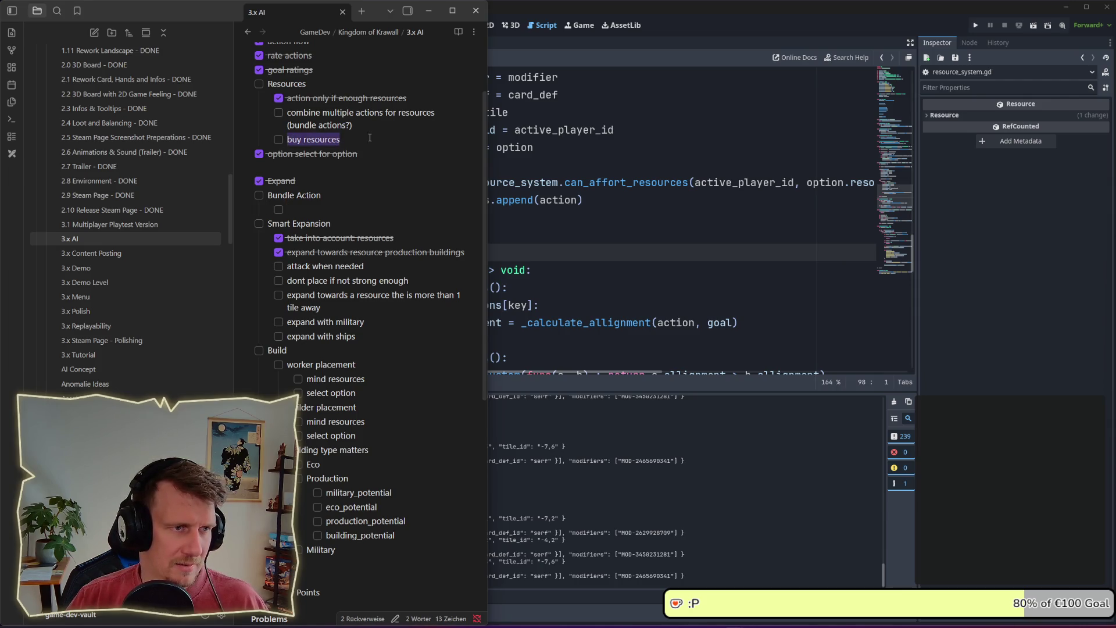
click(304, 211)
key(ctrl+v)
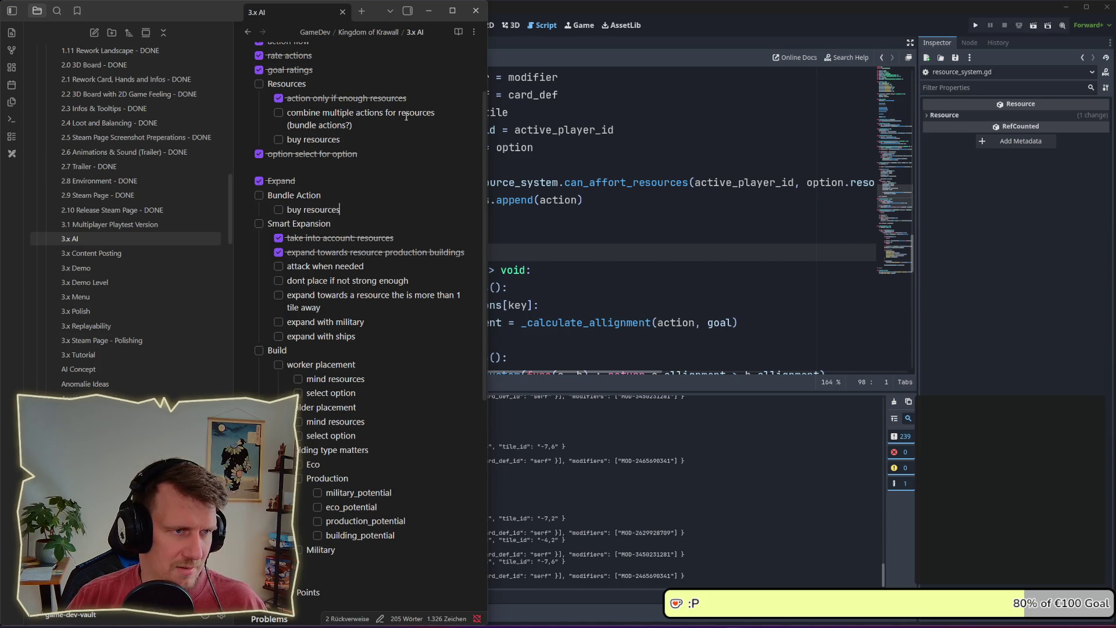
triple_click(421, 121)
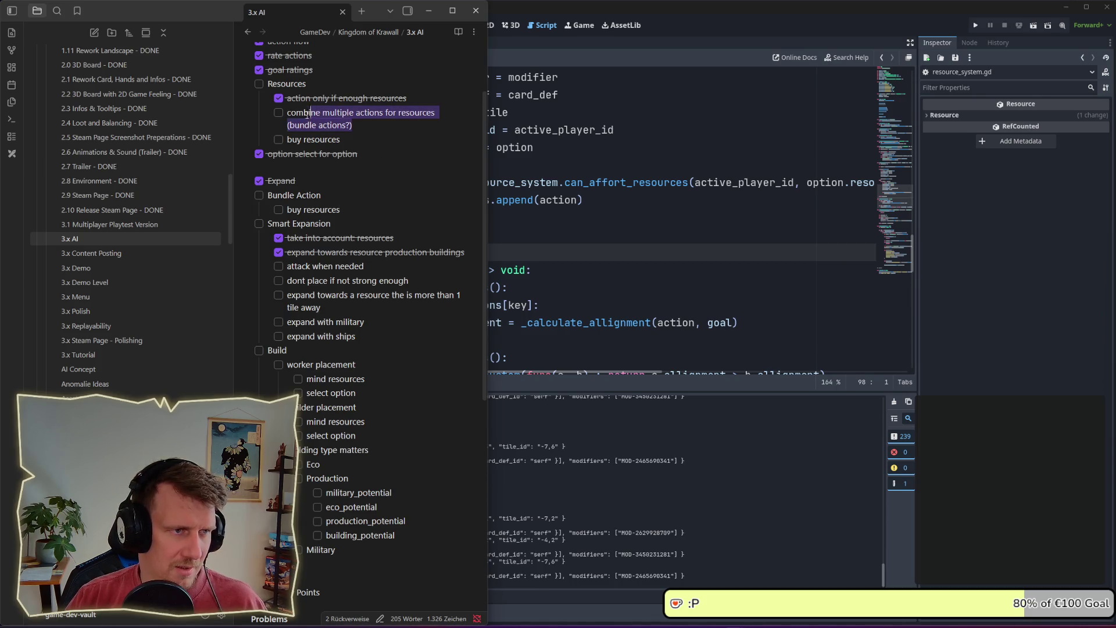
key(ctrl+c)
click(355, 206)
key(Return)
key(ctrl+v)
mouse_move(342, 139)
mouse_down()
mouse_move(222, 118)
mouse_move(243, 114)
mouse_up()
key(BackSpace)
key(BackSpace)
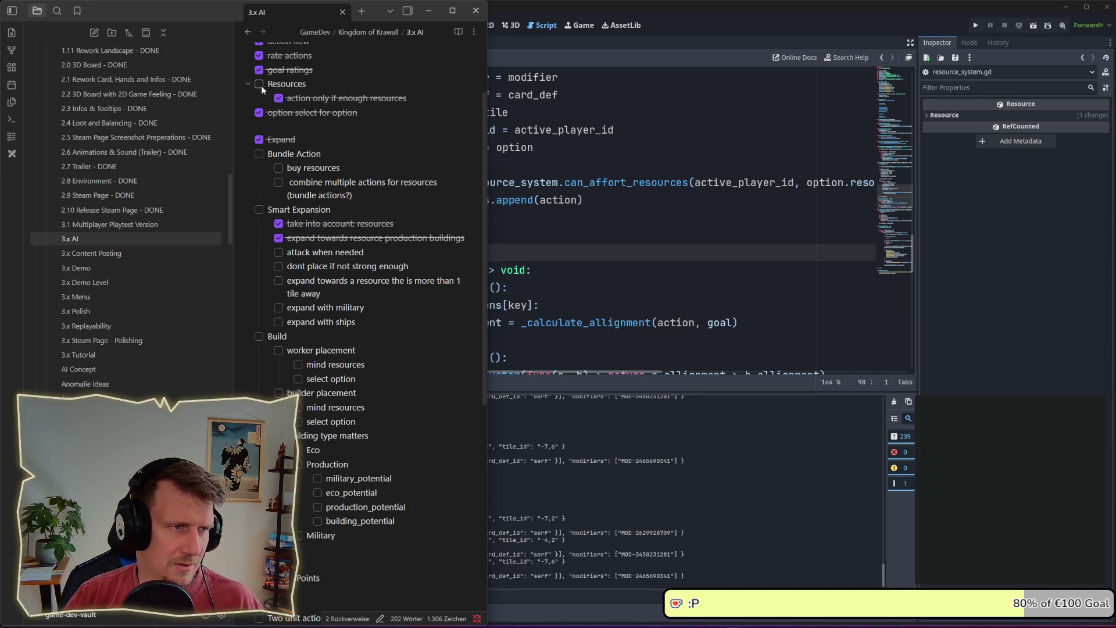
click(357, 98)
scroll(357, 112, down, 1)
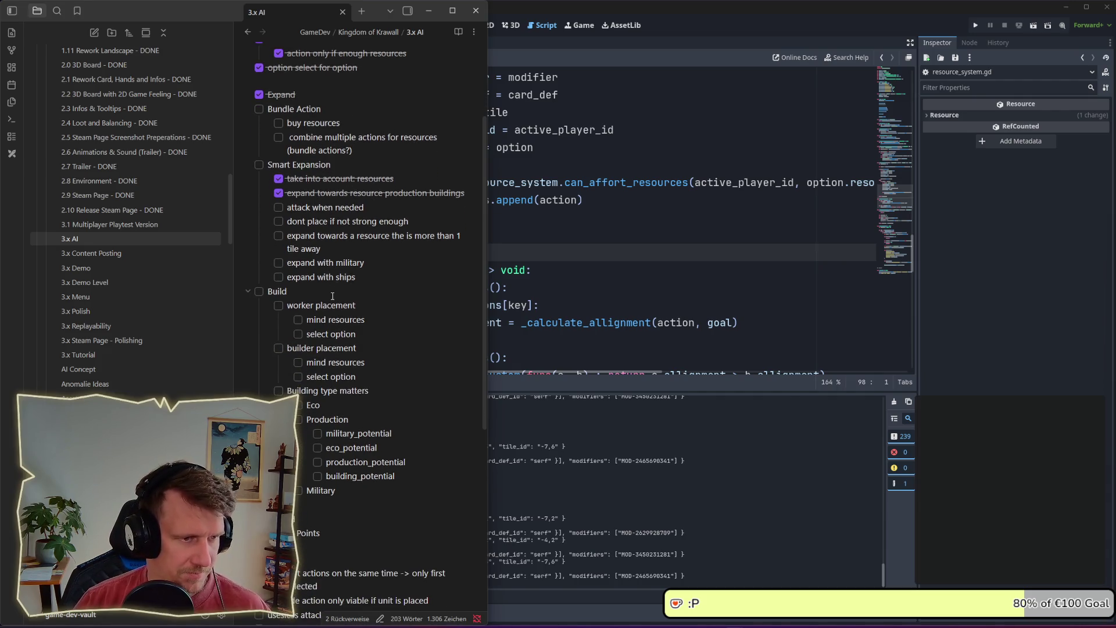
- Tick 'mind resources' and 'select option' under worker placement
click(297, 320)
scroll(298, 320, down, 1)
click(297, 289)
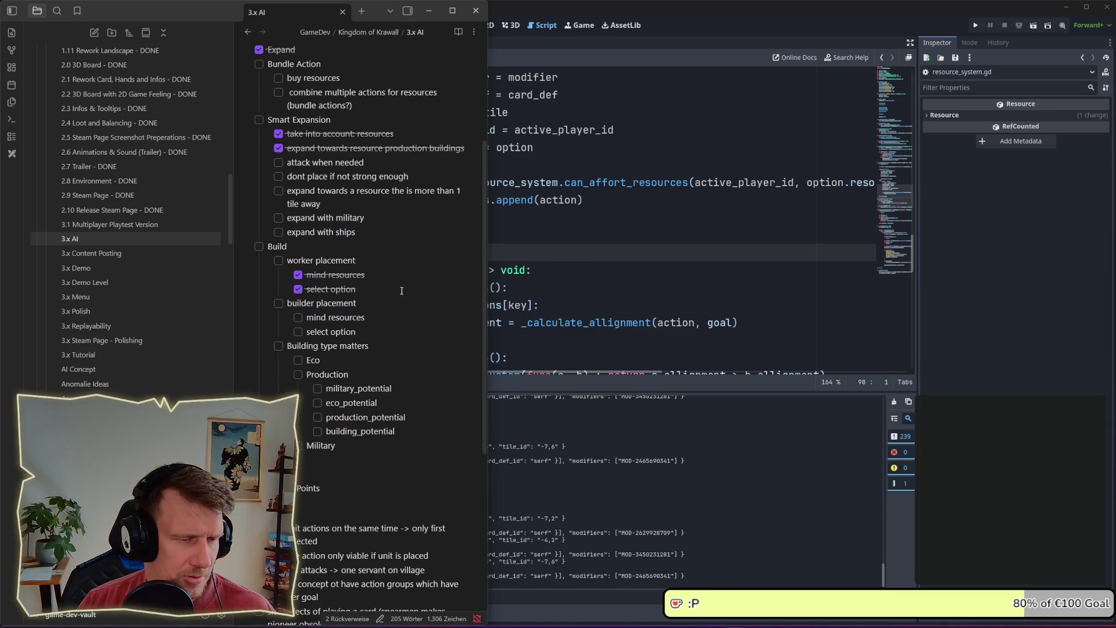
- Add a 'priorize trainings/crafting' item under worker placement
key(Return)
text(pripo)
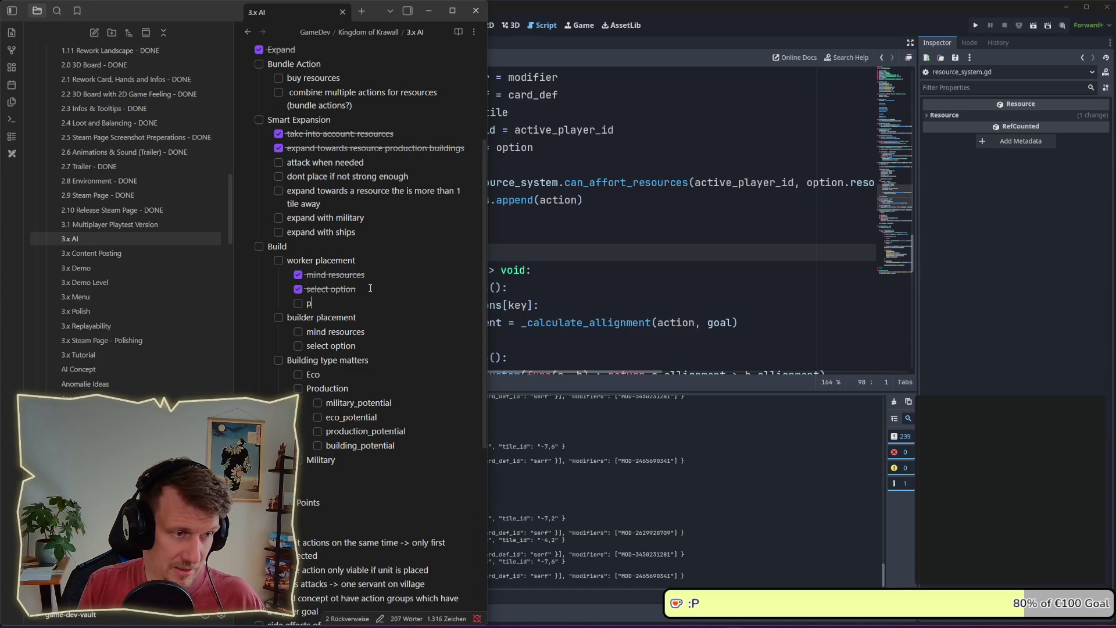
key(BackSpace)
key(BackSpace)
text(orize buildings)
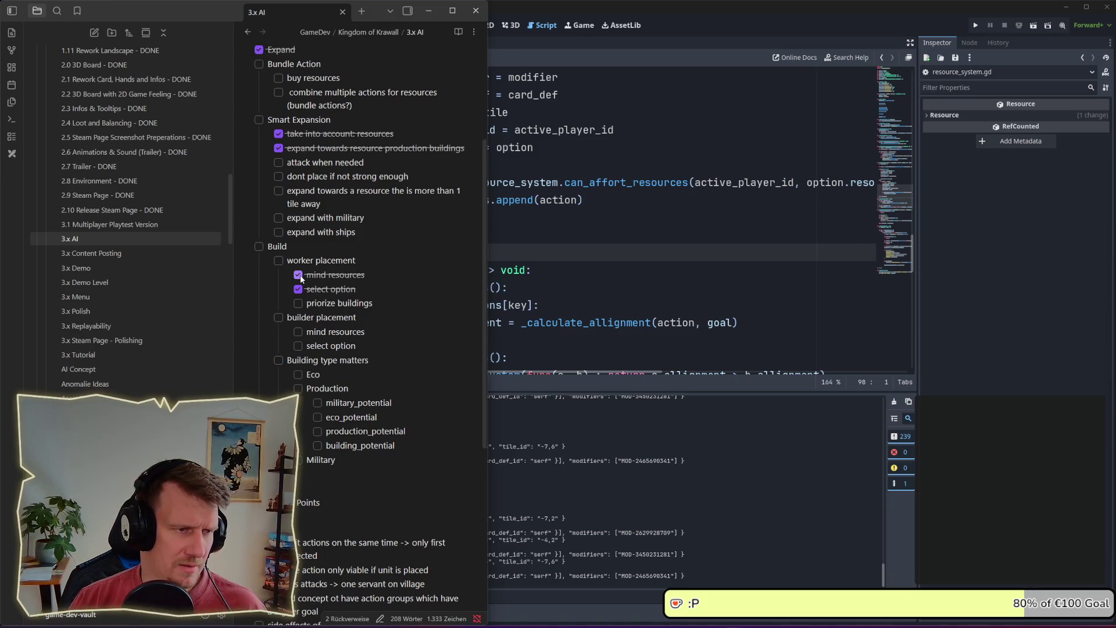
drag(376, 305, 297, 305)
click(377, 305)
double_click(357, 303)
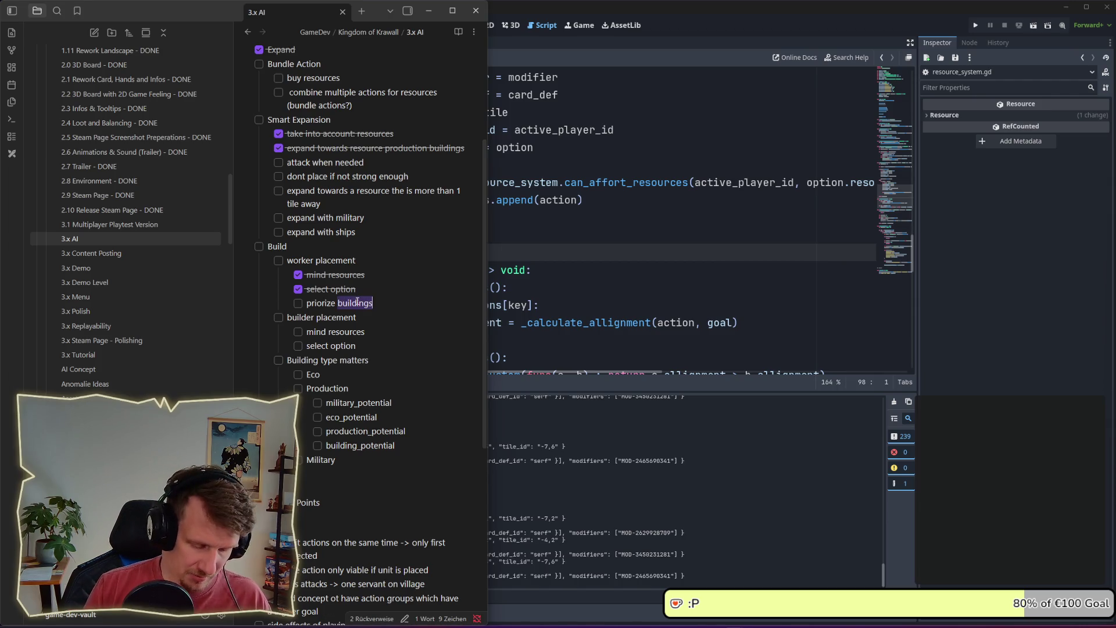
text(cards)
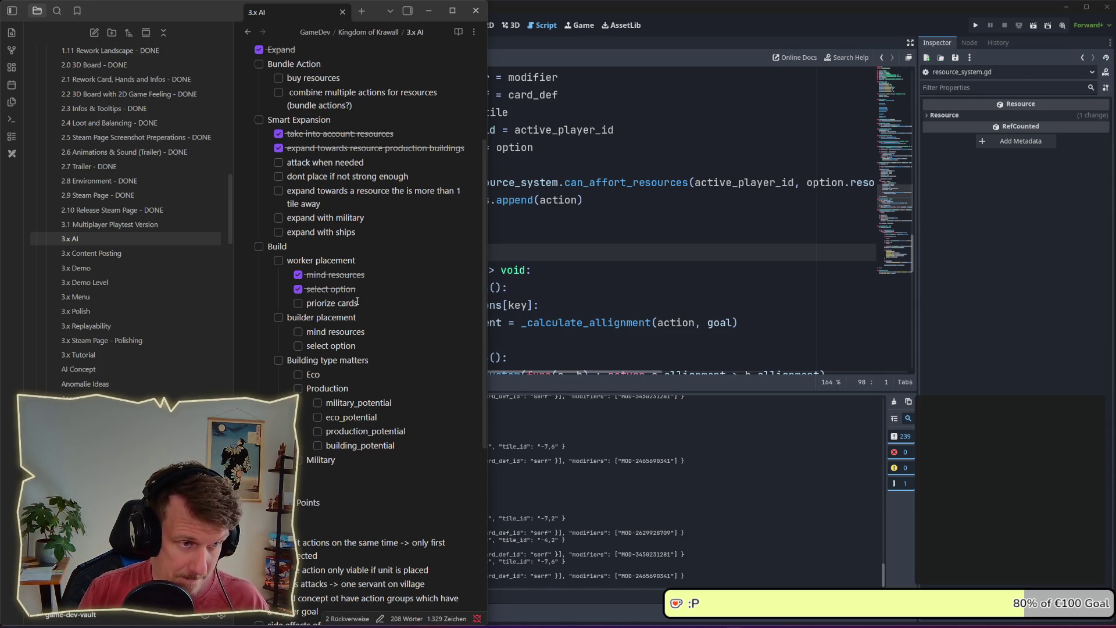
key(ctrl+BackSpace)
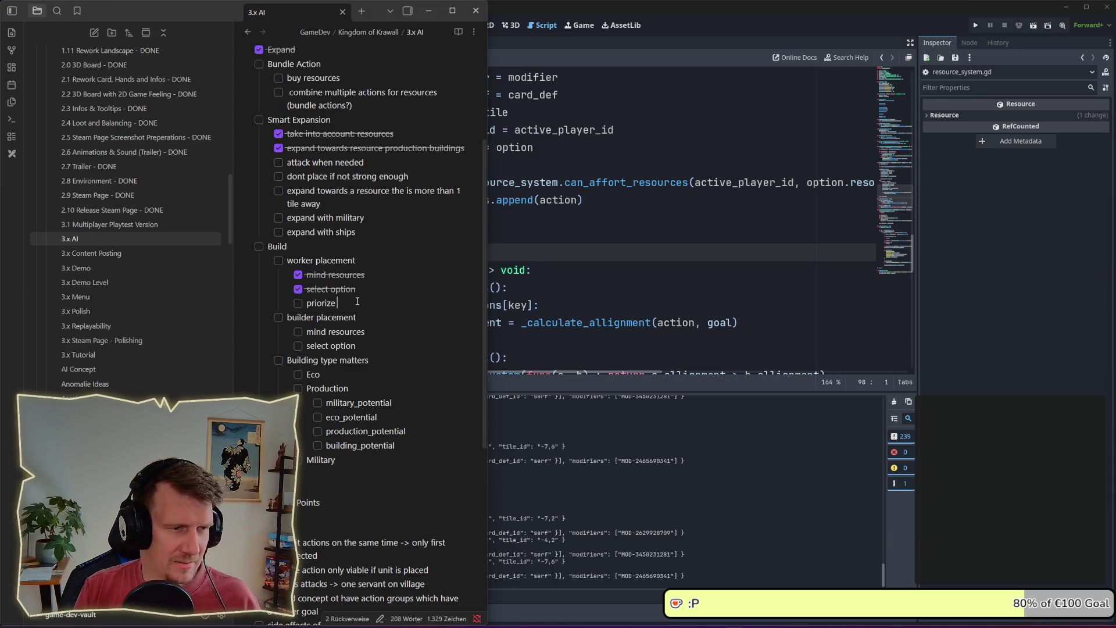
text(trainings)
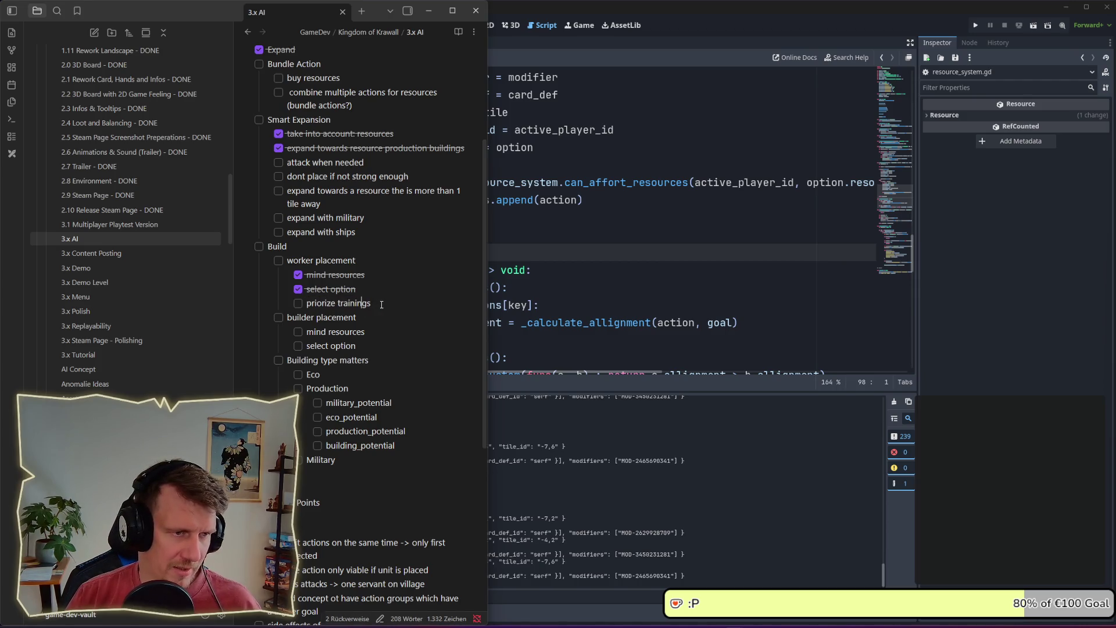
text(/crafting)
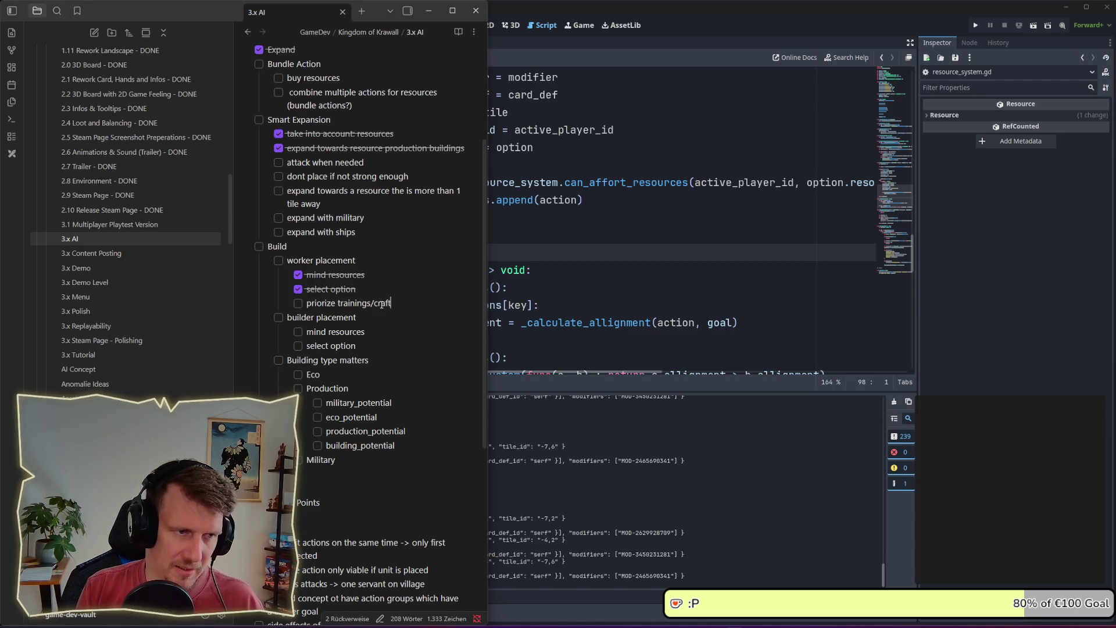
- Copy that item under builder placement and change it to 'priorize buildings'
drag(404, 303, 308, 307)
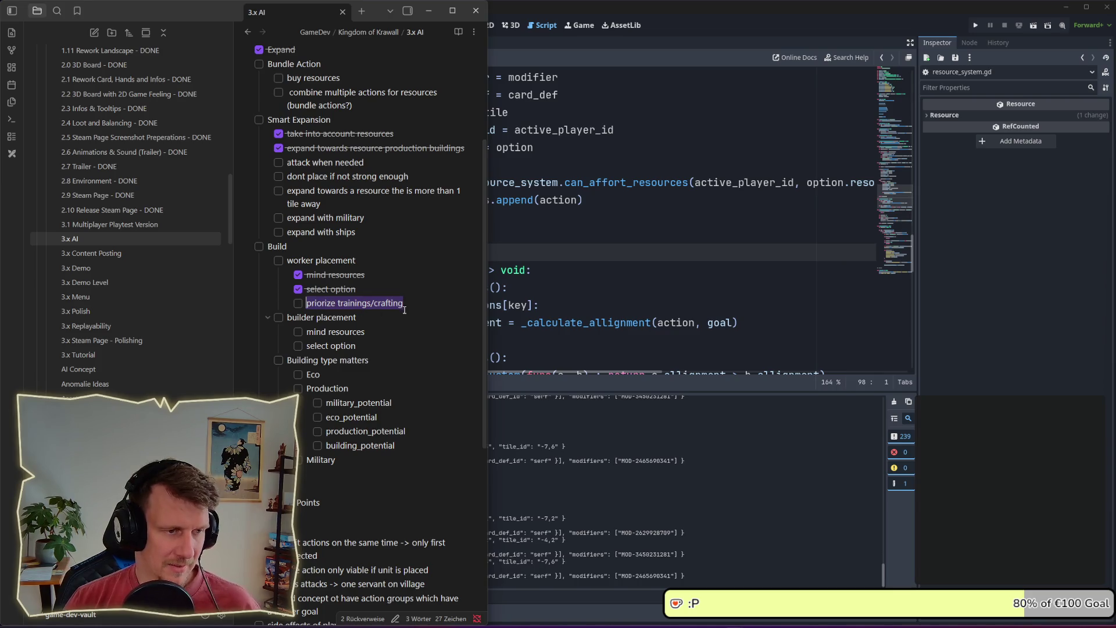
shift+click(295, 302)
key(shift+Home)
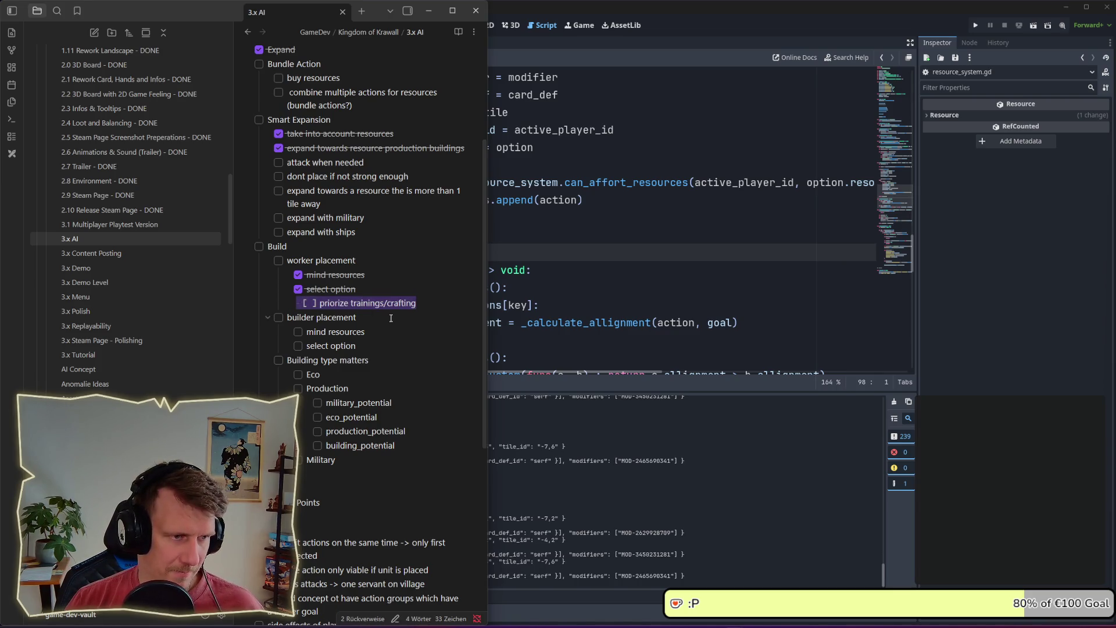
click(385, 343)
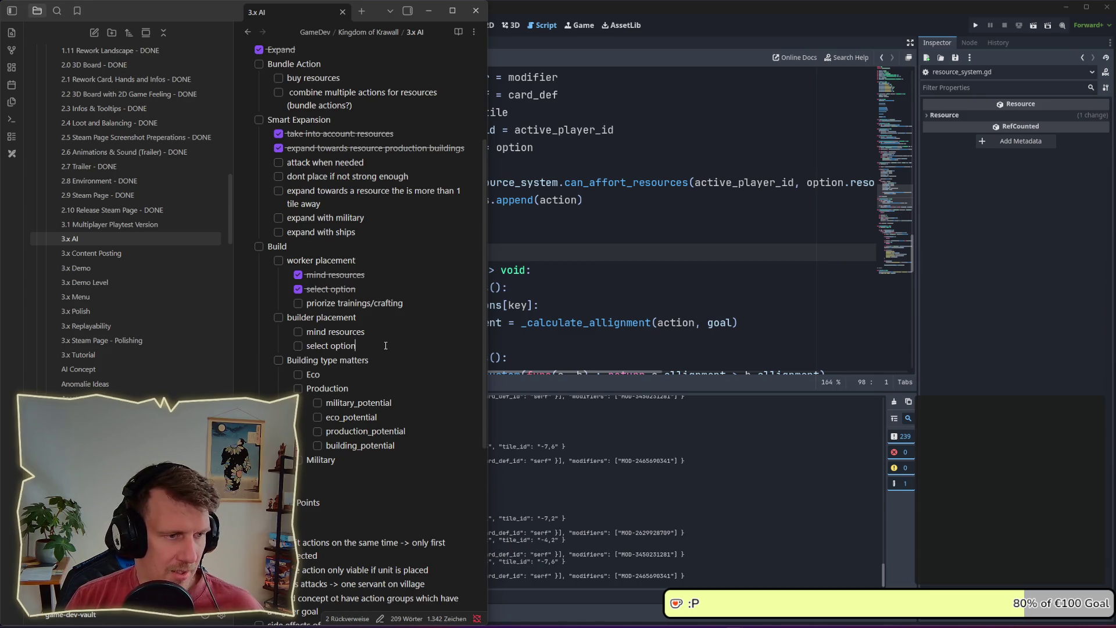
key(Return)
key(ctrl+v)
click(319, 361)
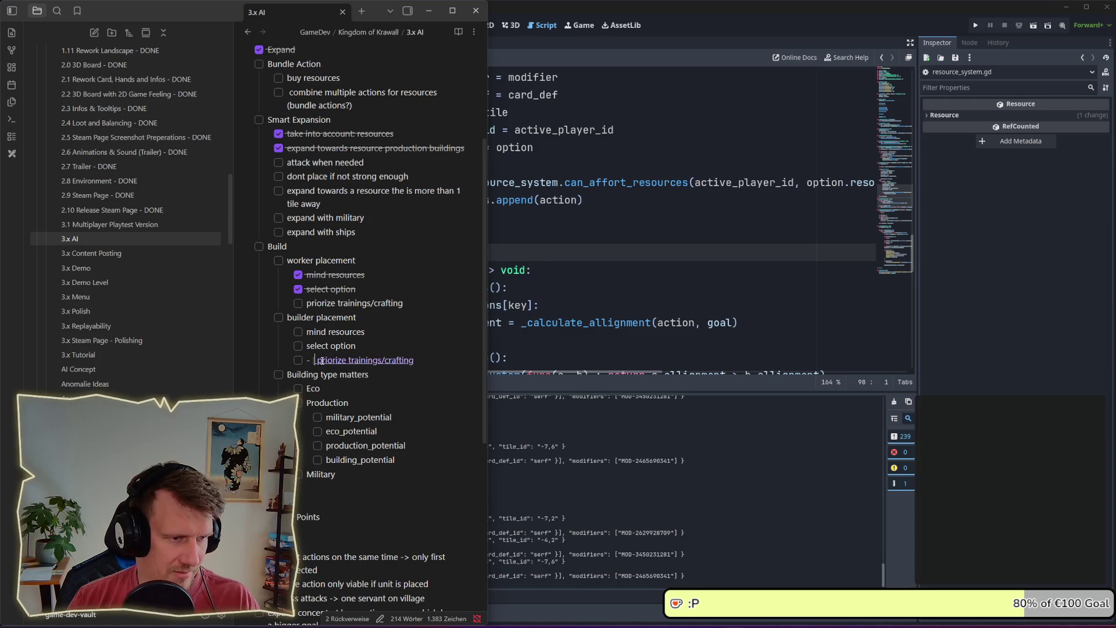
double_click(354, 361)
click(397, 360)
drag(398, 360, 339, 361)
text(bui)
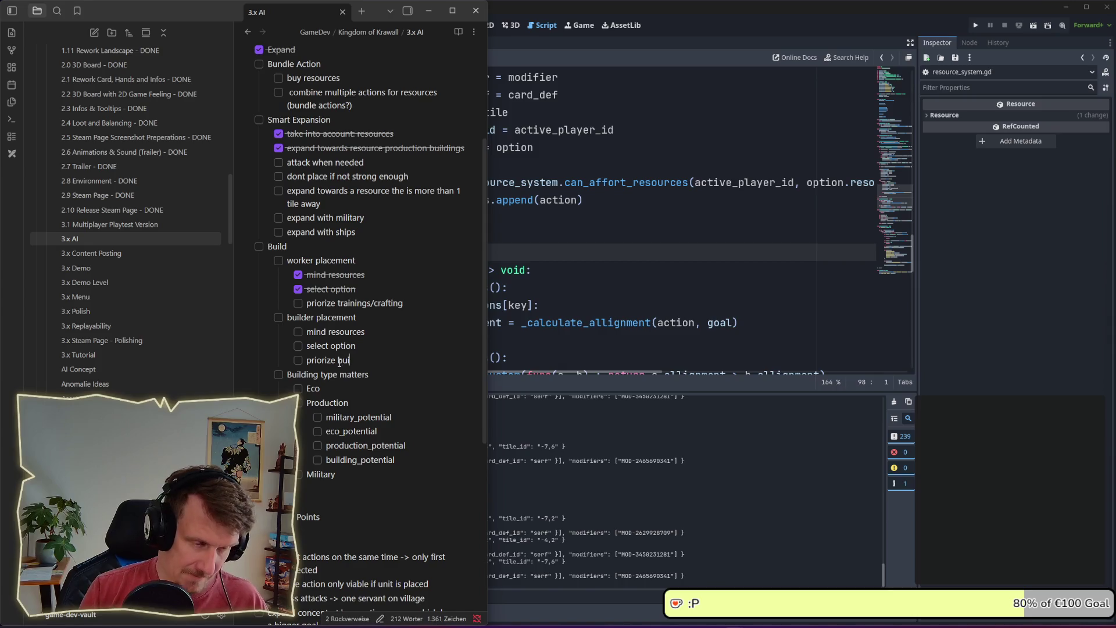
text(ldings)
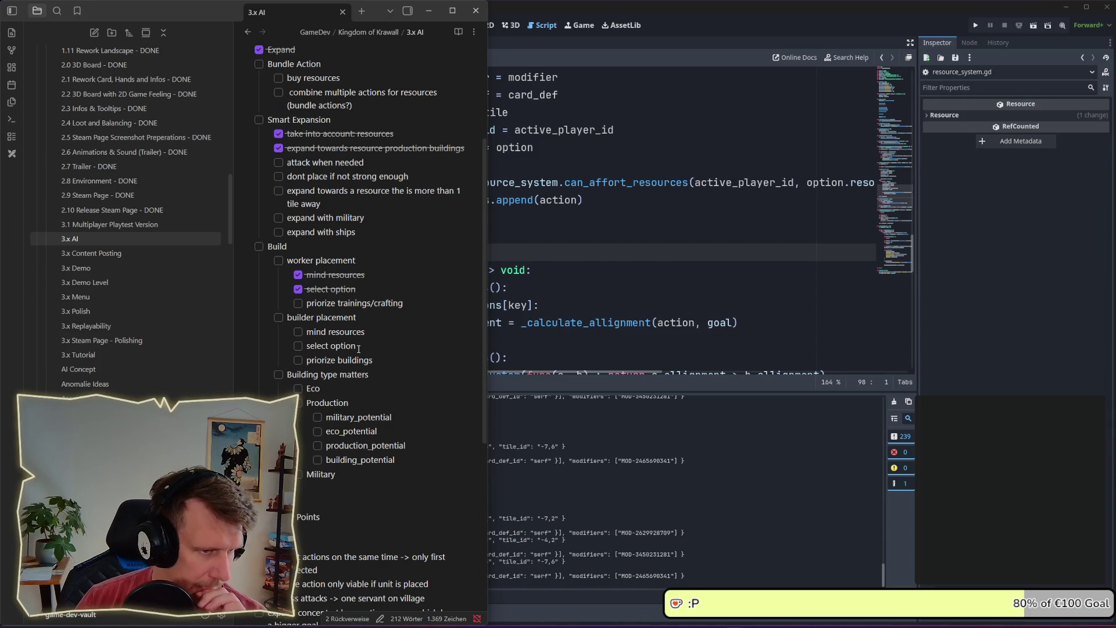
scroll(347, 326, down, 1)
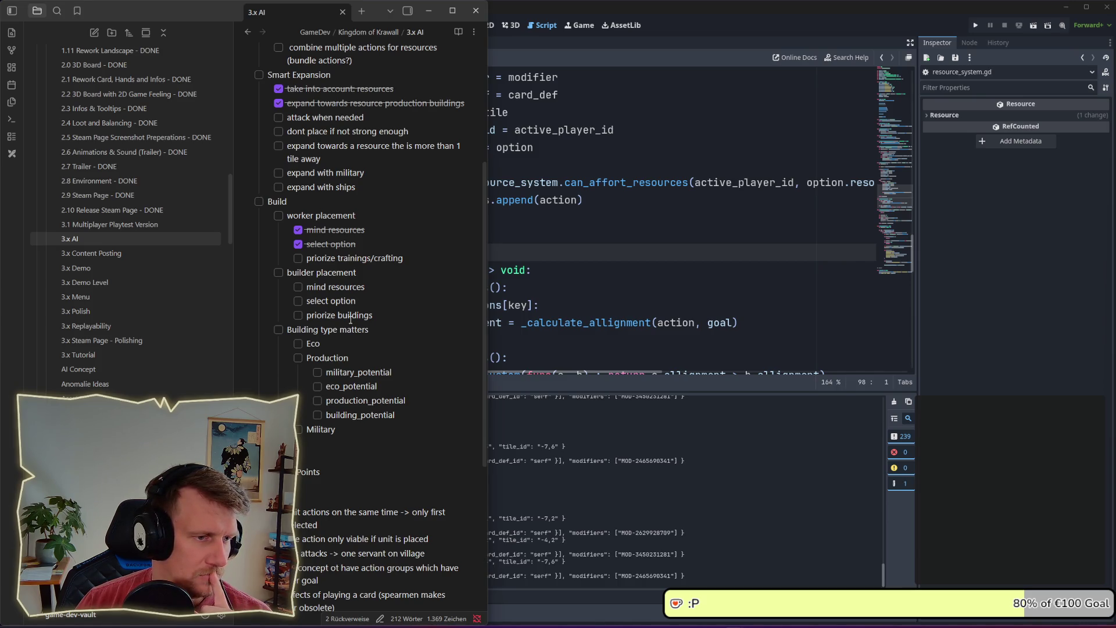
- Tick the 'mind resources' and 'select option' checkboxes under builder placement, leaving 'priorize buildings' unchecked
click(382, 332)
click(384, 358)
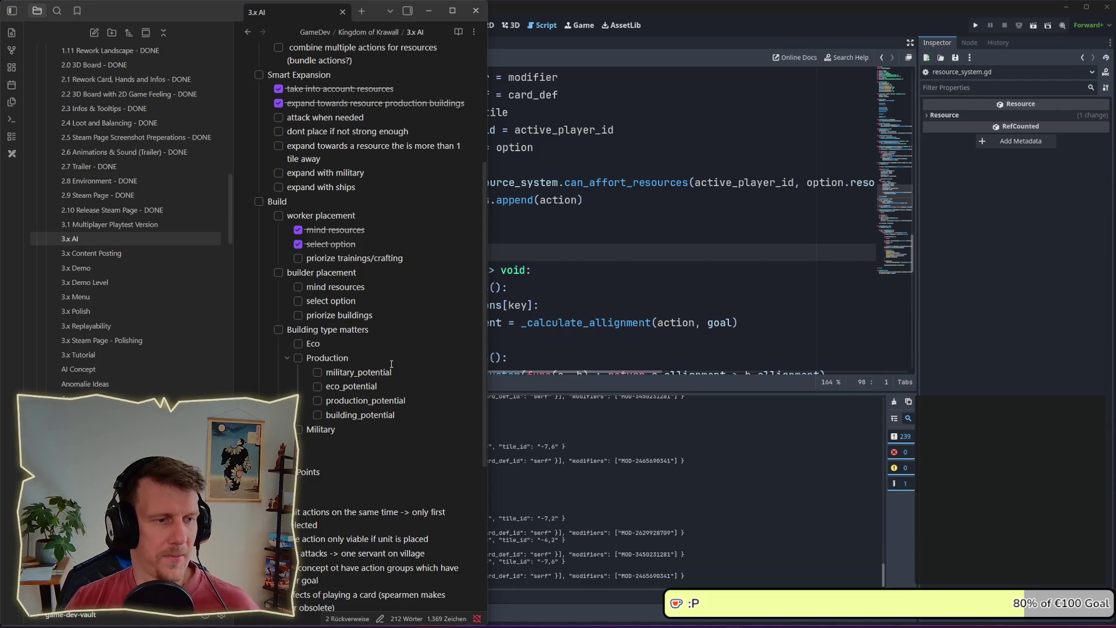
click(375, 315)
click(298, 288)
click(298, 301)
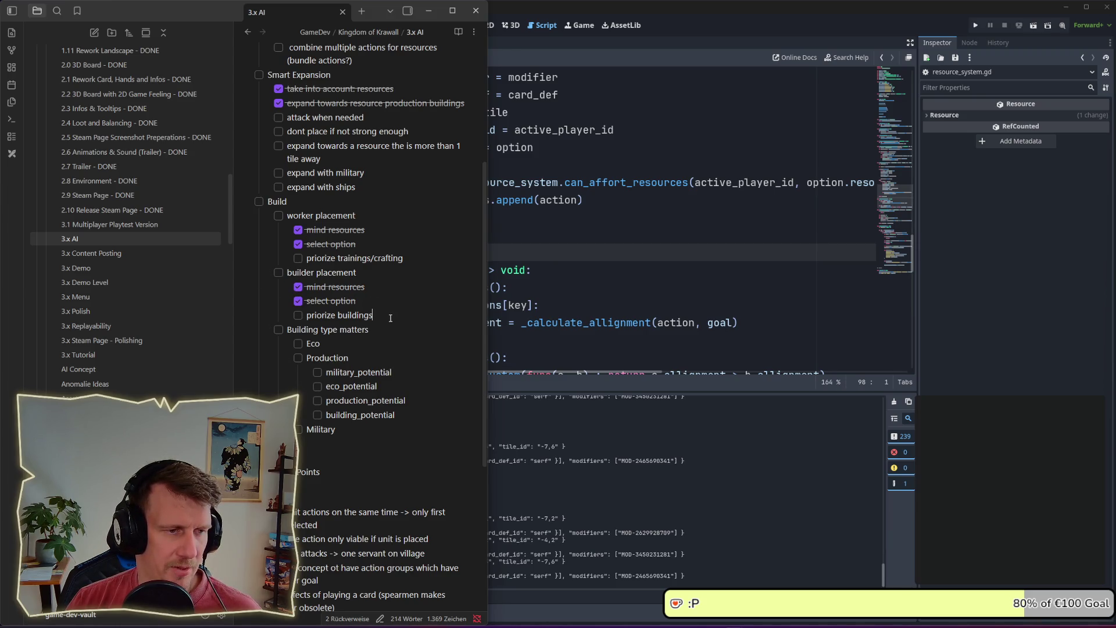
scroll(349, 297, down, 1)
drag(373, 270, 309, 272)
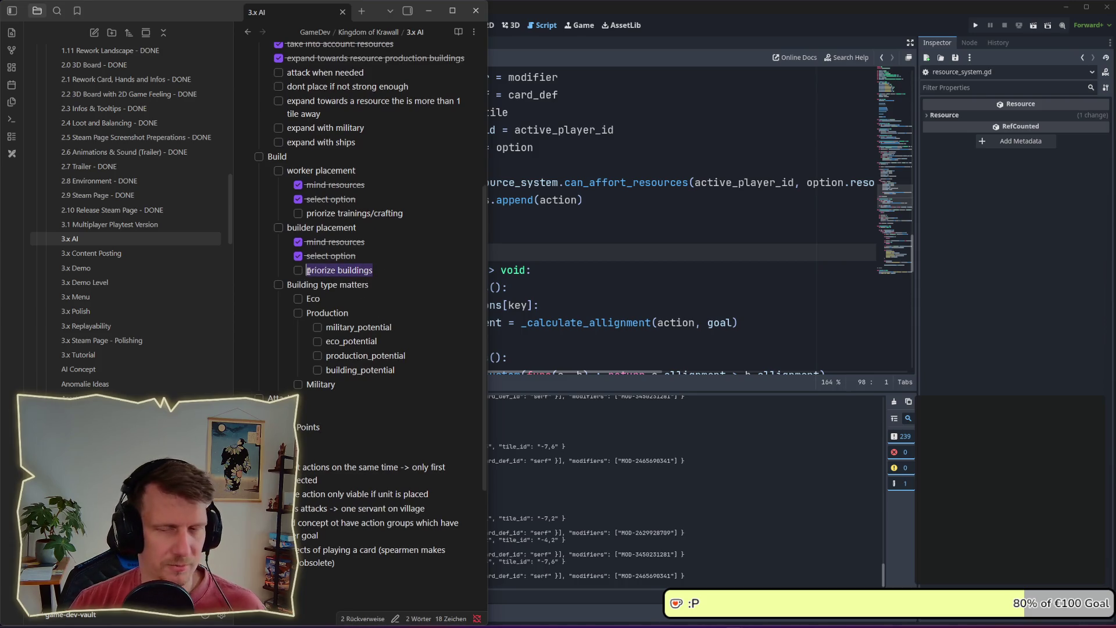
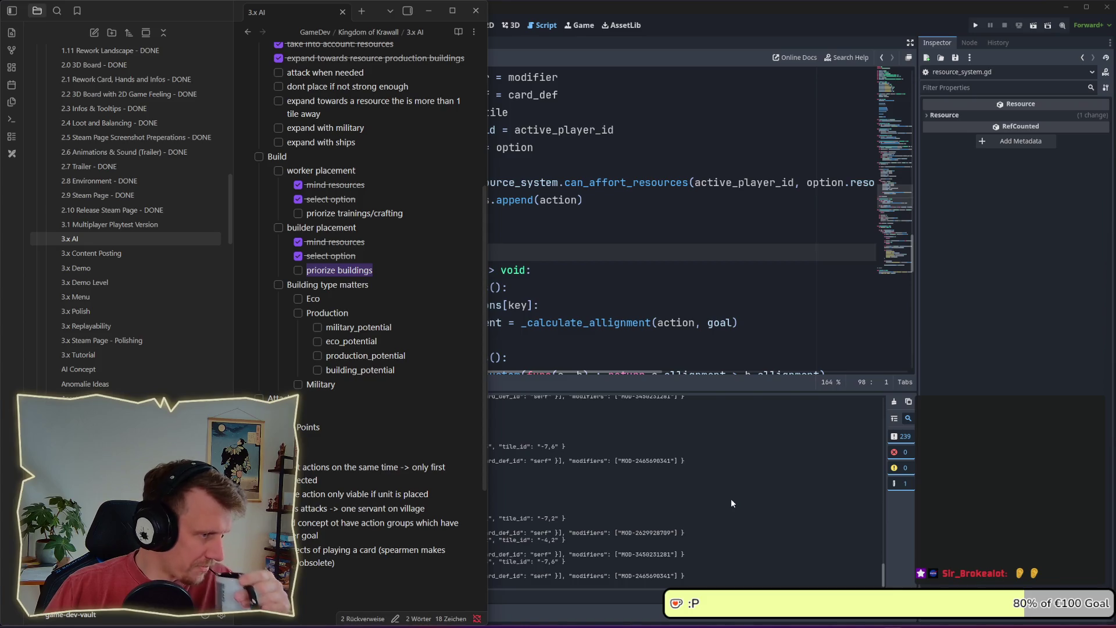
- Bring Godot's ai_player_controller.gd back to the front and scroll to prioritize_actions
click(593, 287)
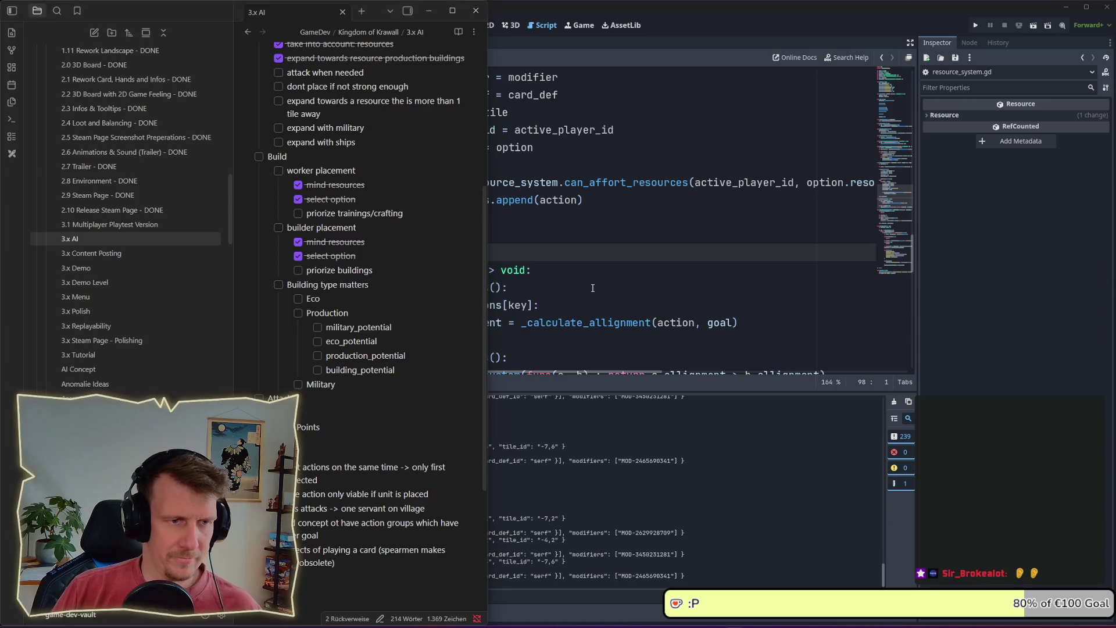
scroll(593, 288, down, 3)
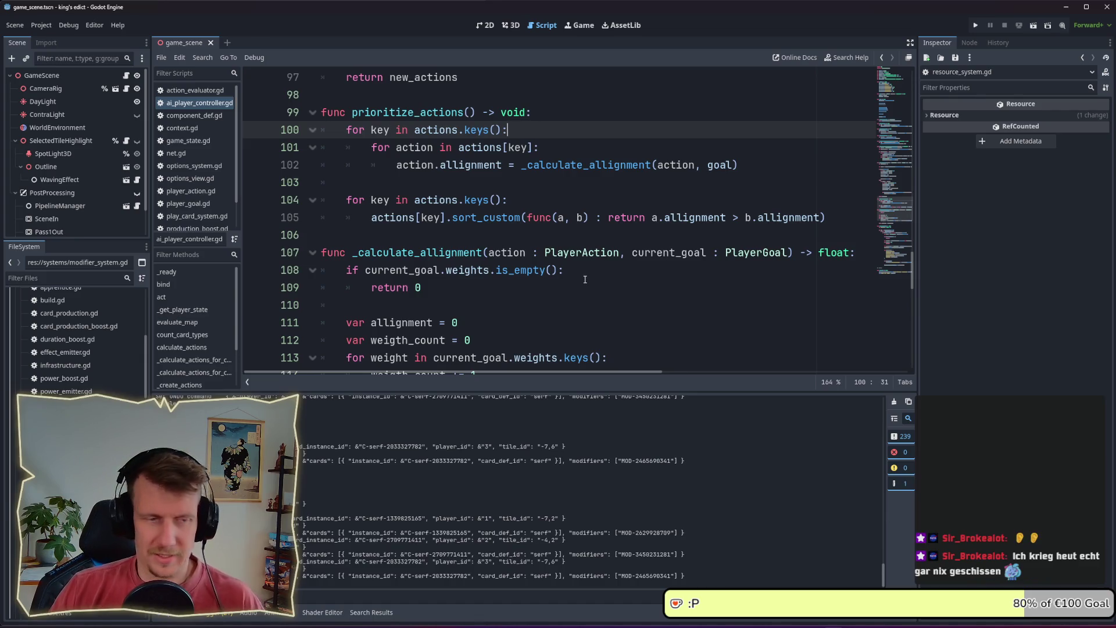
scroll(638, 314, down, 3)
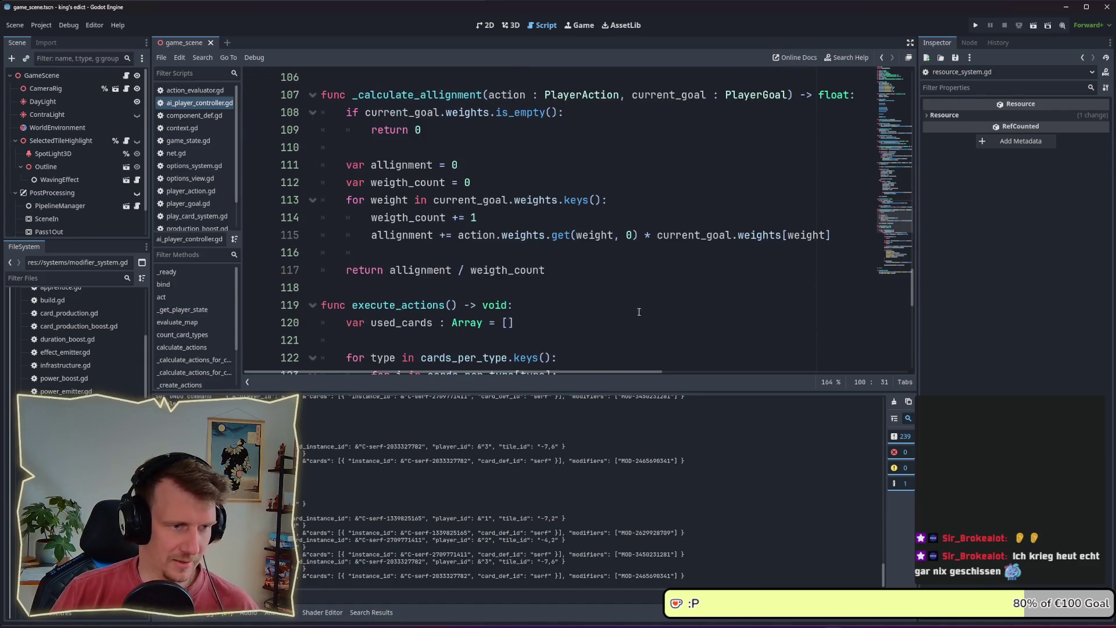
mouse_move(914, 285)
mouse_down()
mouse_move(914, 258)
mouse_move(919, 299)
mouse_move(910, 178)
mouse_move(922, 98)
mouse_up()
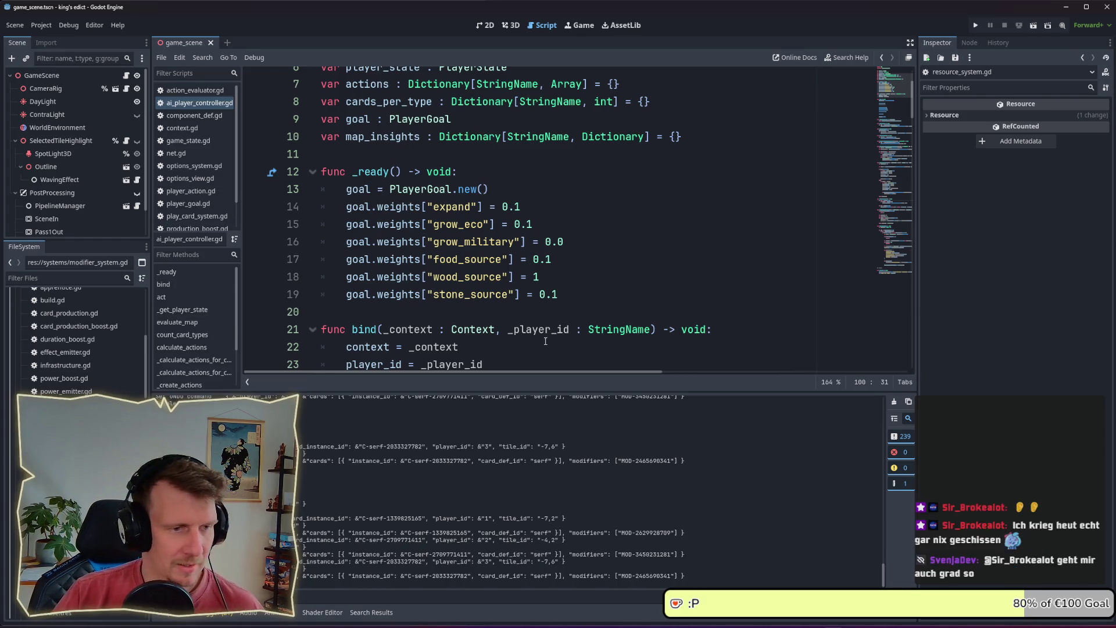
scroll(556, 331, down, 2)
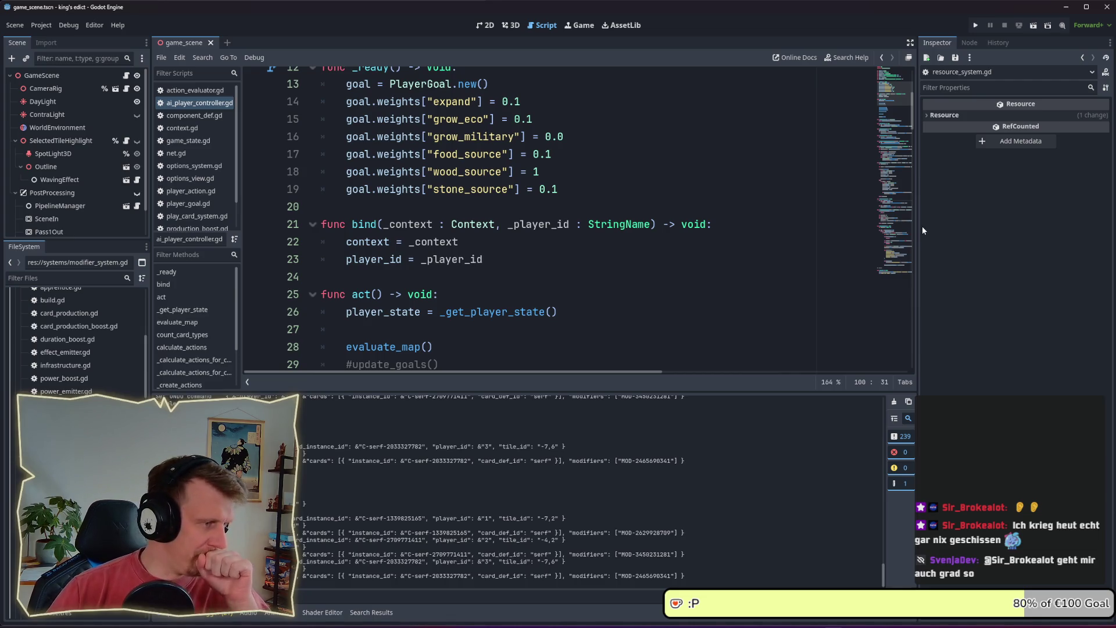
drag(910, 123, 916, 88)
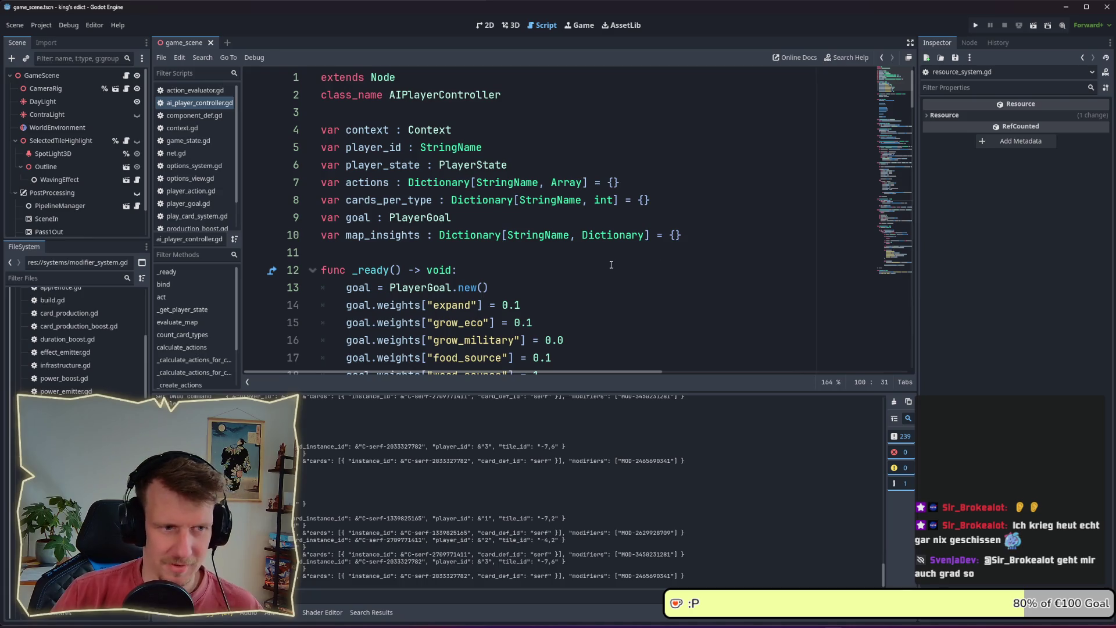
scroll(585, 283, down, 7)
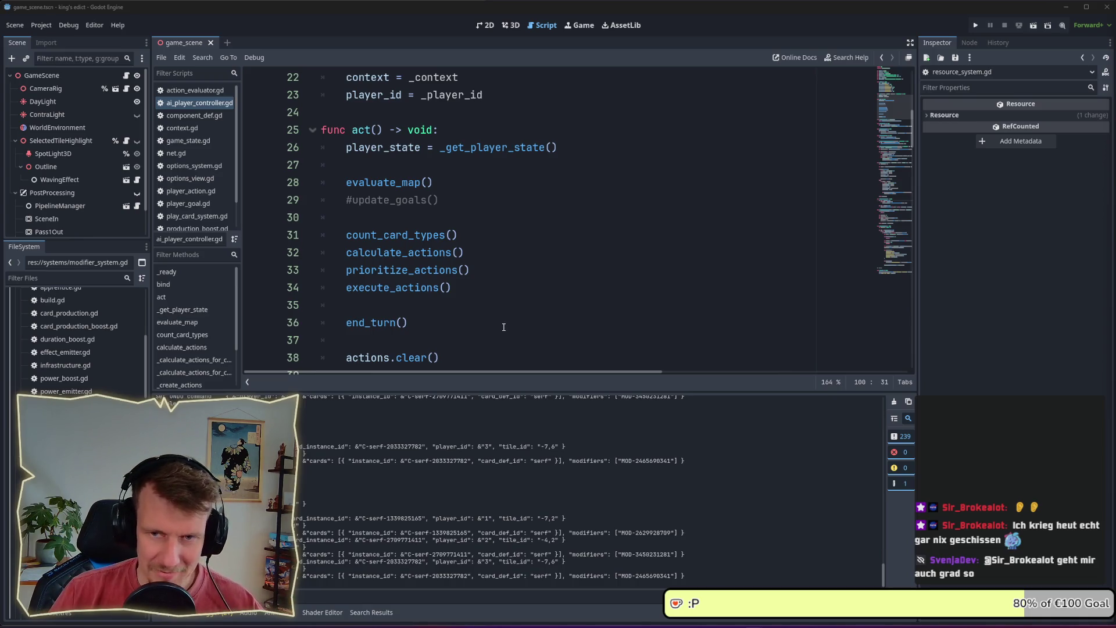
scroll(555, 331, down, 1)
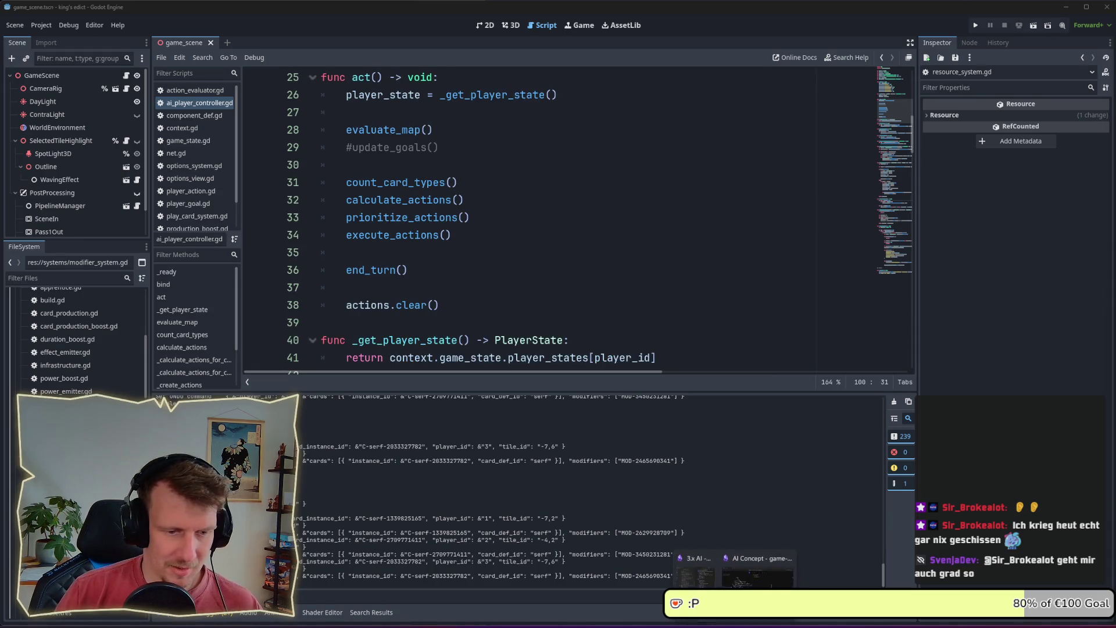
key(alt+Tab)
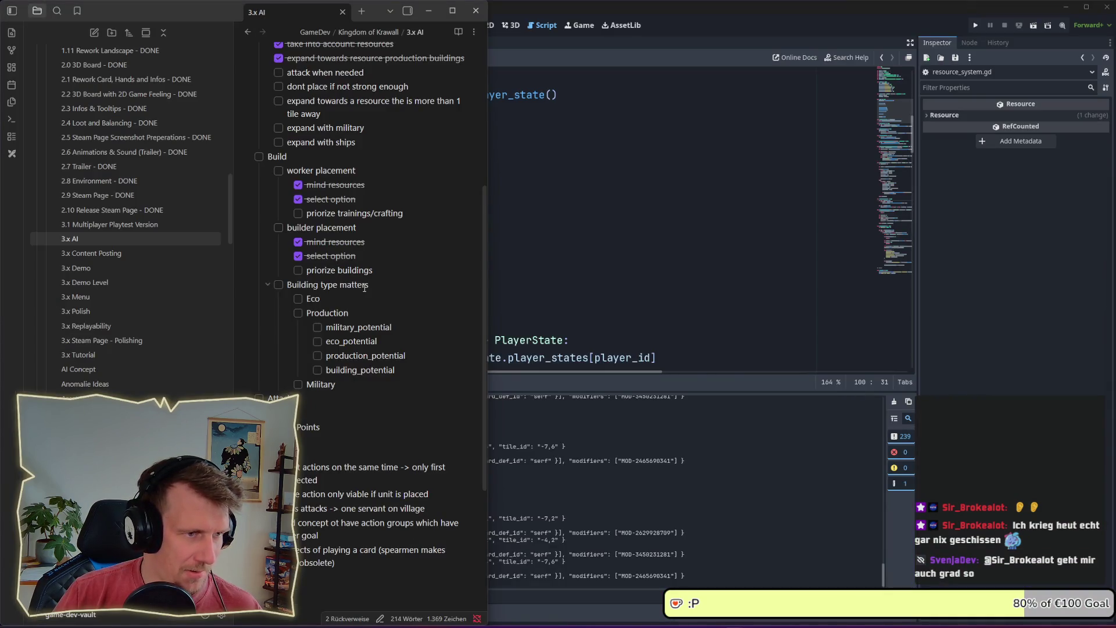
- Change both 'priorize' items to 'weight buildings' and 'weight trainings/crafting', then return to Godot
drag(379, 273, 307, 271)
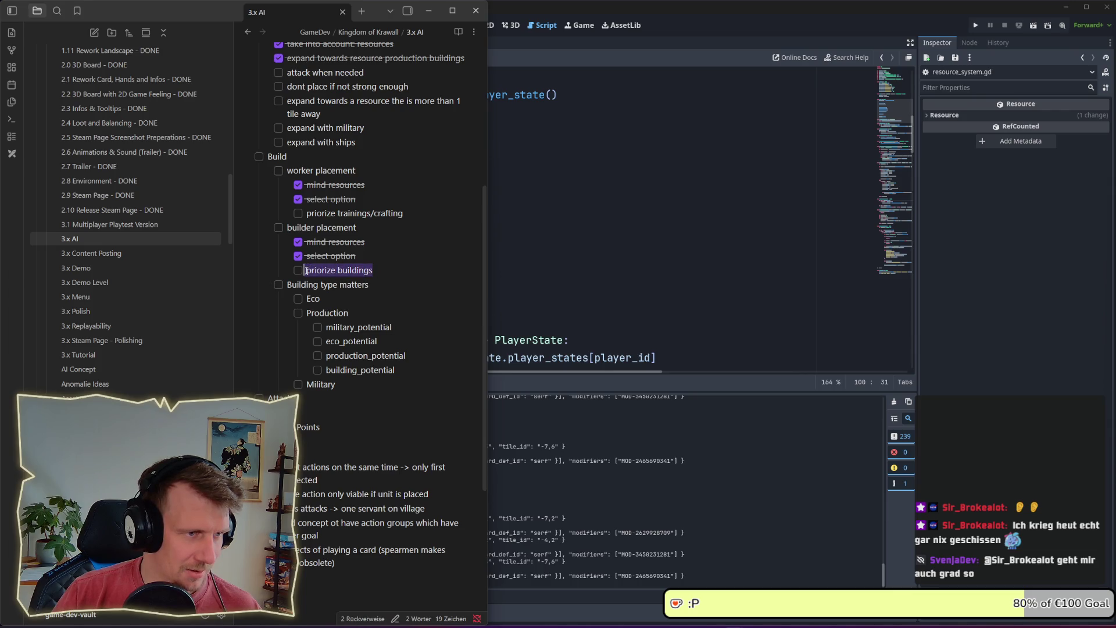
click(381, 271)
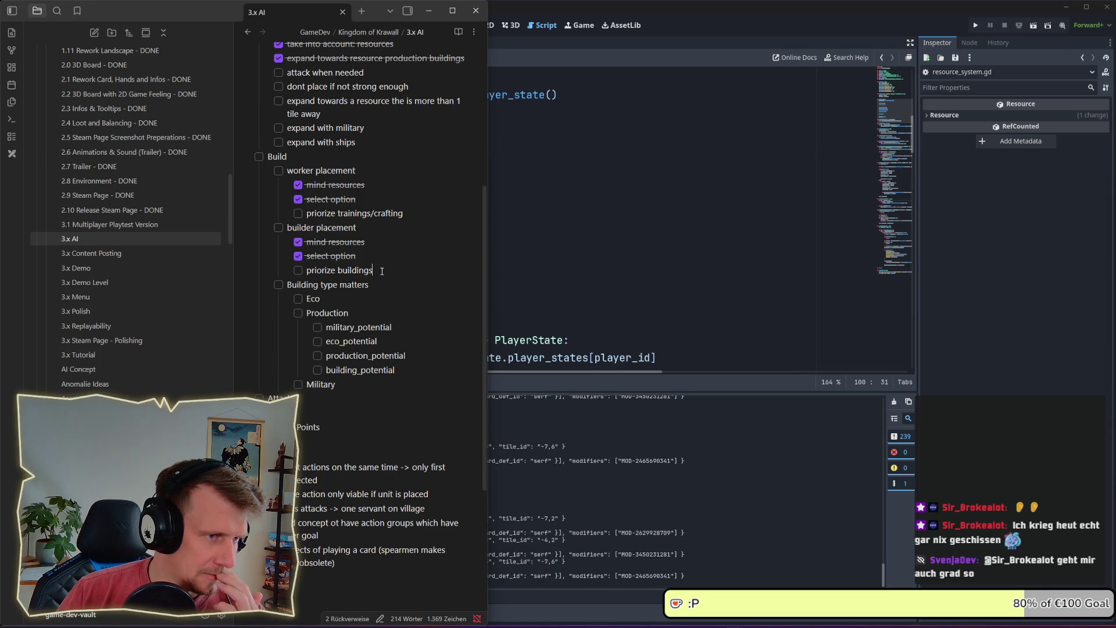
double_click(328, 272)
text(weight)
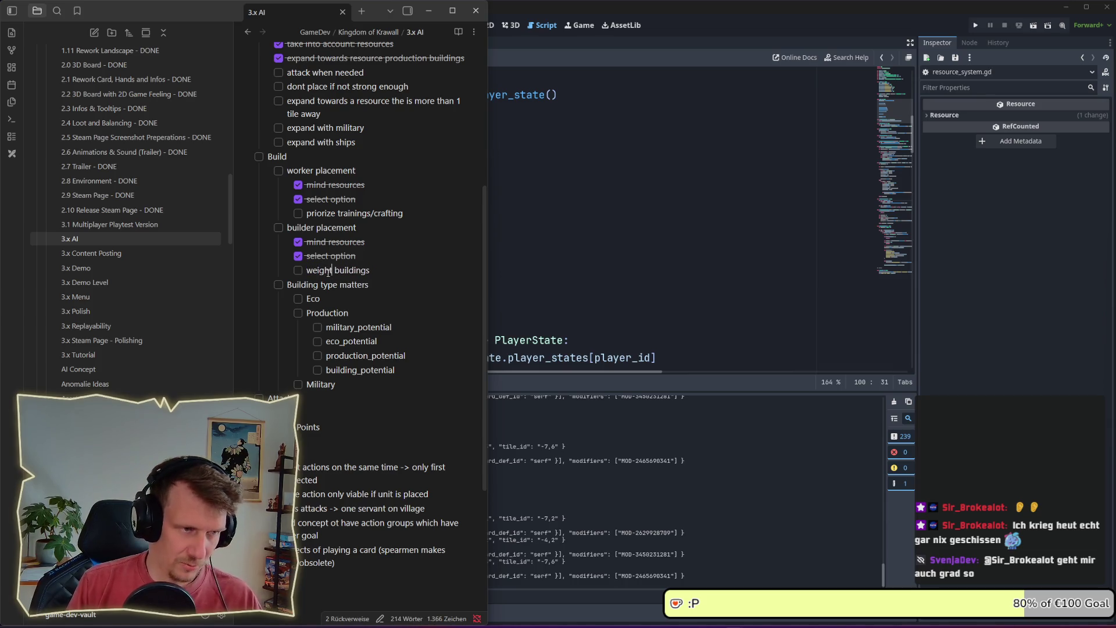
double_click(321, 213)
text(weight)
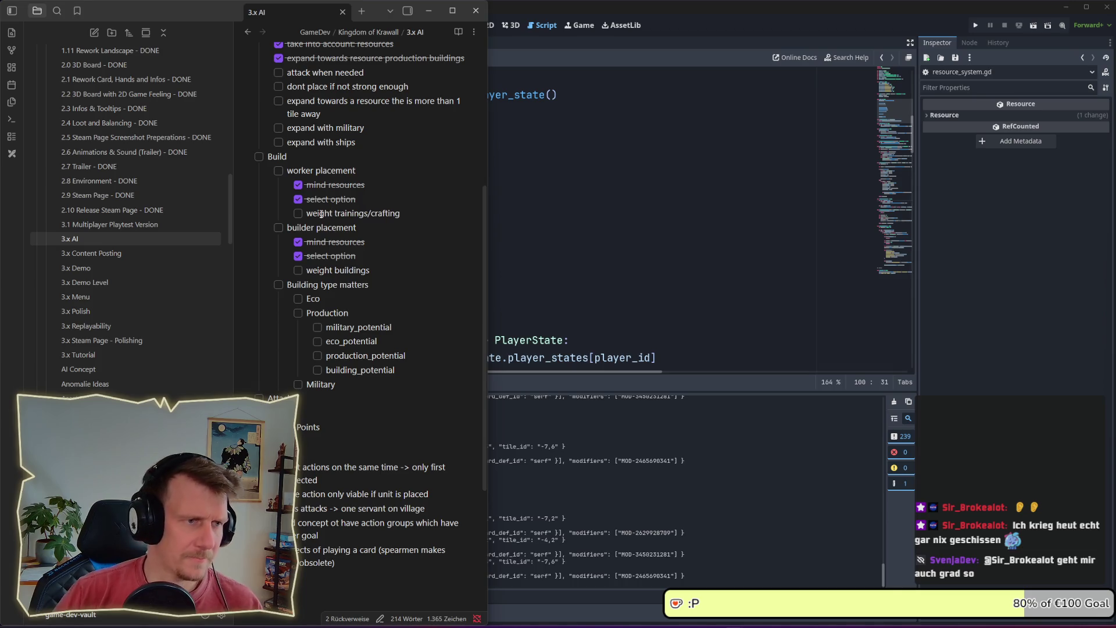
click(561, 217)
scroll(561, 218, down, 4)
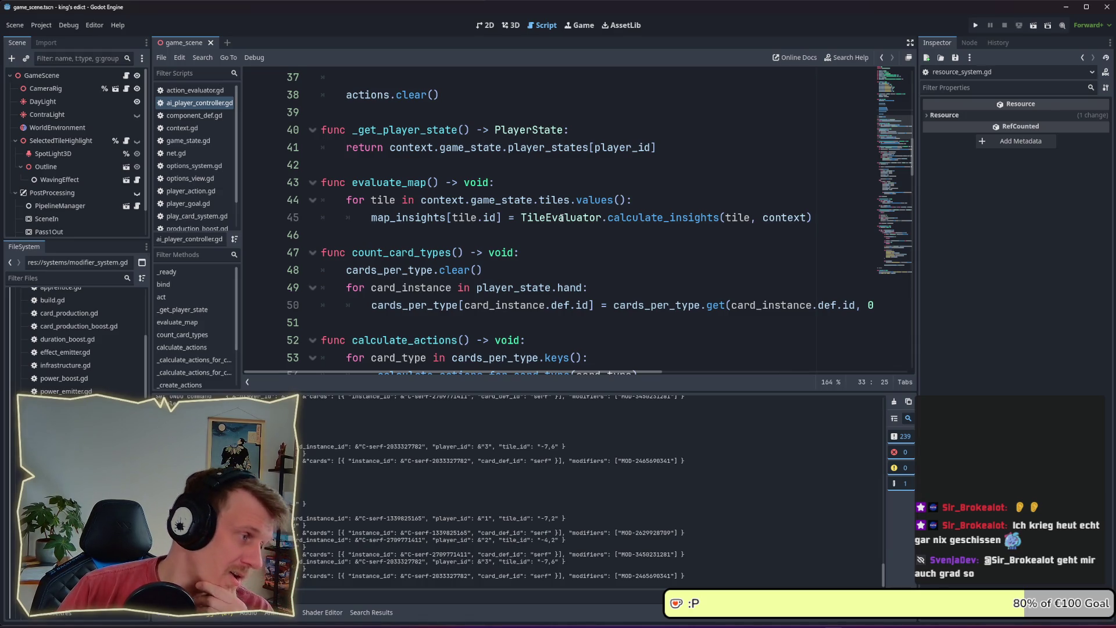
- Scroll through ai_player_controller.gd, then open action_evaluator.gd from the Scripts list
scroll(561, 217, down, 1)
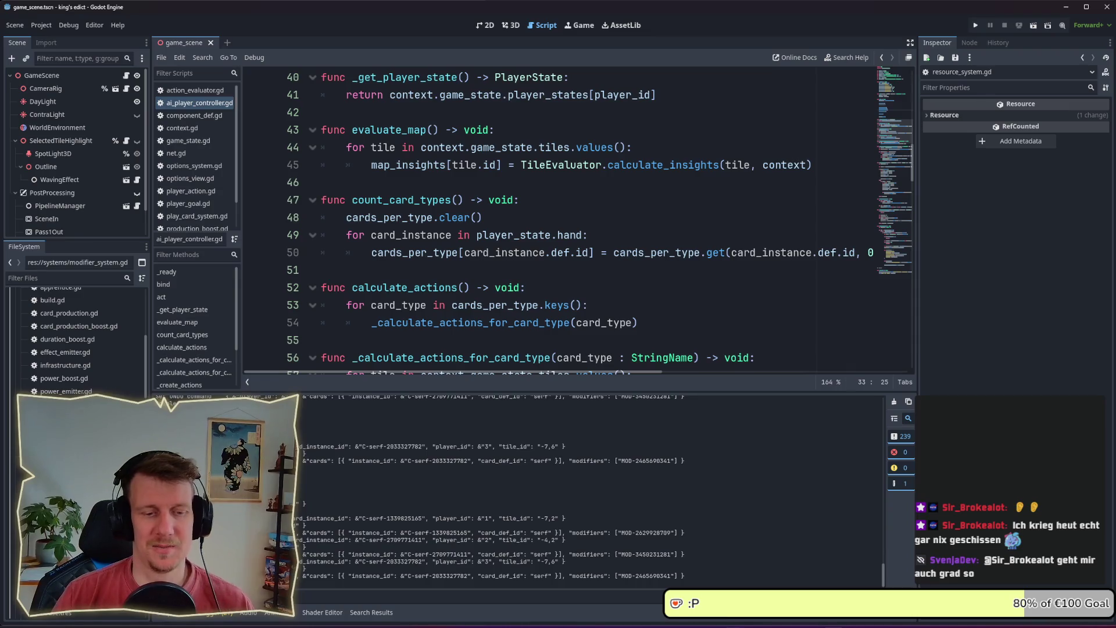
mouse_move(735, 621)
mouse_move(756, 576)
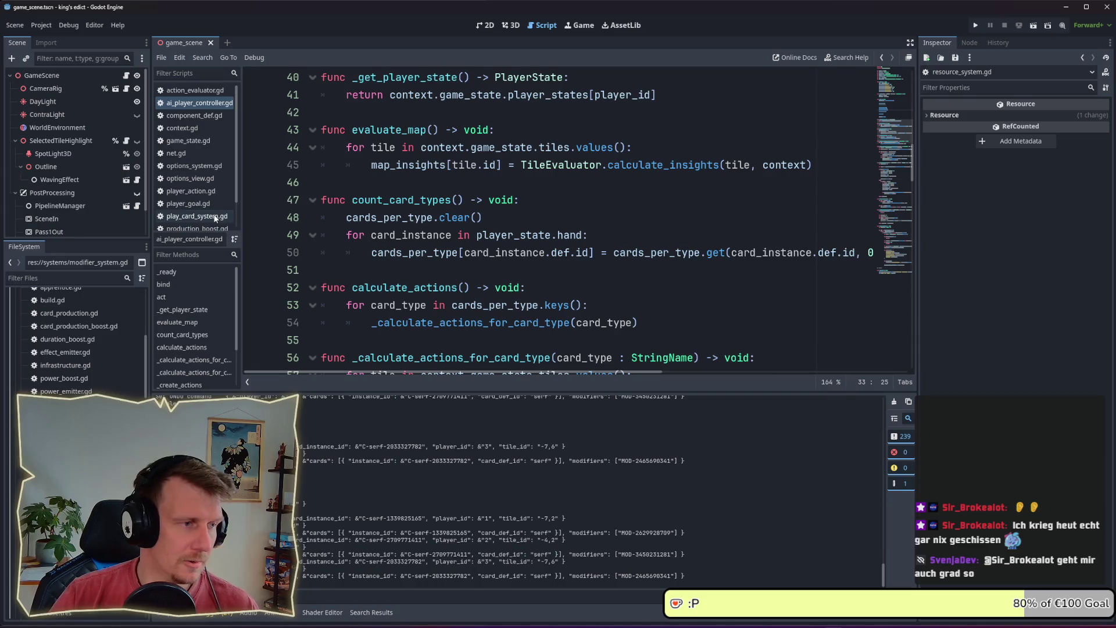
scroll(657, 238, down, 9)
scroll(657, 237, down, 20)
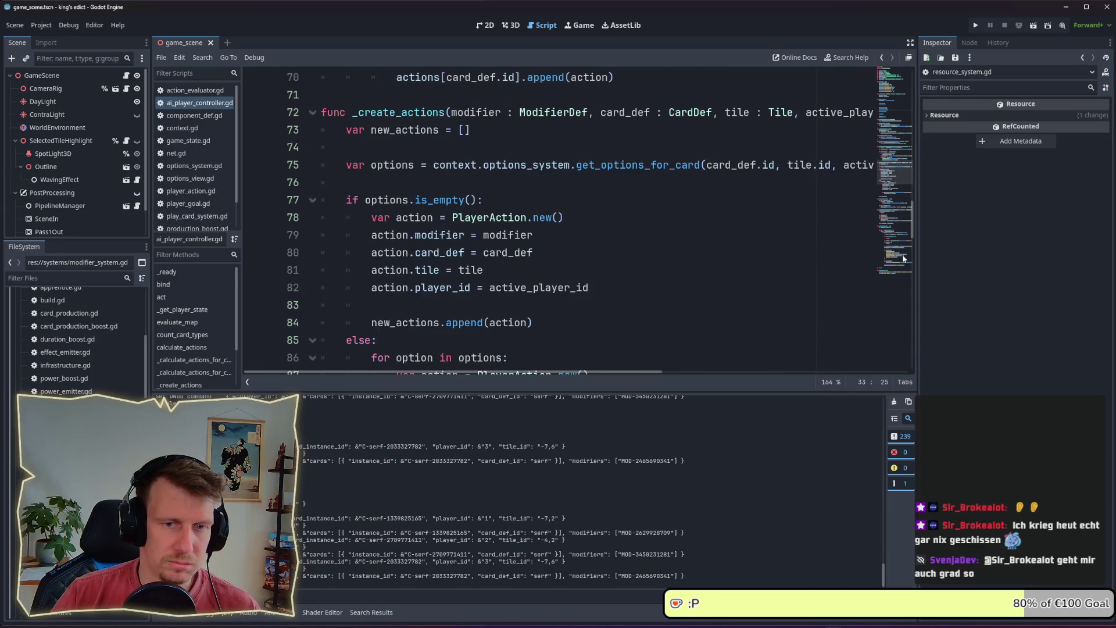
click(198, 91)
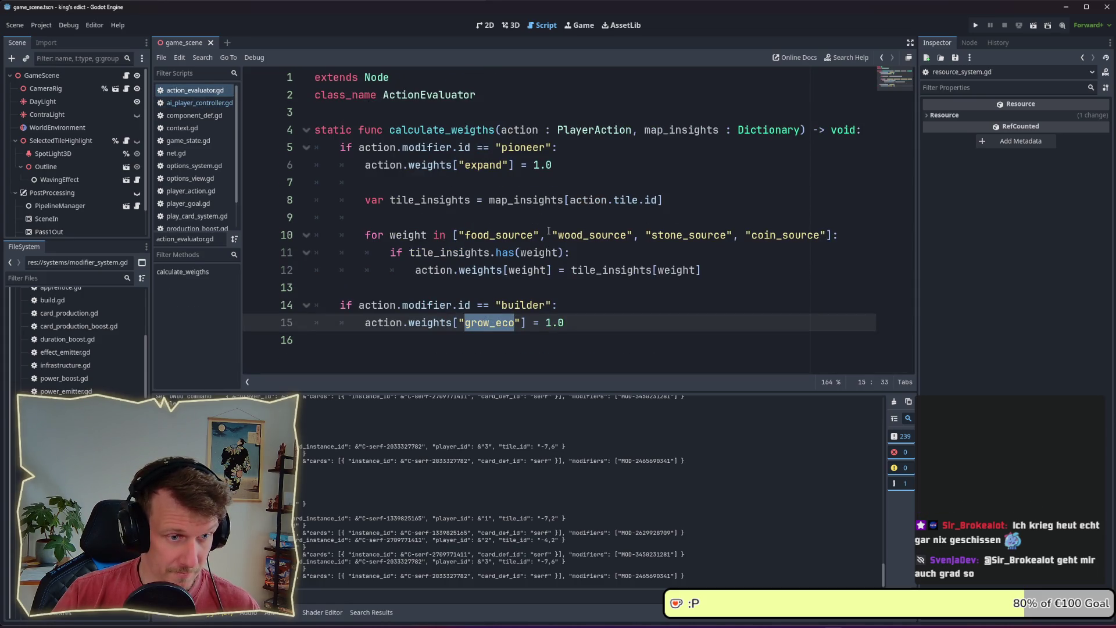
- Add a match(action.option.id) line below the builder's grow_eco weight assignment
click(572, 324)
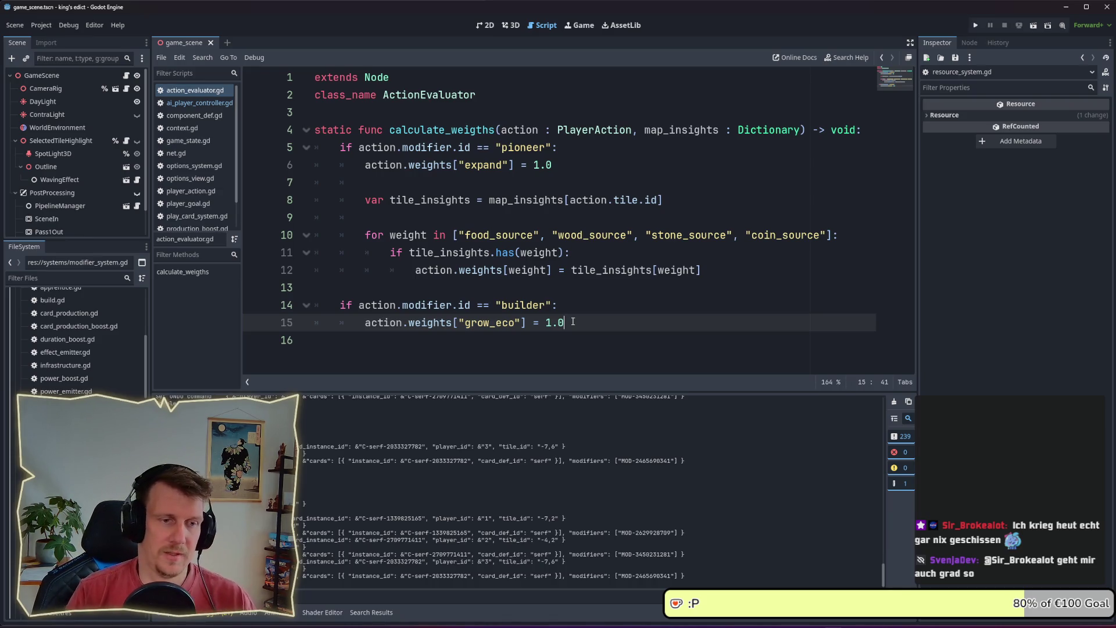
key(Return)
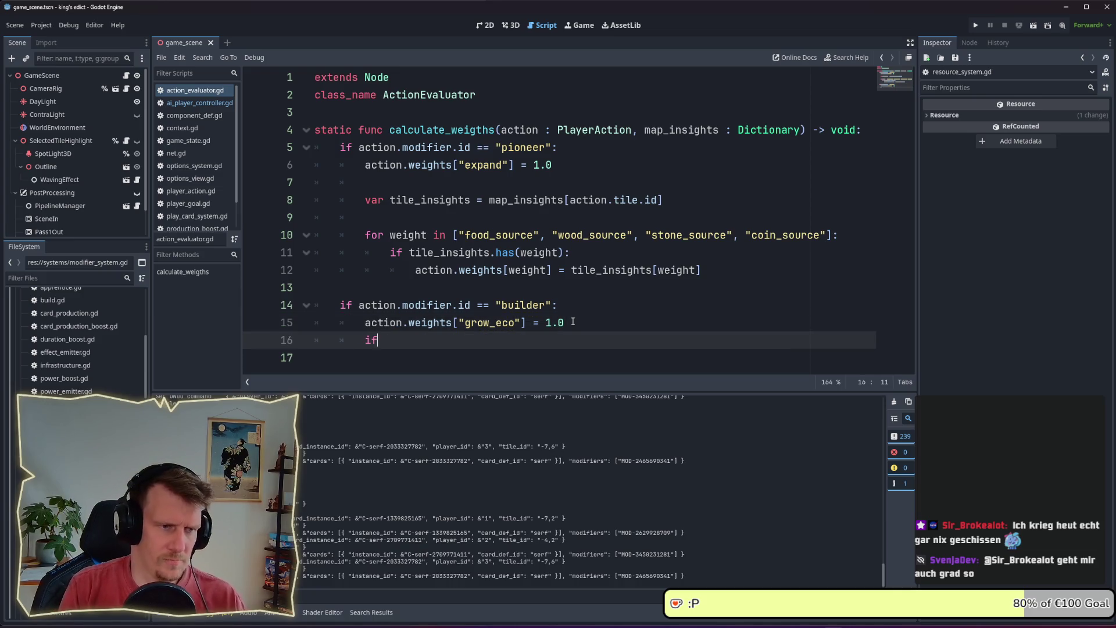
text(wo)
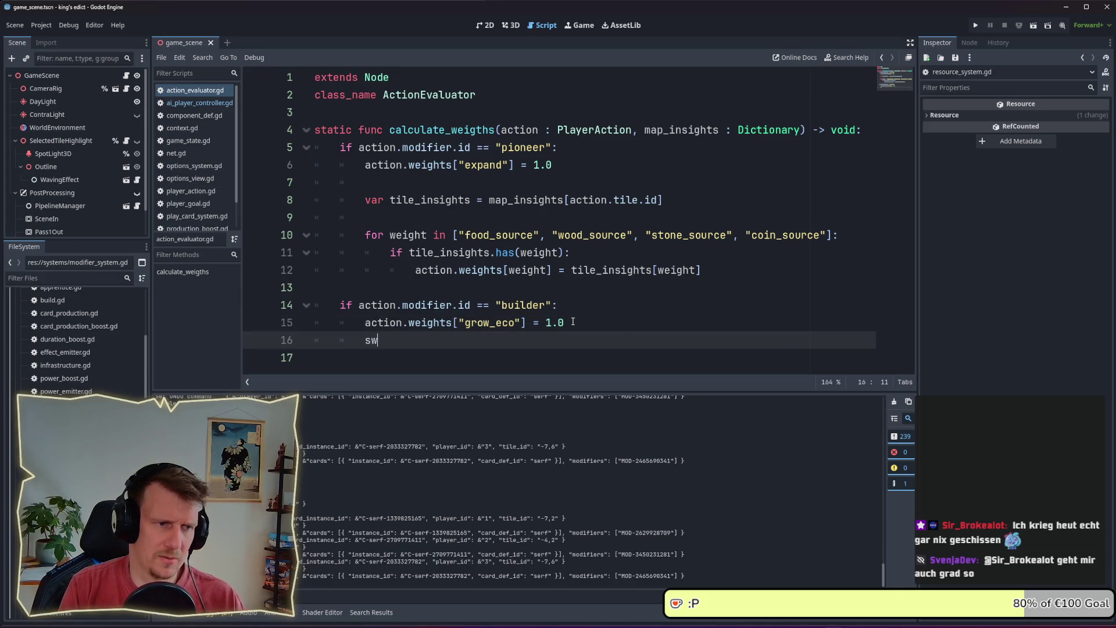
key(BackSpace)
key(BackSpace)
text(match()
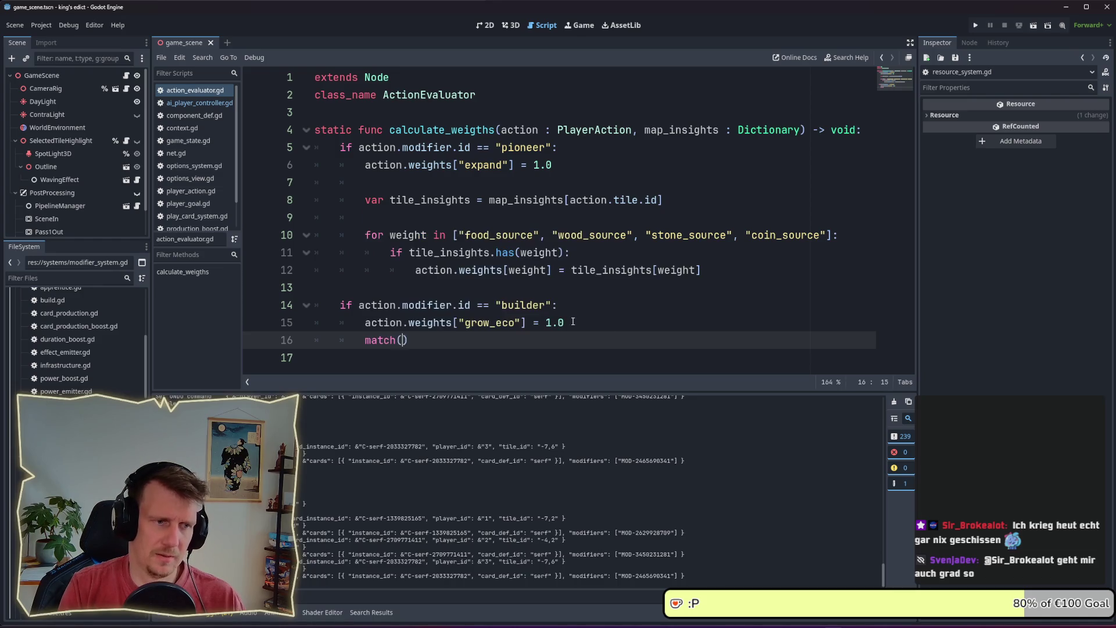
text(action.)
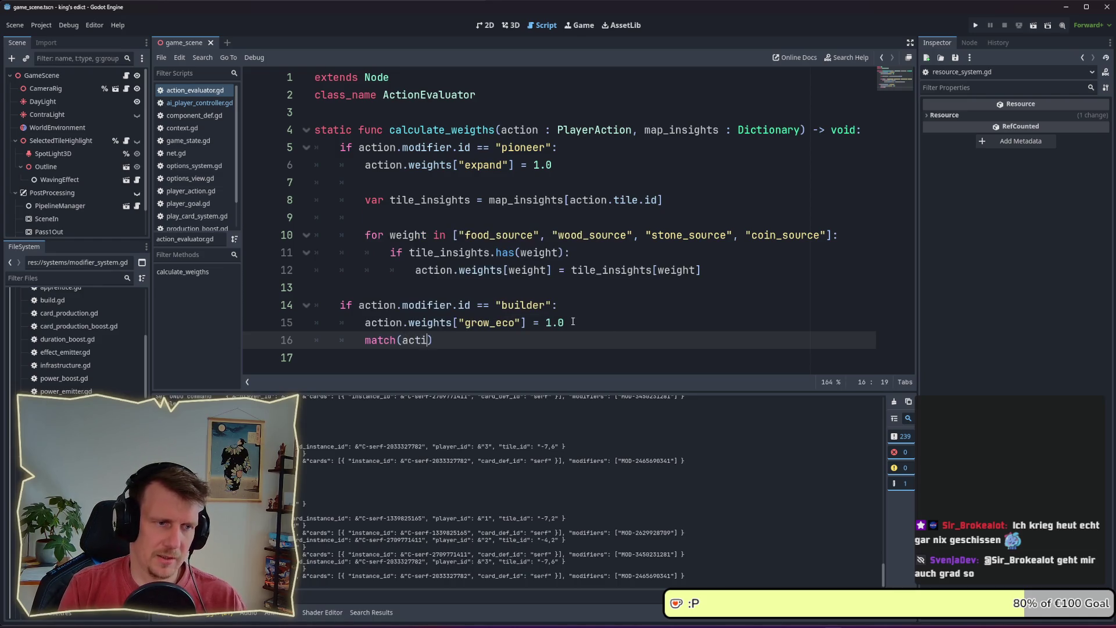
text(opt)
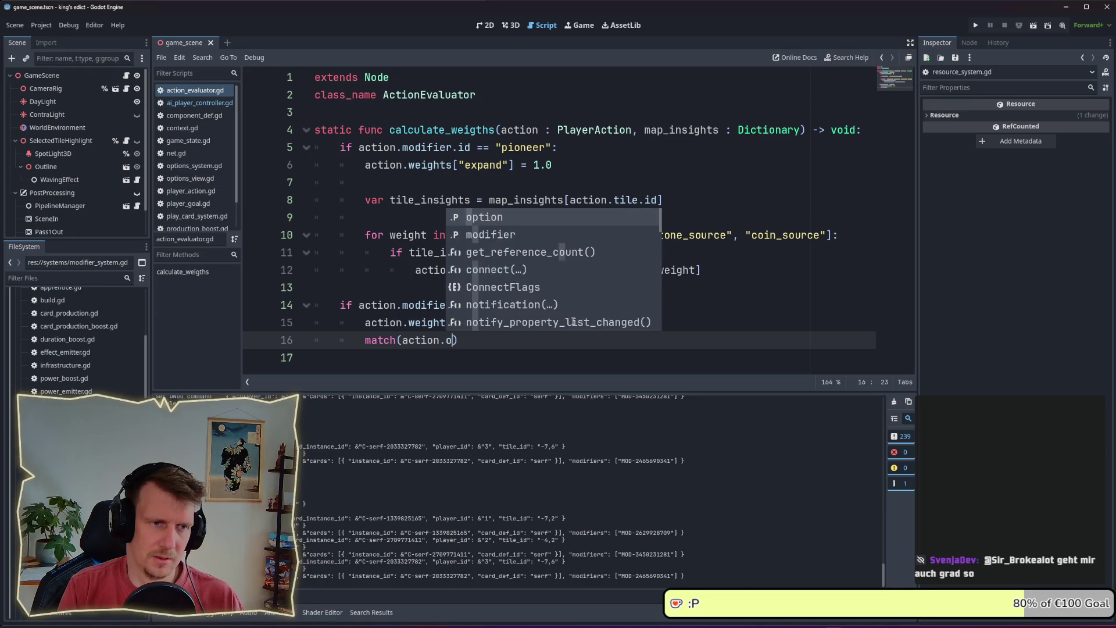
key(Return)
text(.id))
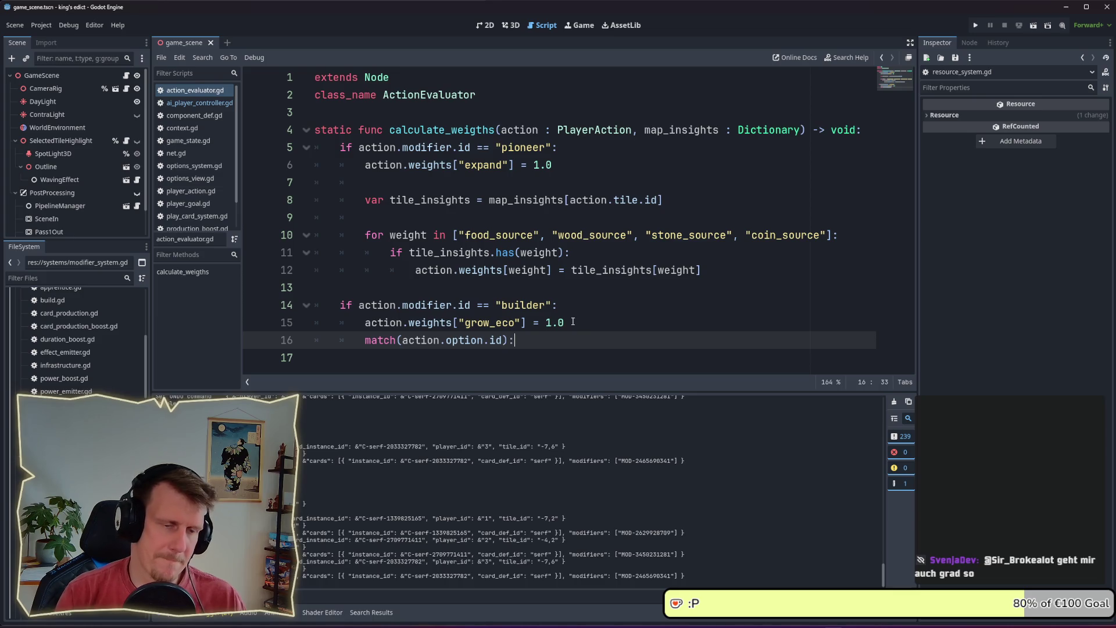
drag(565, 323, 366, 326)
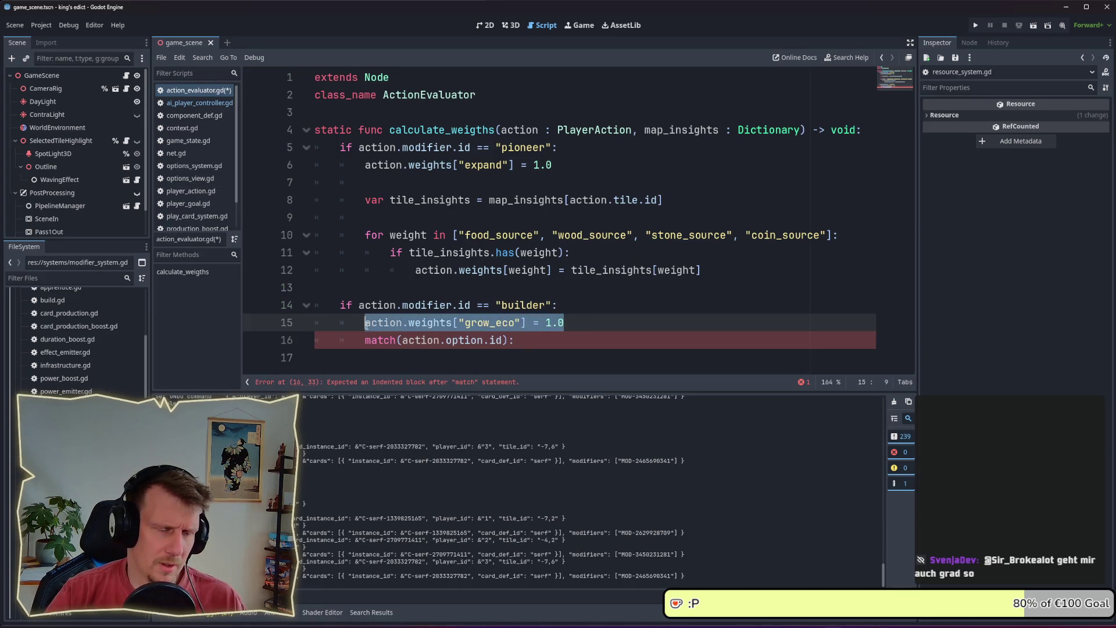
click(583, 325)
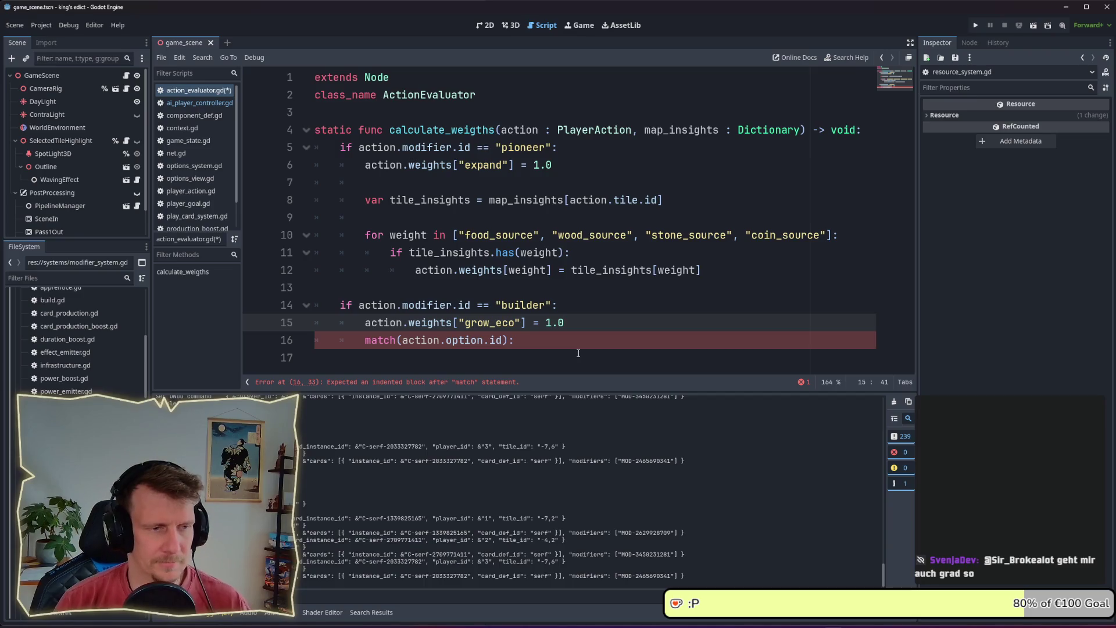
- Open an indented line inside the match block and switch over to the AI notes
click(536, 341)
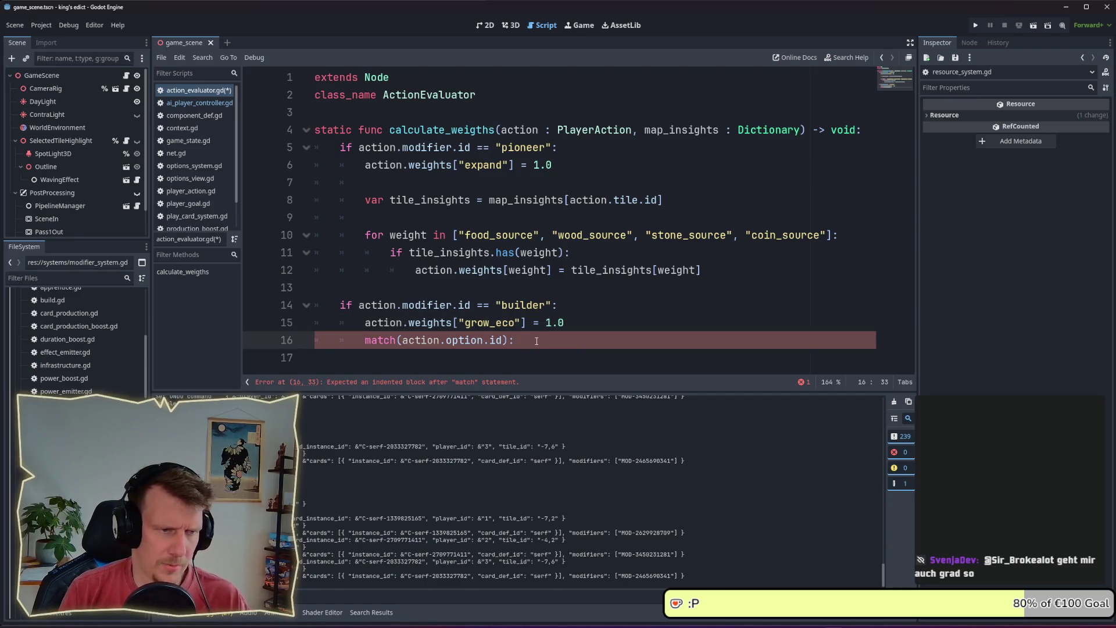
key(Return)
text(m)
key(BackSpace)
text(m)
key(BackSpace)
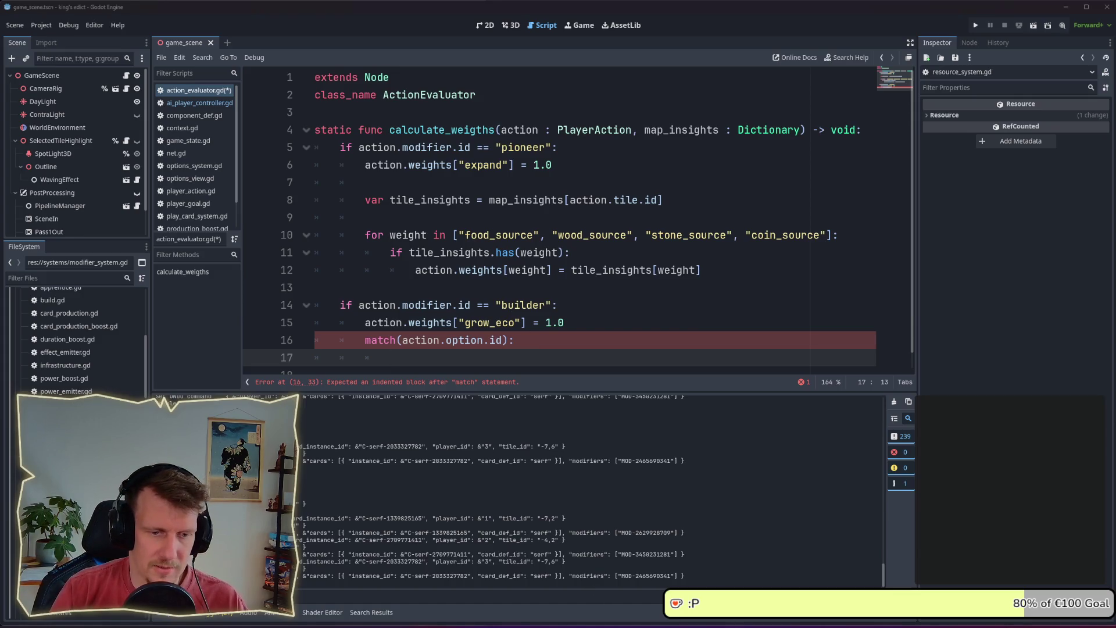
key(alt+Tab)
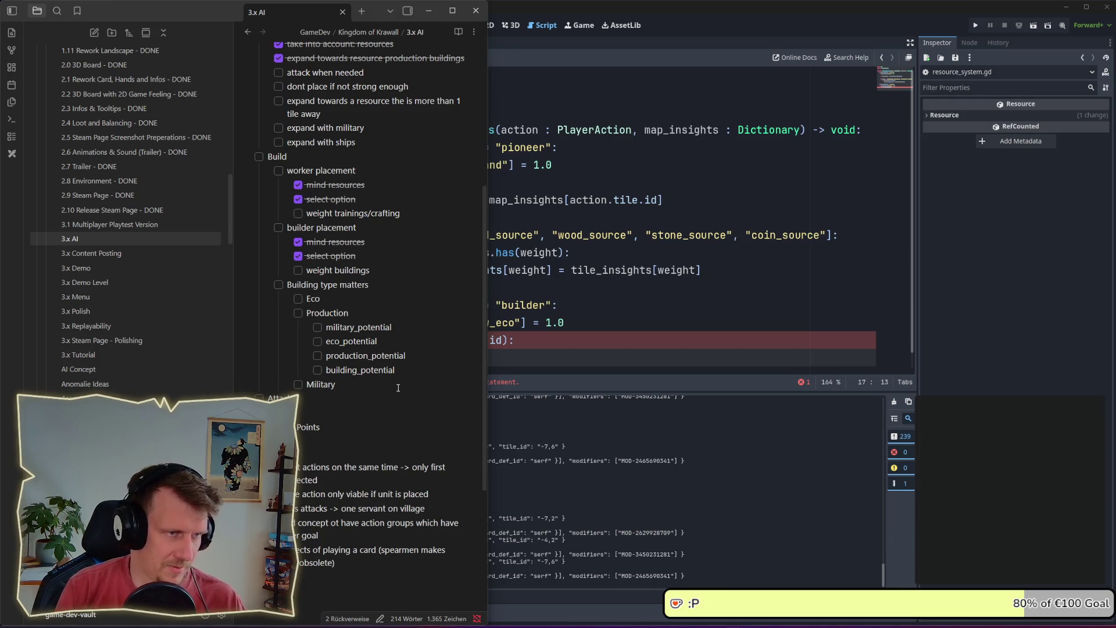
- Add an 'Adjacency' entry on a new line beneath Military
key(Return)
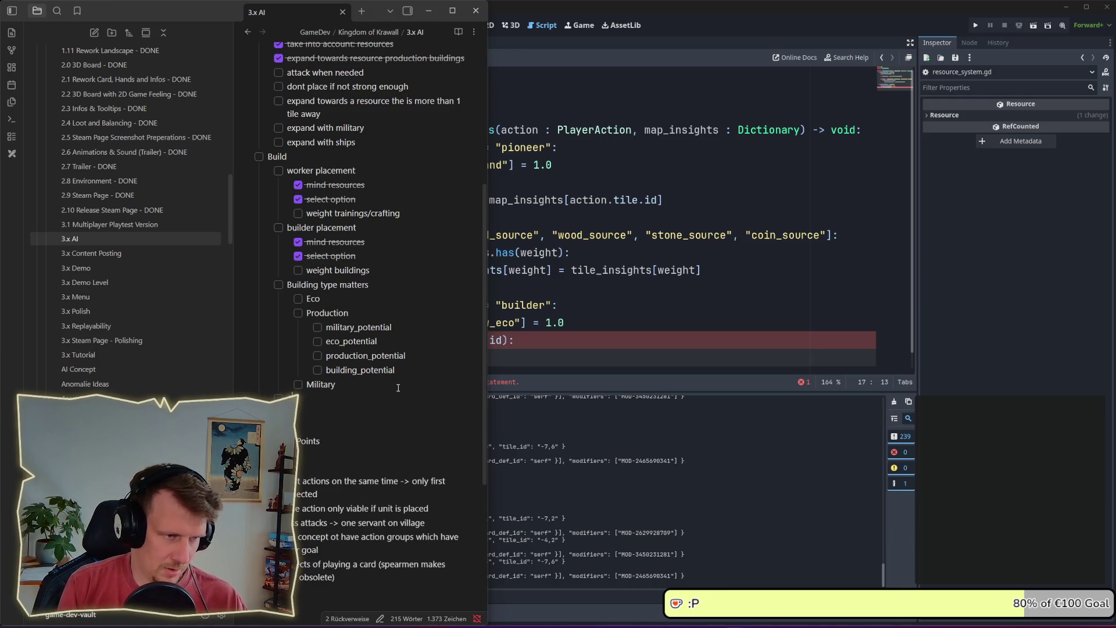
text(ajanc)
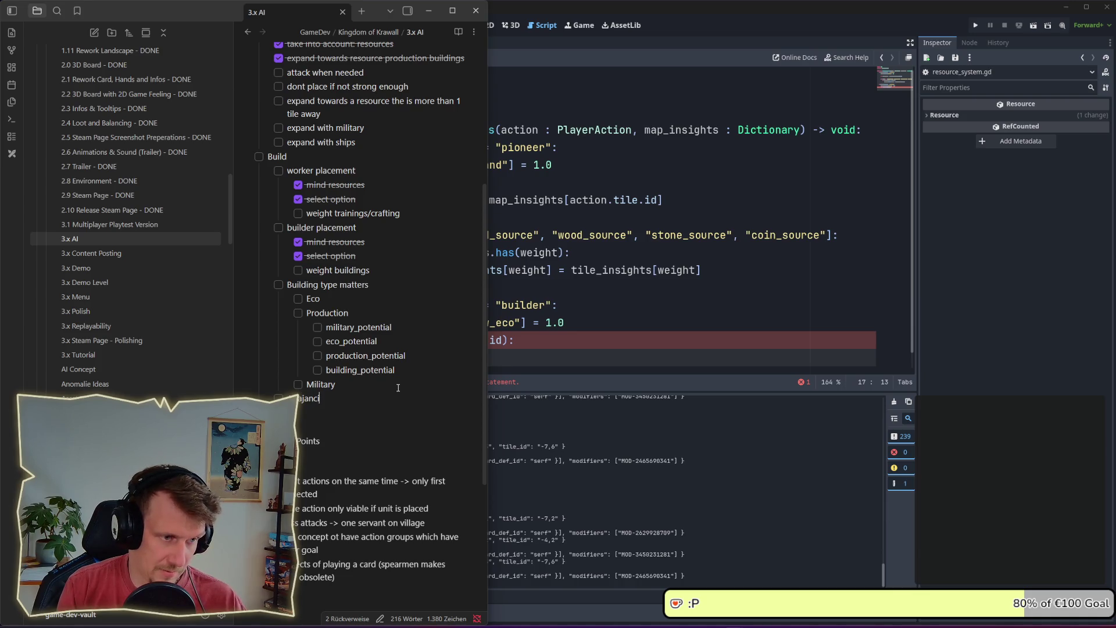
key(BackSpace)
key(BackSpace)
key(BackSpace)
text(aa)
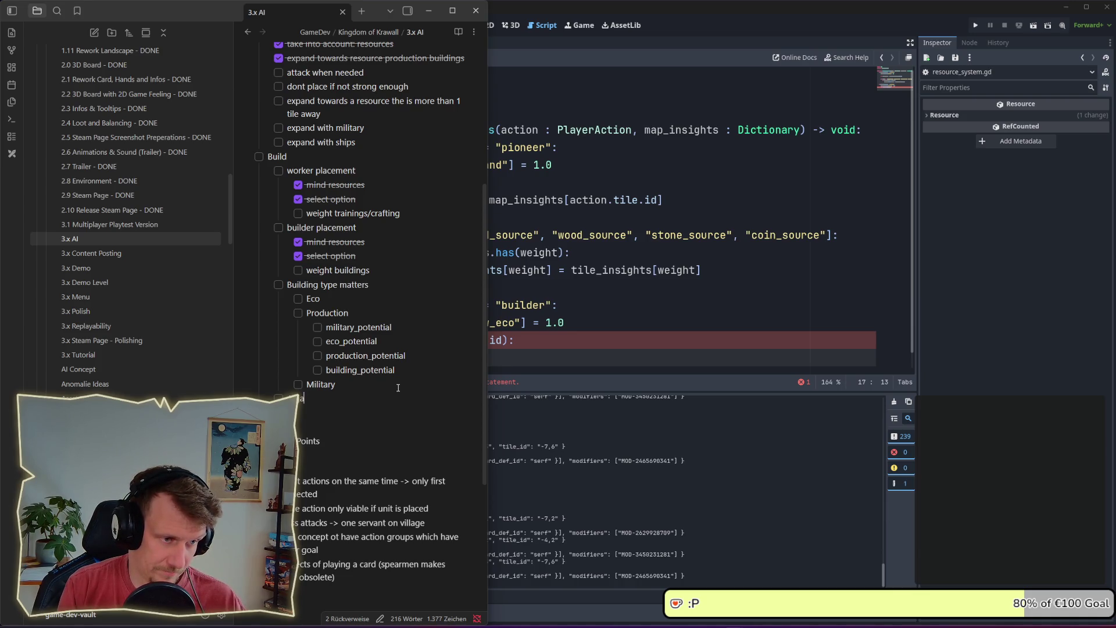
key(BackSpace)
text(cen)
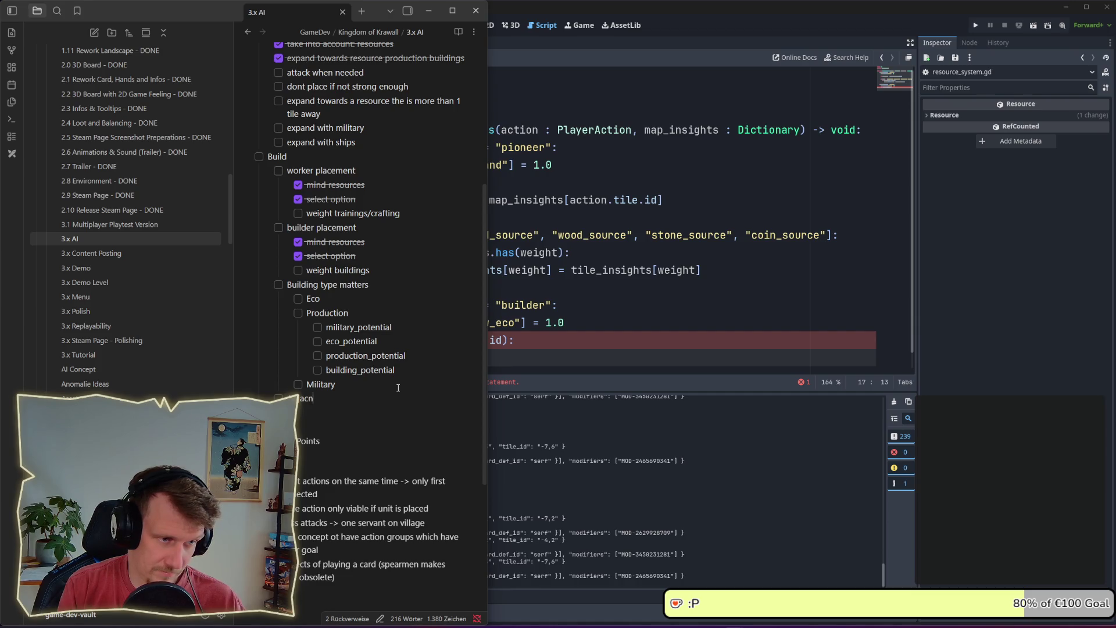
text(cy)
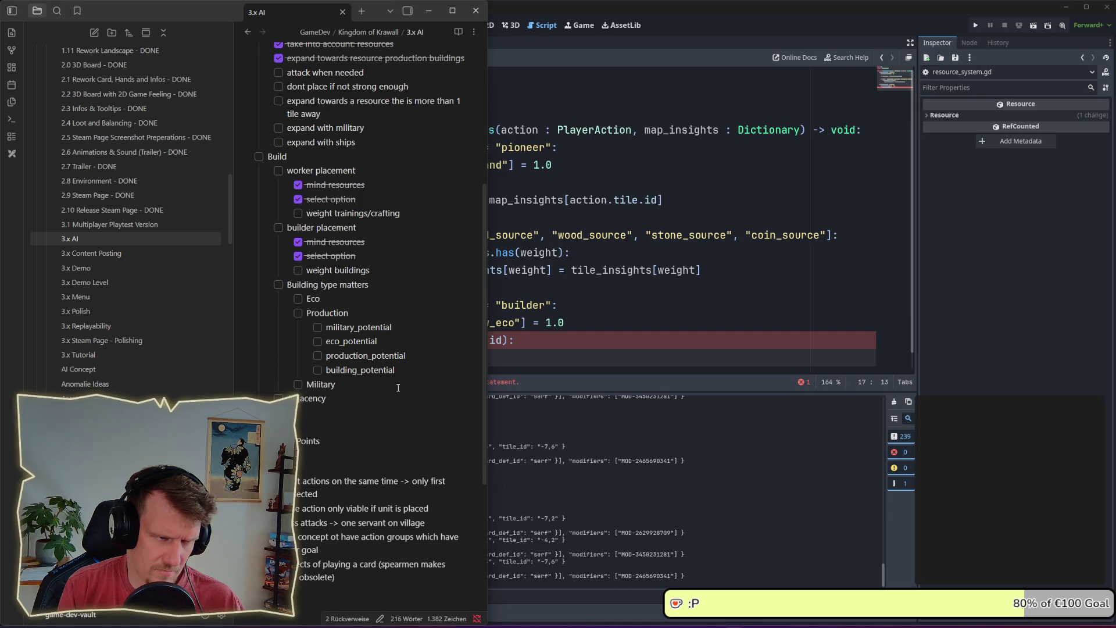
- Add a 'Future planing' entry and extend the first entry to 'Adjacency bonuses'
key(Return)
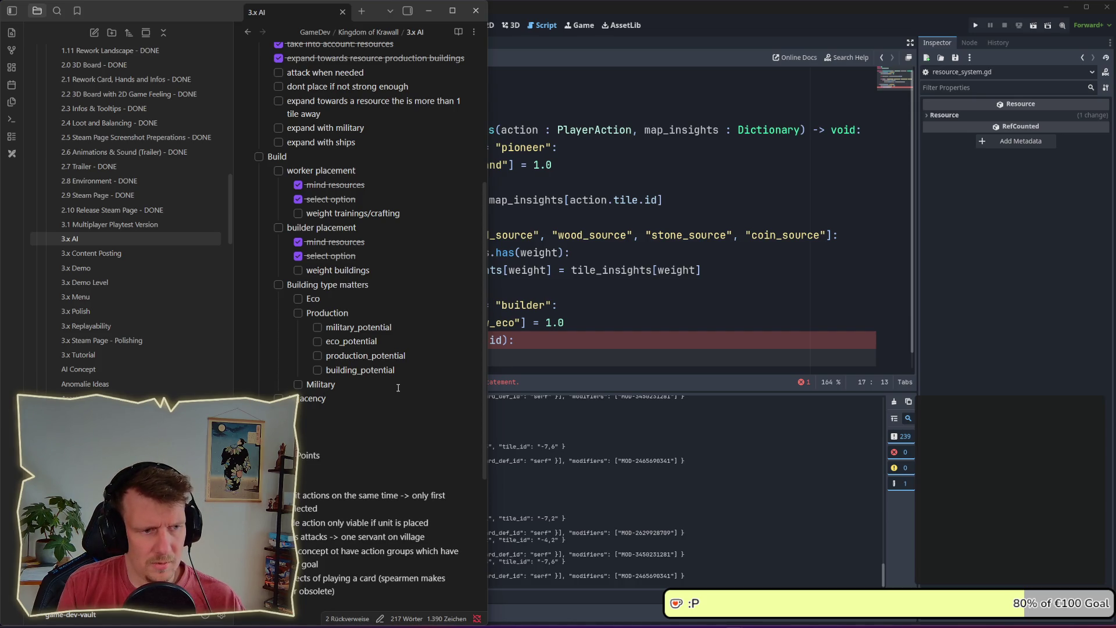
text(Natu)
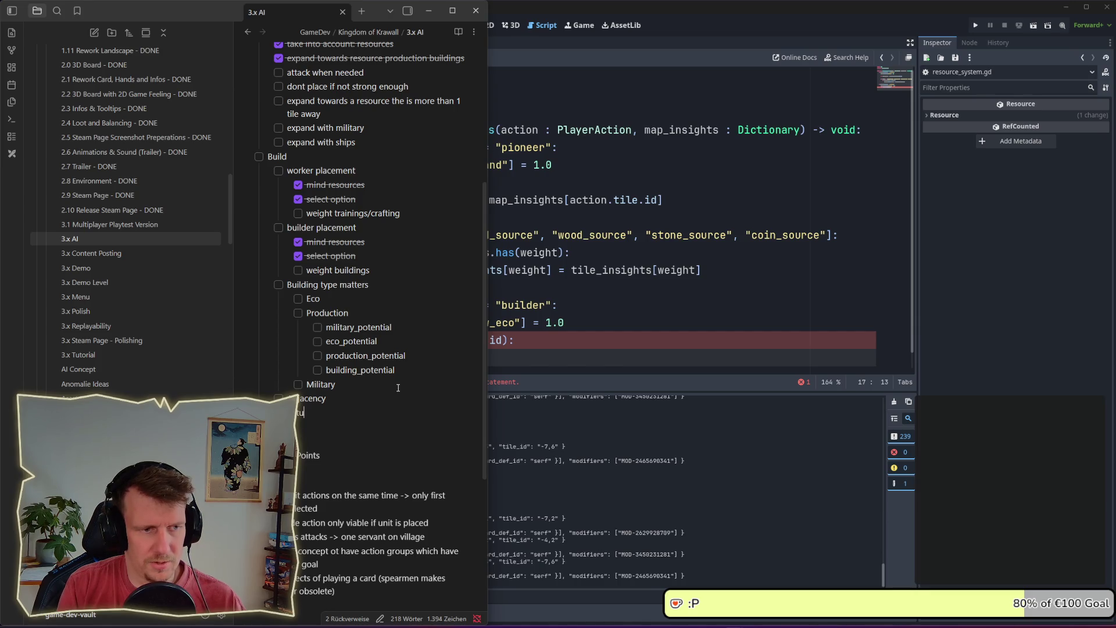
text(e Plan)
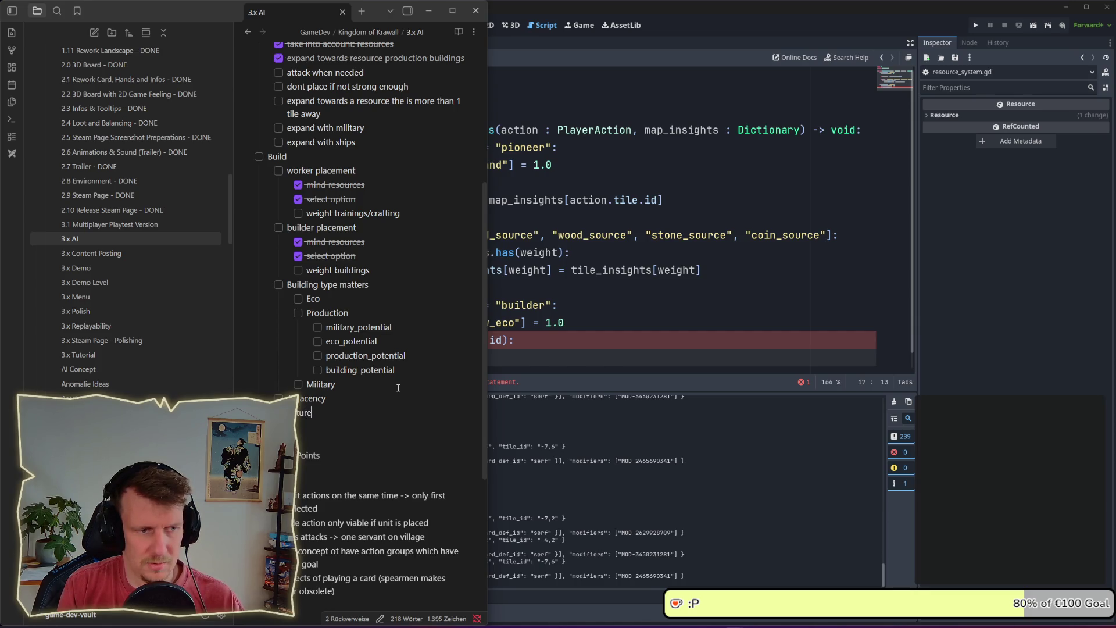
key(BackSpace)
key(BackSpace)
key(BackSpace)
text(tuning)
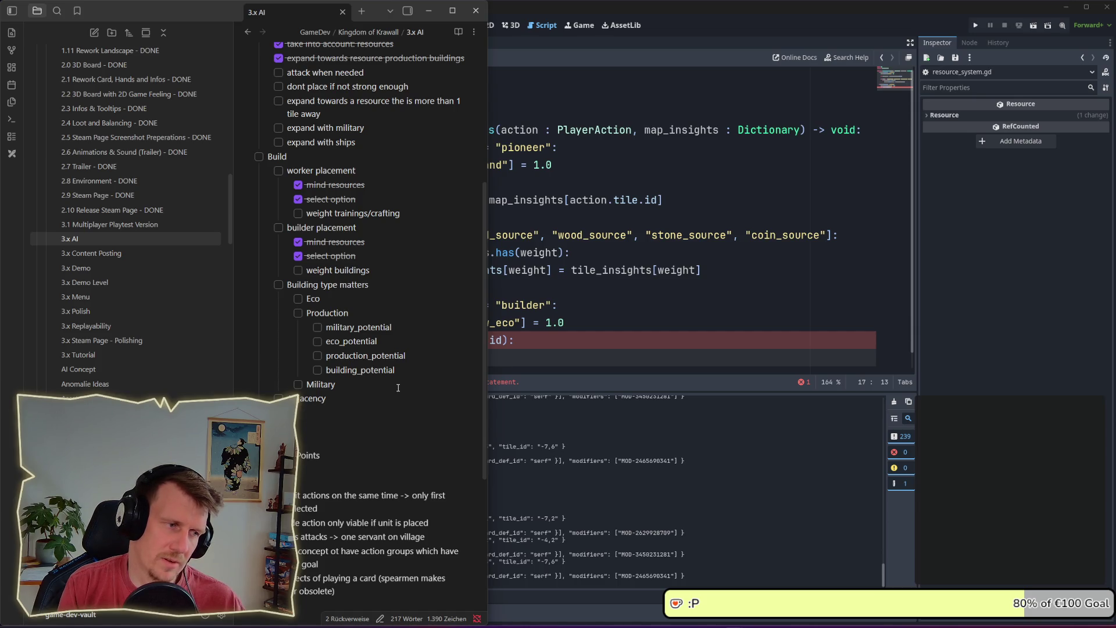
text(ure)
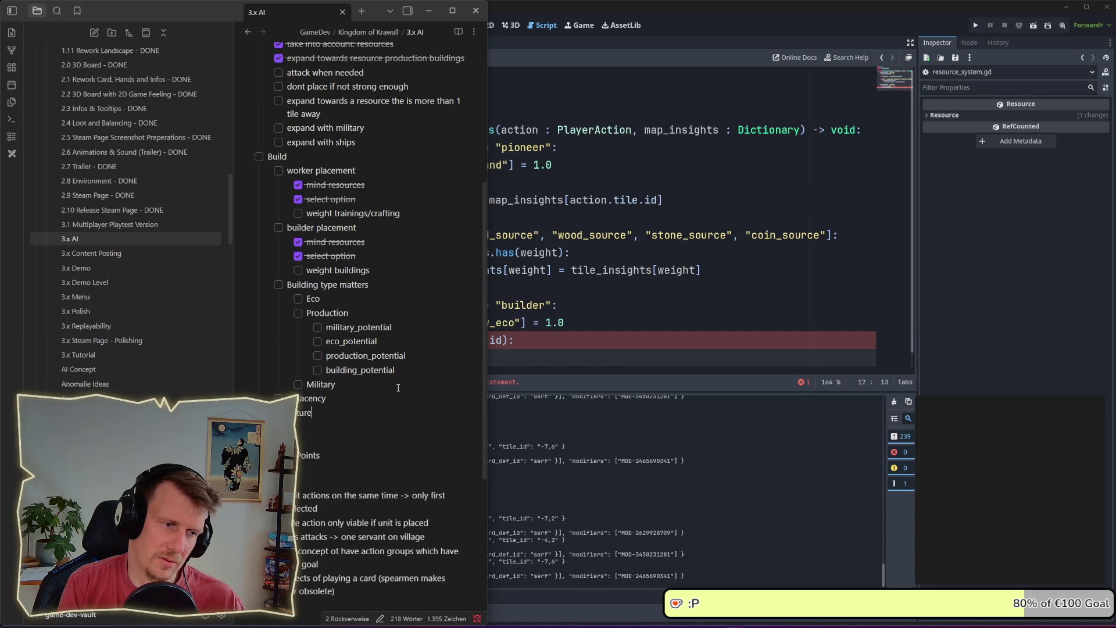
text( planing)
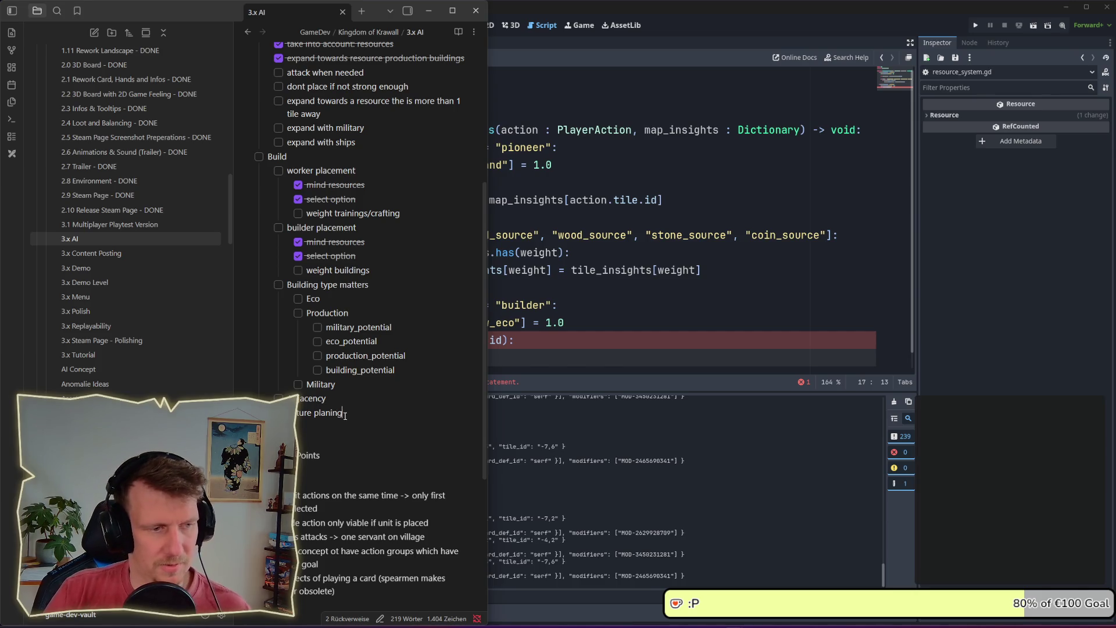
drag(343, 416, 301, 402)
click(328, 400)
text(bonuses)
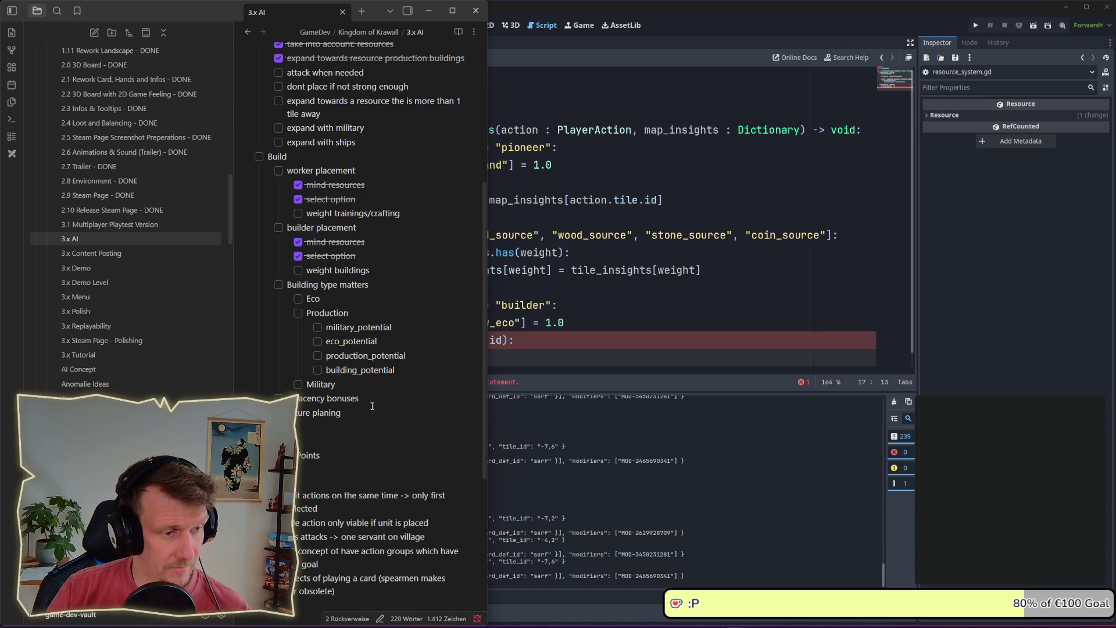
click(537, 336)
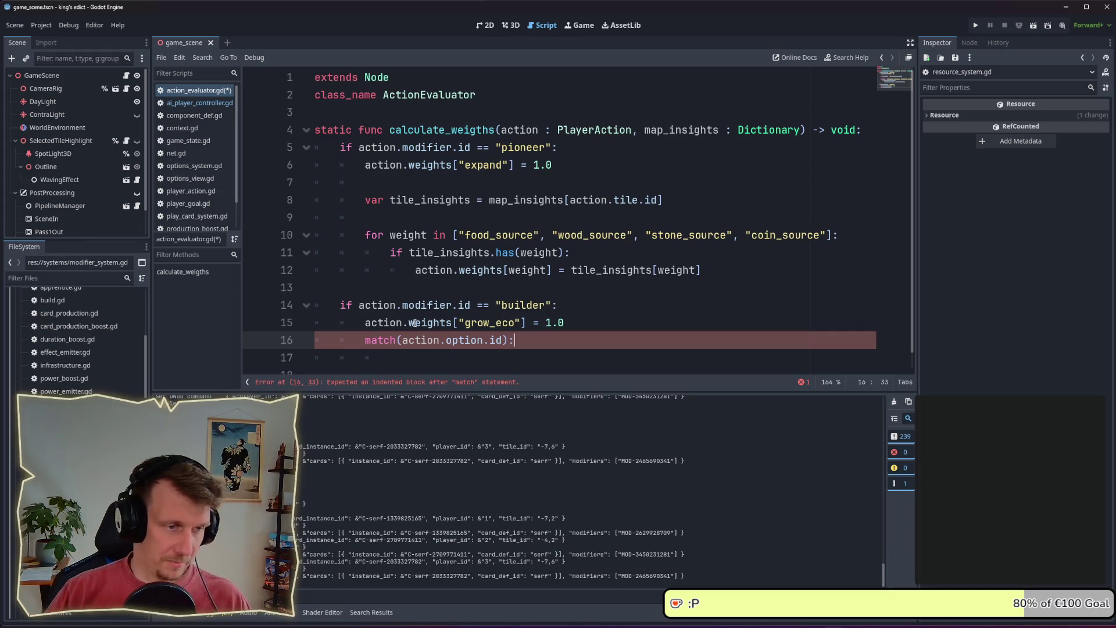
- Add a "farm": case under the match statement
scroll(414, 326, down, 1)
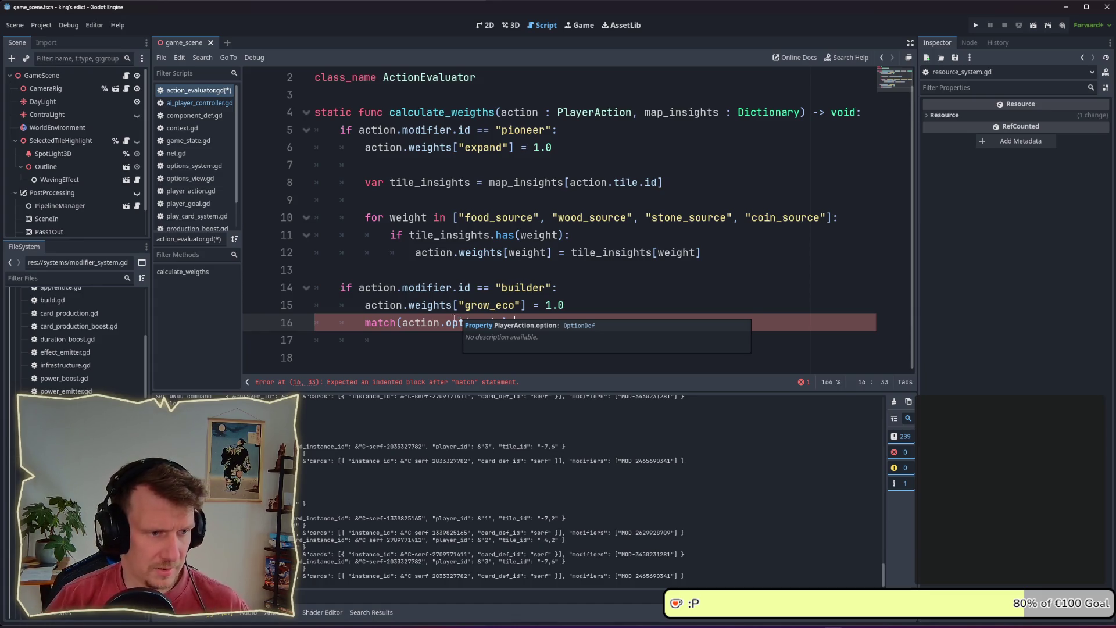
click(434, 336)
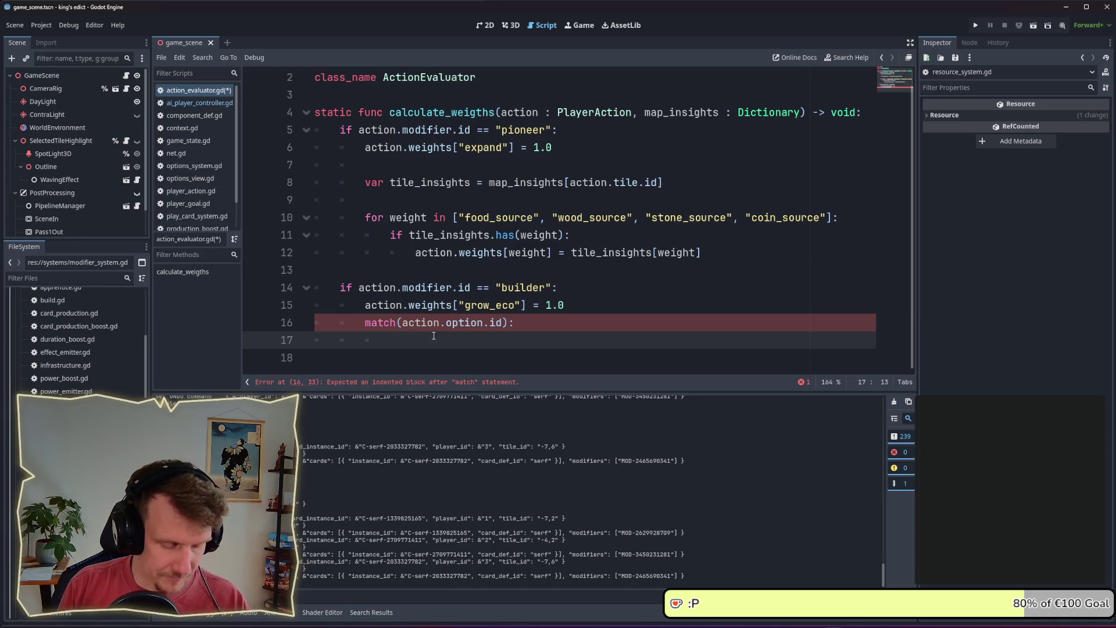
text("farm";)
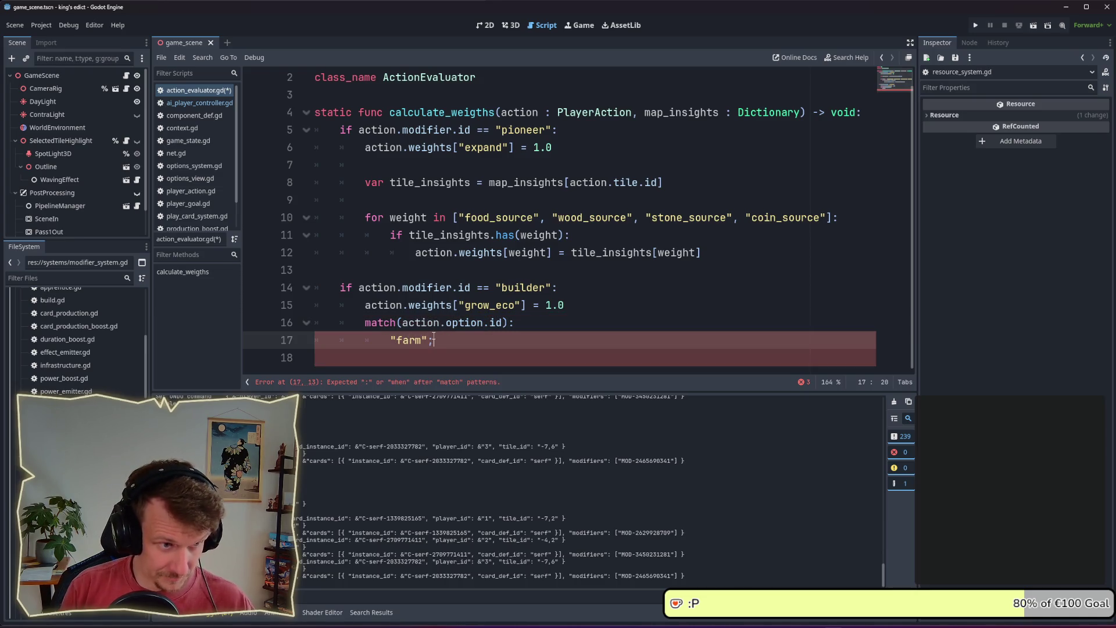
key(BackSpace)
text(:)
key(Return)
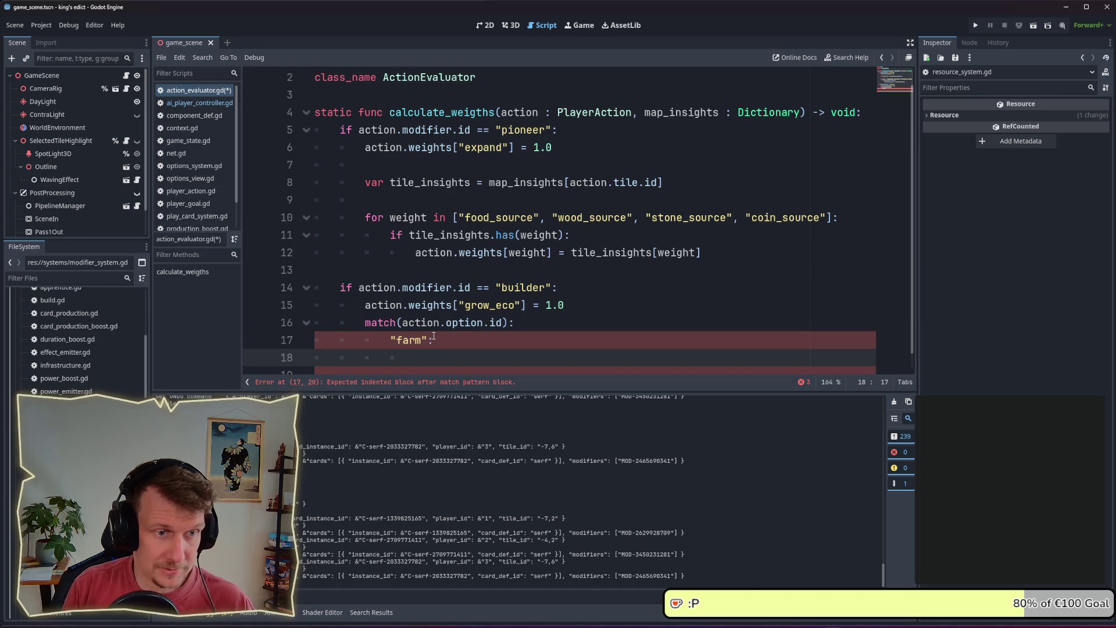
- Move the grow_eco 1.0 weight assignment under the "farm" case and delete the leftover empty line
scroll(434, 336, down, 1)
drag(562, 295, 367, 286)
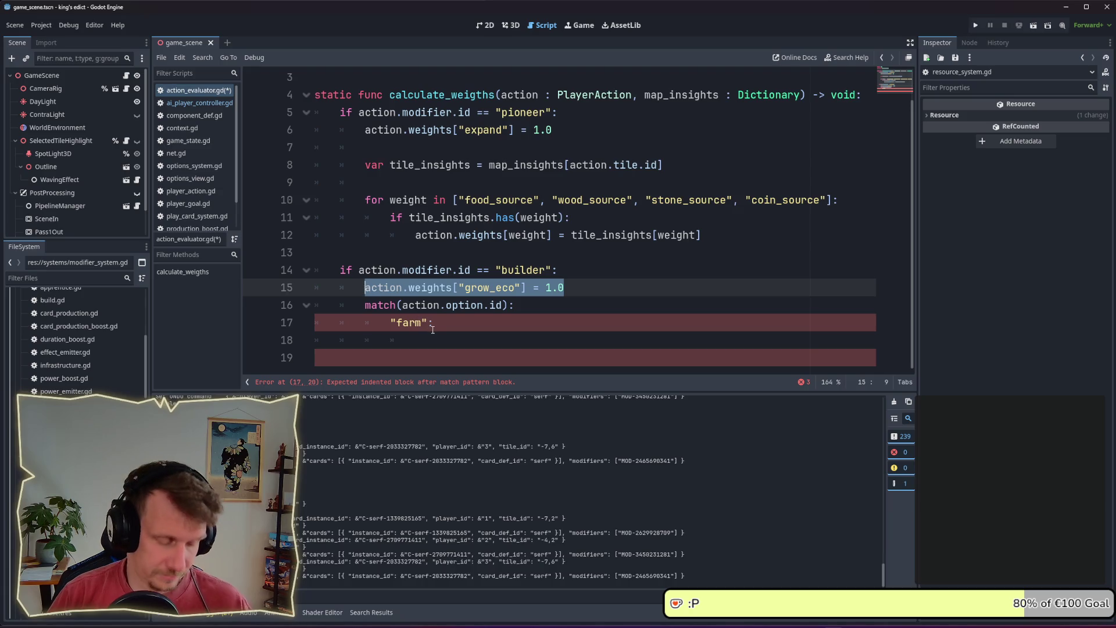
key(ctrl+x)
click(435, 340)
key(ctrl+v)
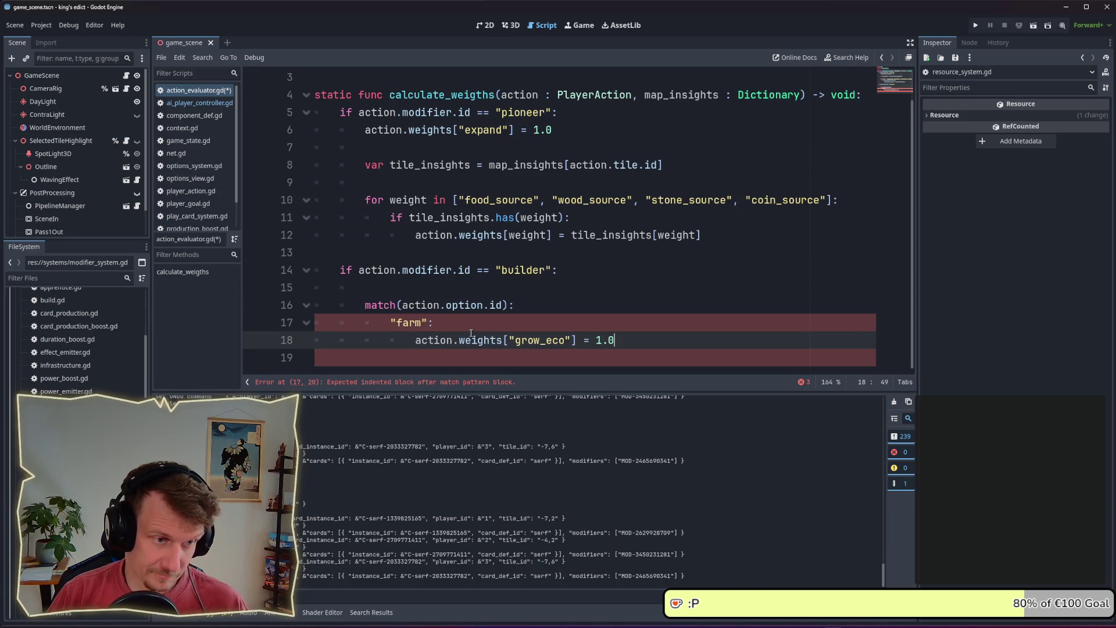
click(442, 286)
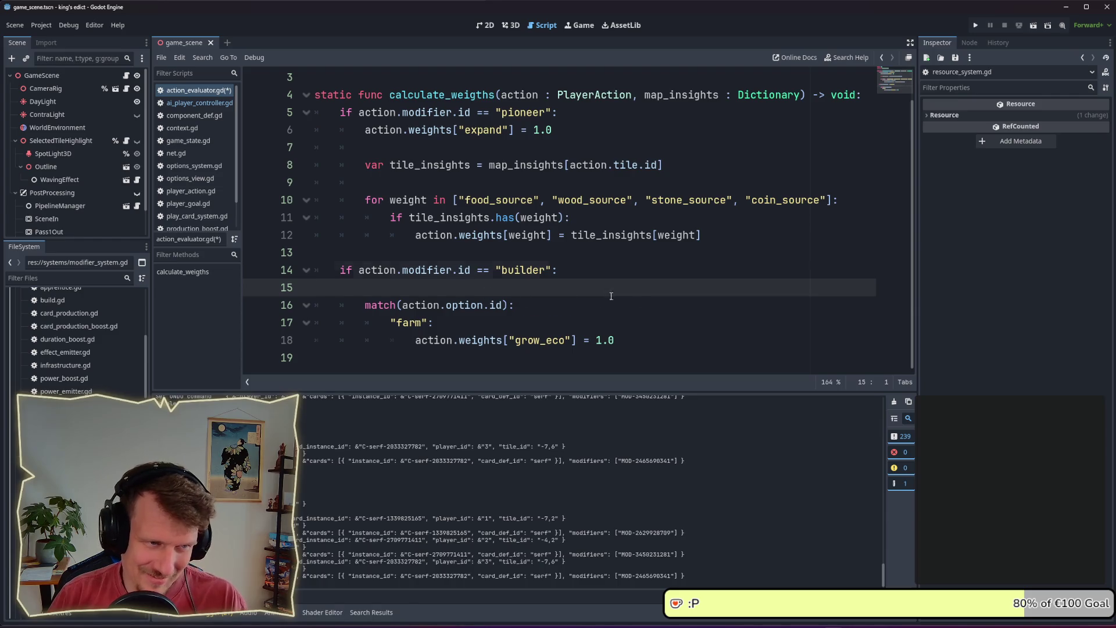
key(BackSpace)
- Select the word farm to look it up in the project files
click(591, 289)
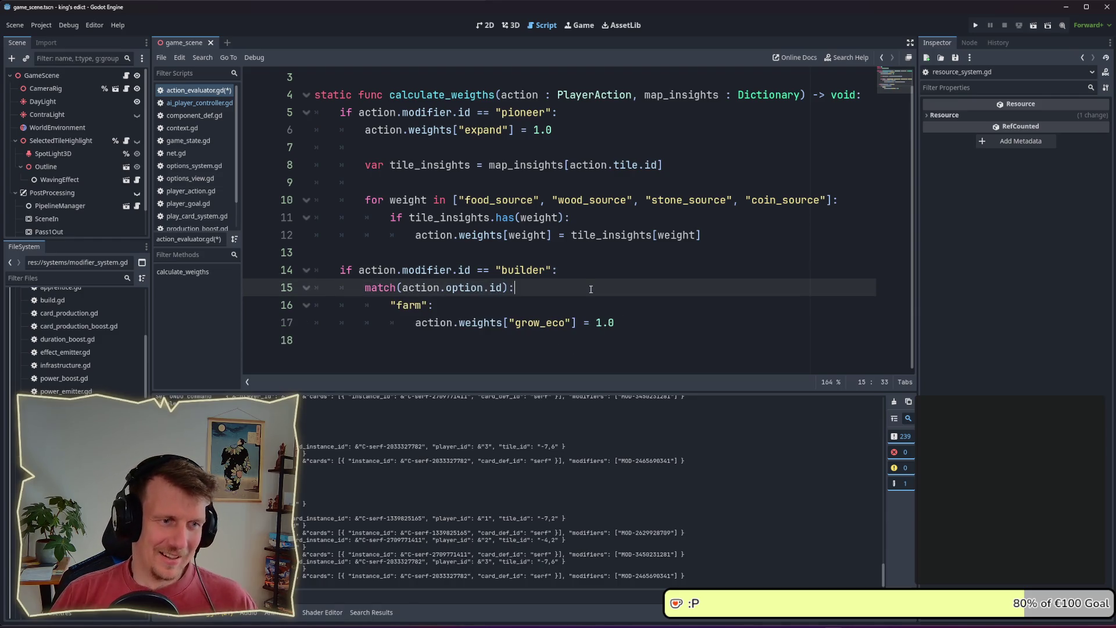
double_click(410, 306)
click(52, 279)
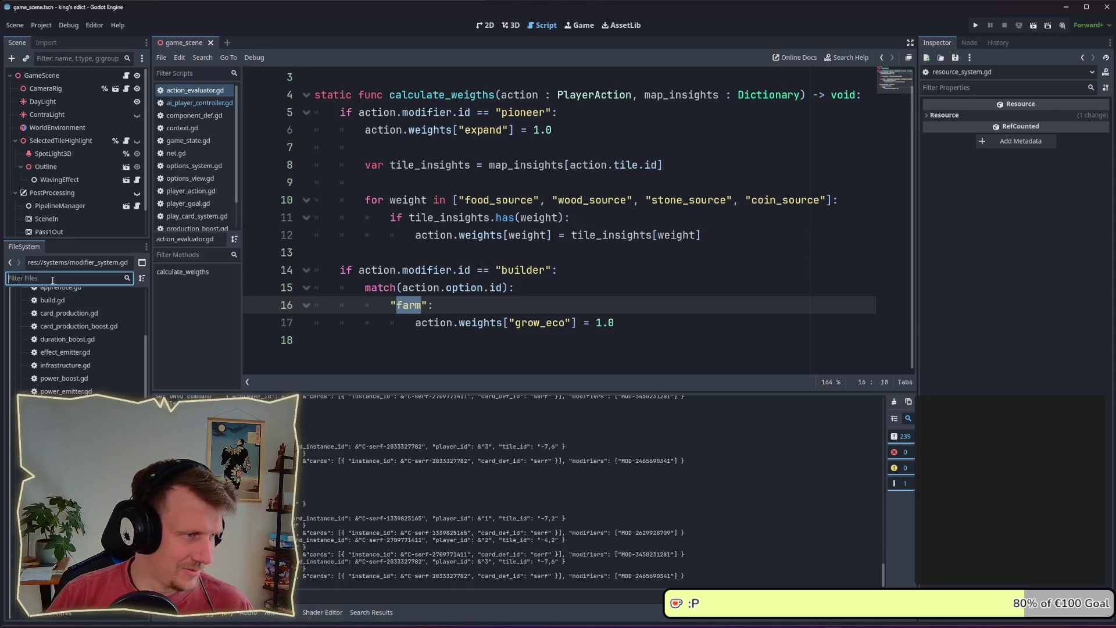
- Filter the FileSystem for 'modifier', open farm.tres to confirm its ID is farm, and run the project
text(modifier)
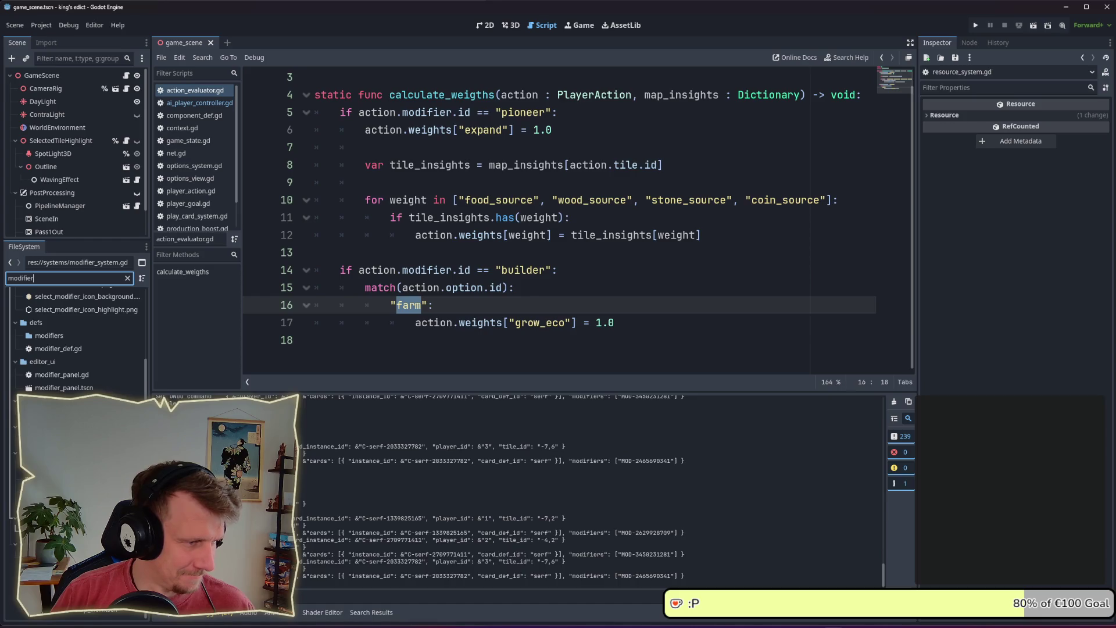
scroll(75, 343, up, 3)
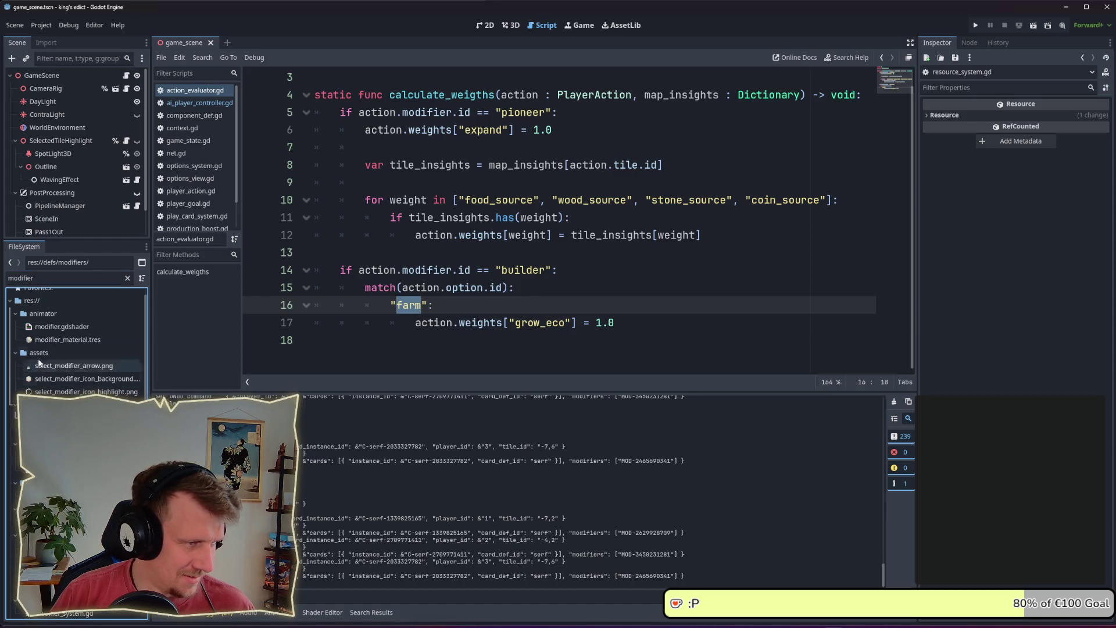
click(128, 278)
scroll(76, 343, down, 5)
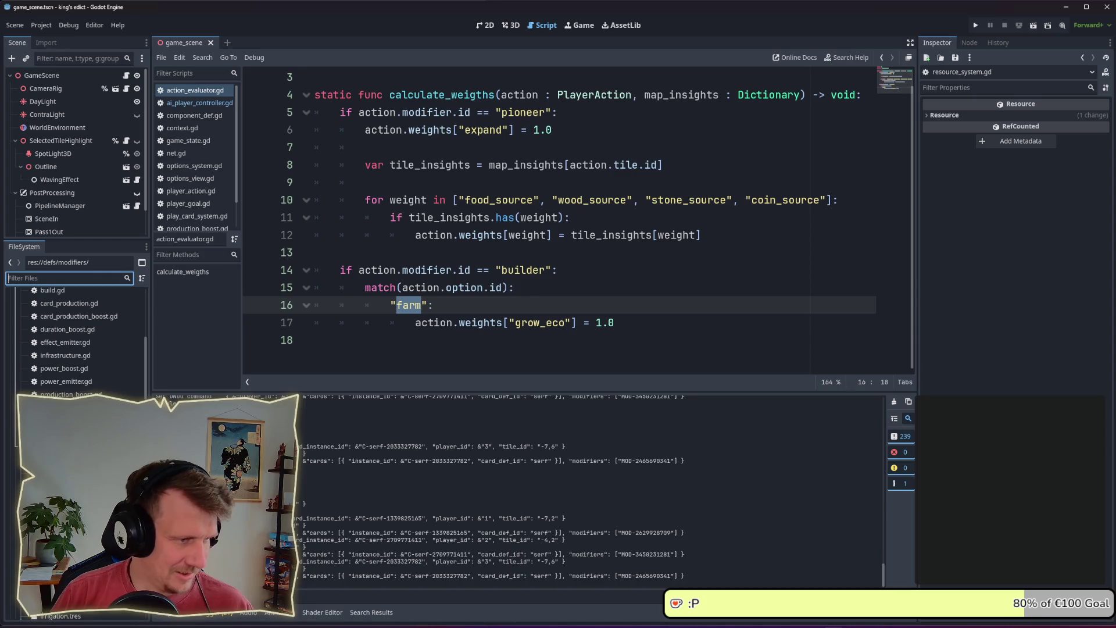
scroll(76, 343, down, 5)
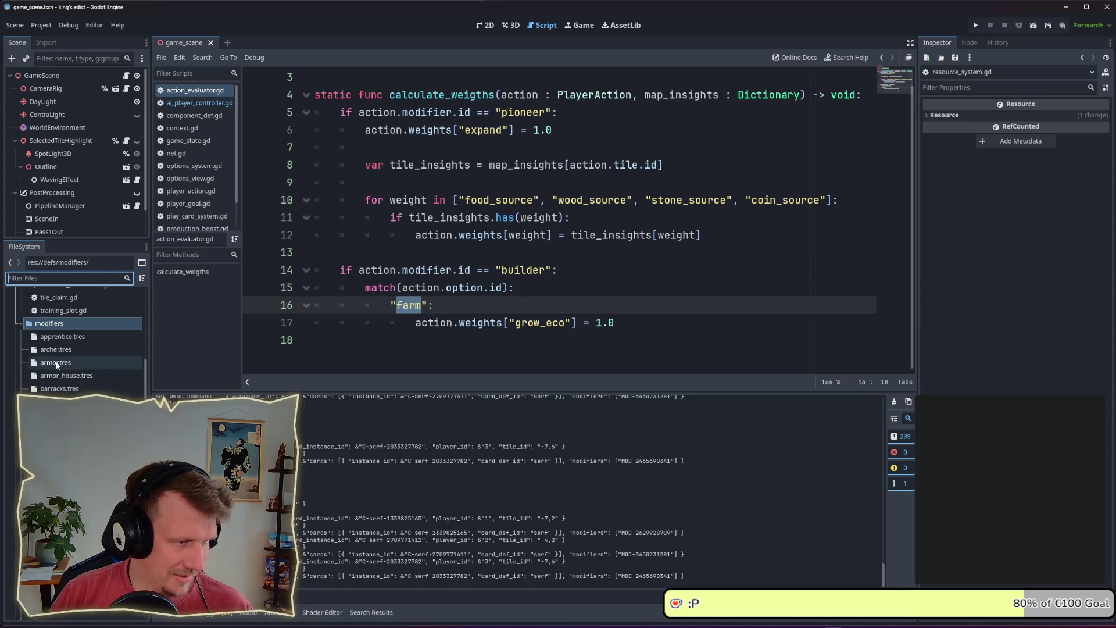
click(64, 494)
double_click(64, 494)
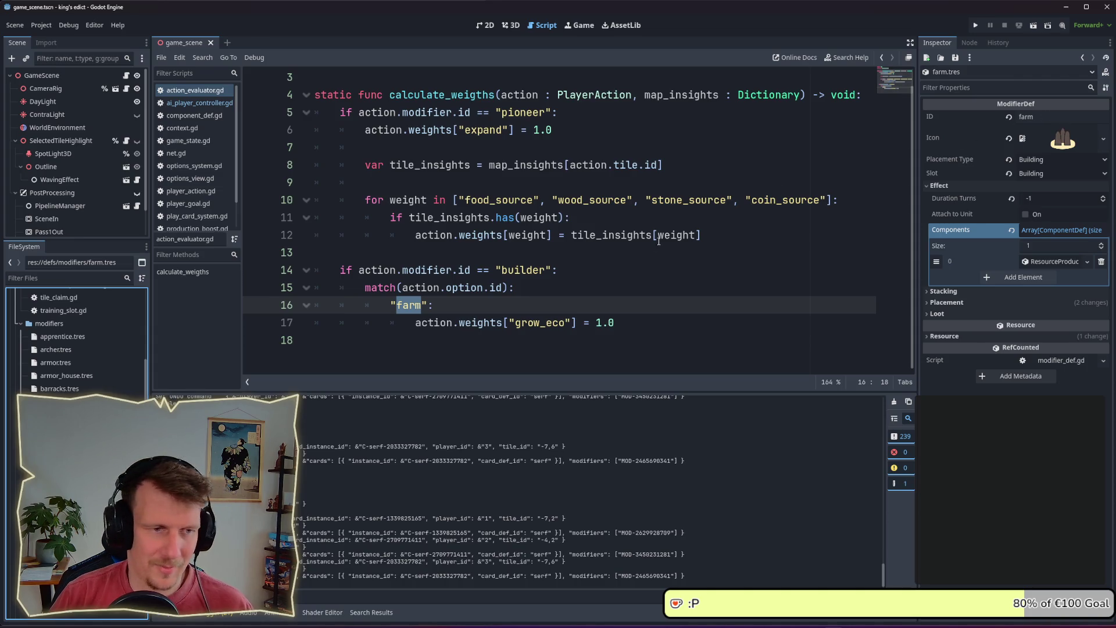
click(611, 281)
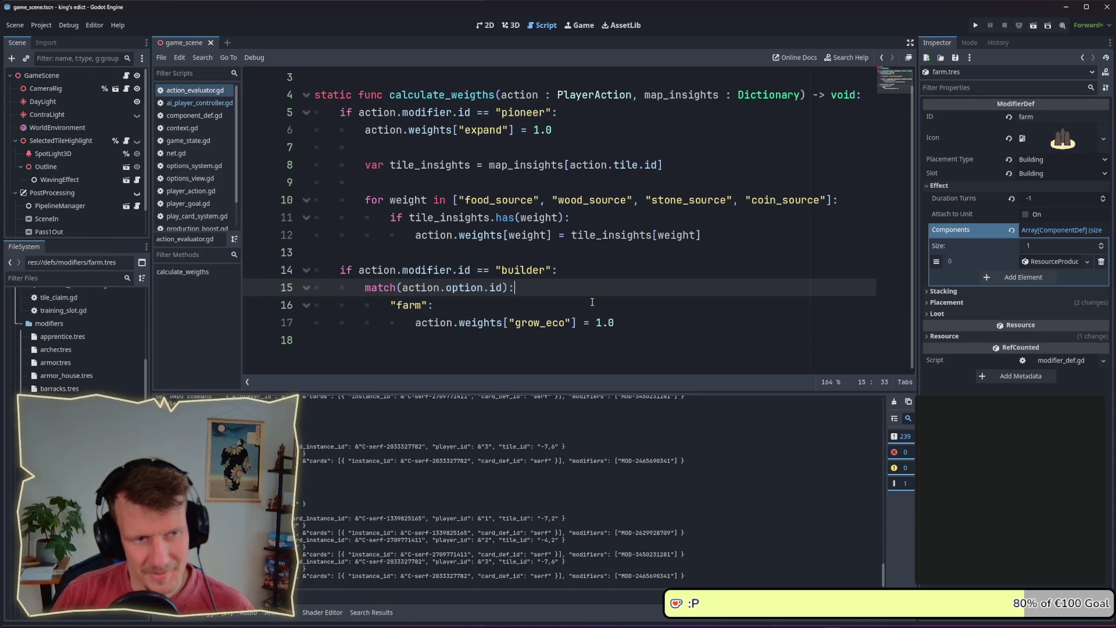
click(976, 25)
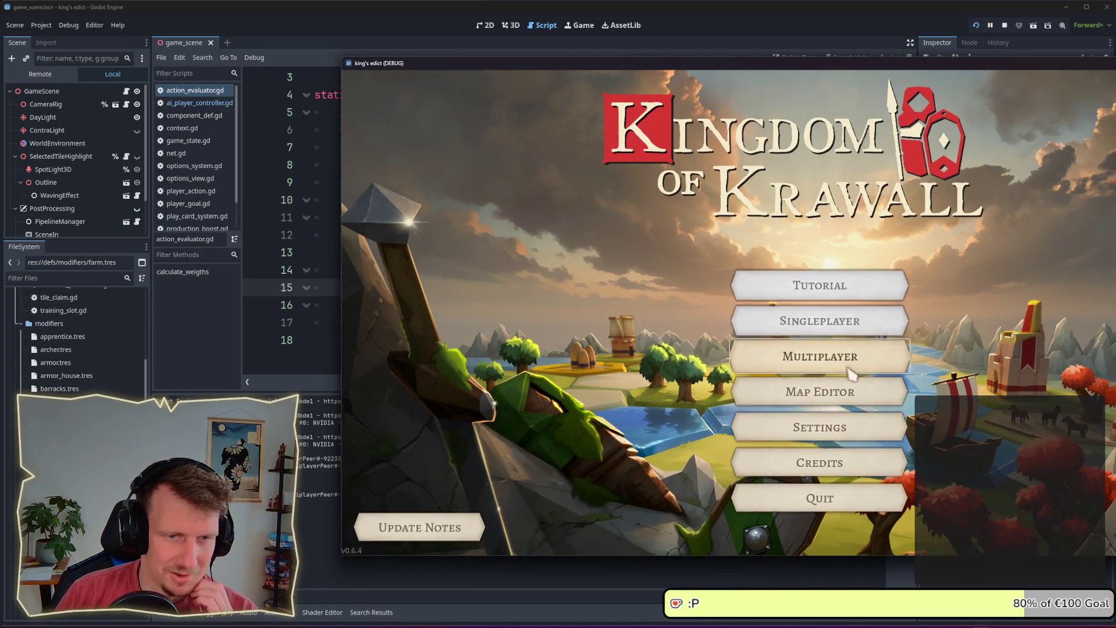
- Host a new game from the multiplayer lobby and watch the AI play on the hex map
click(855, 365)
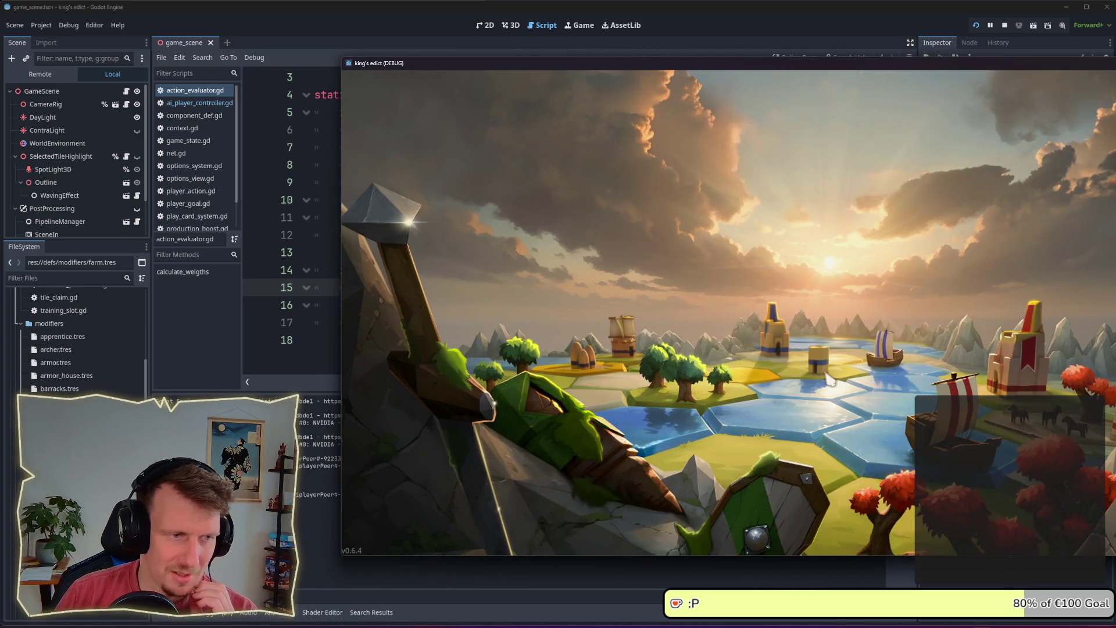
click(769, 162)
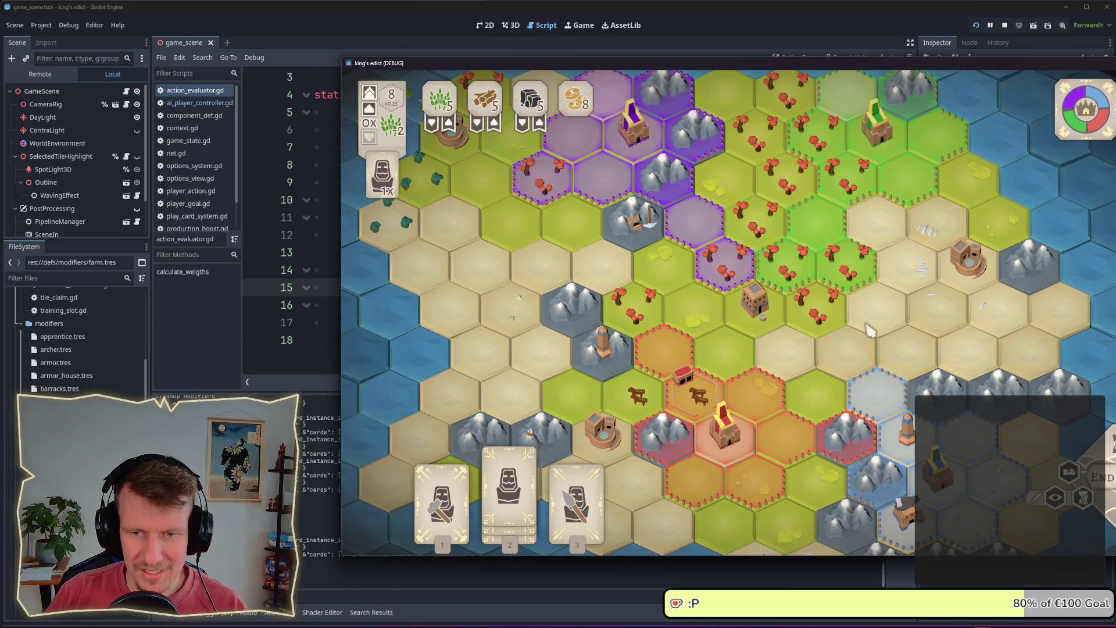
scroll(867, 326, down, 1)
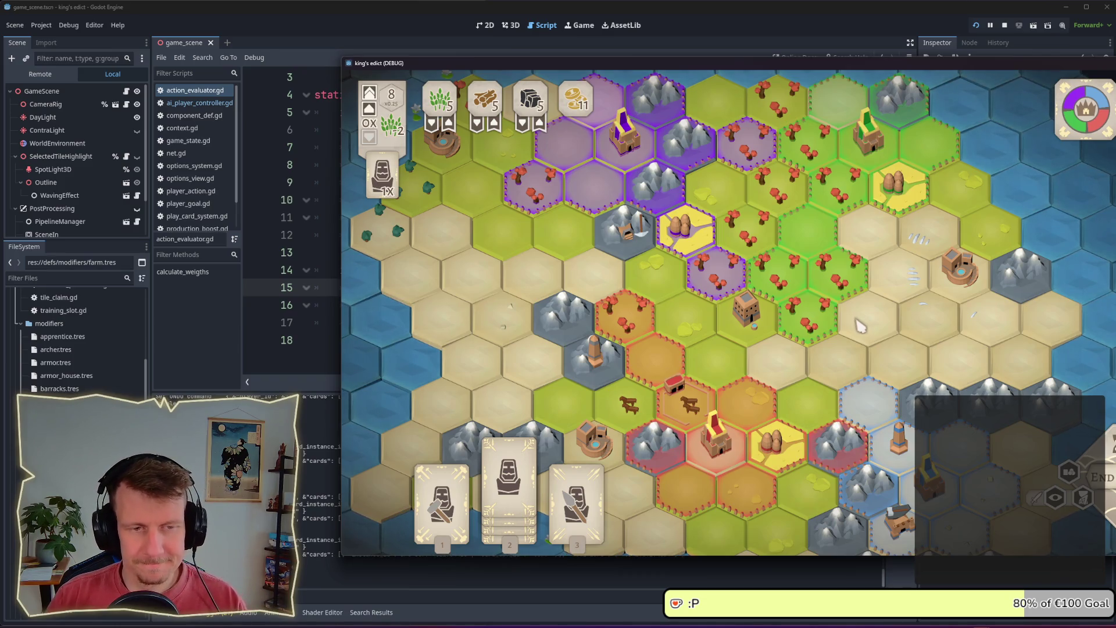
key(alt+Tab)
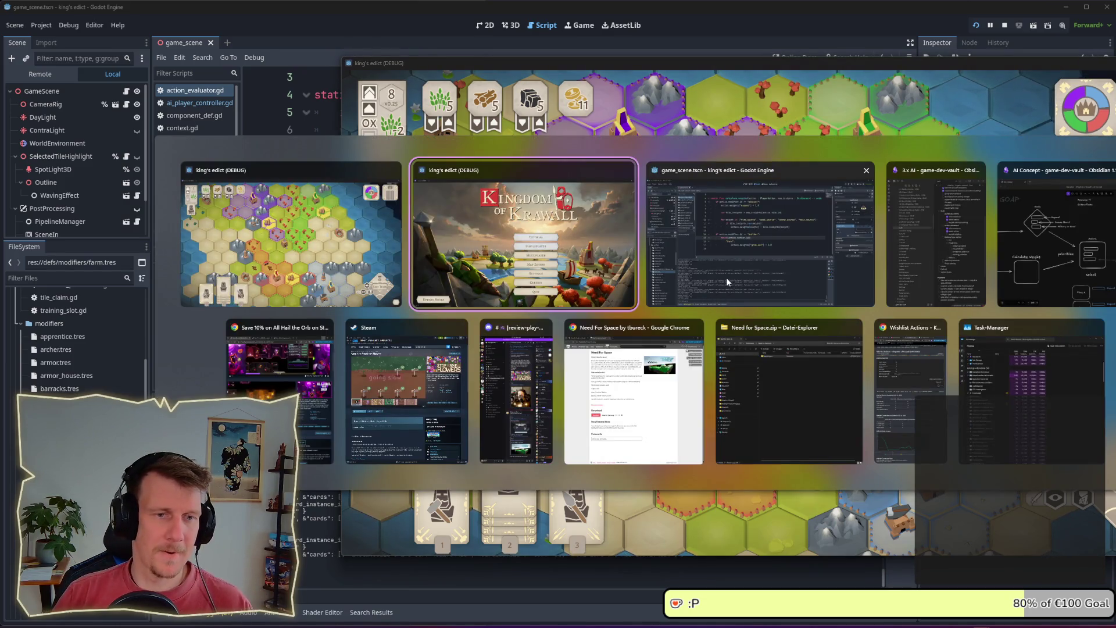
- Add an indented 'evaluate building spot fit' sub-task under 'adjacency bonuses'
click(936, 238)
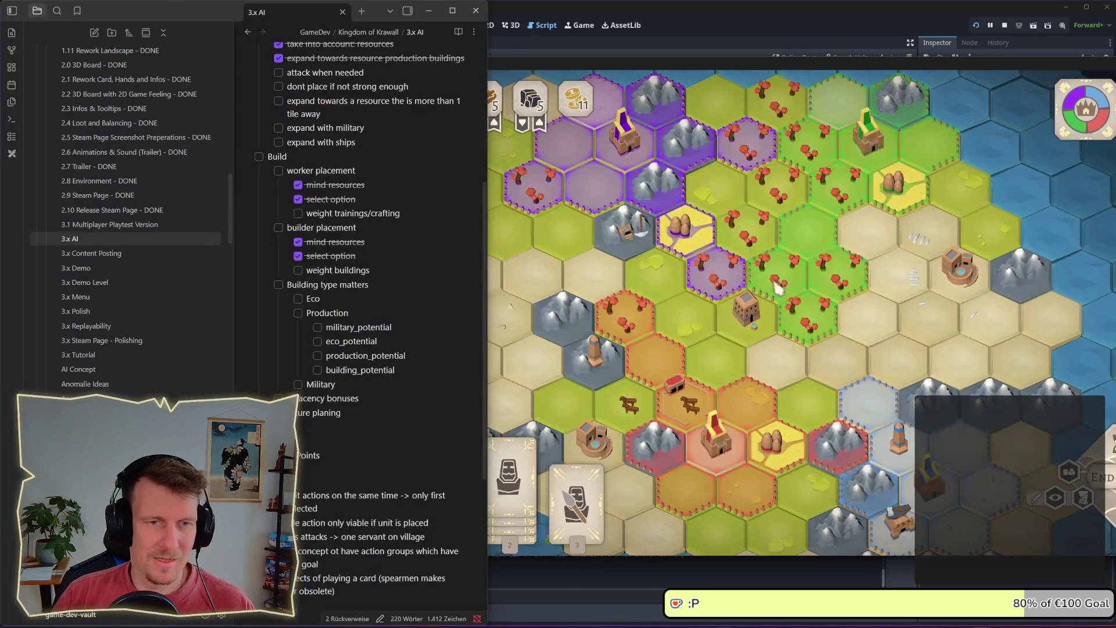
click(400, 375)
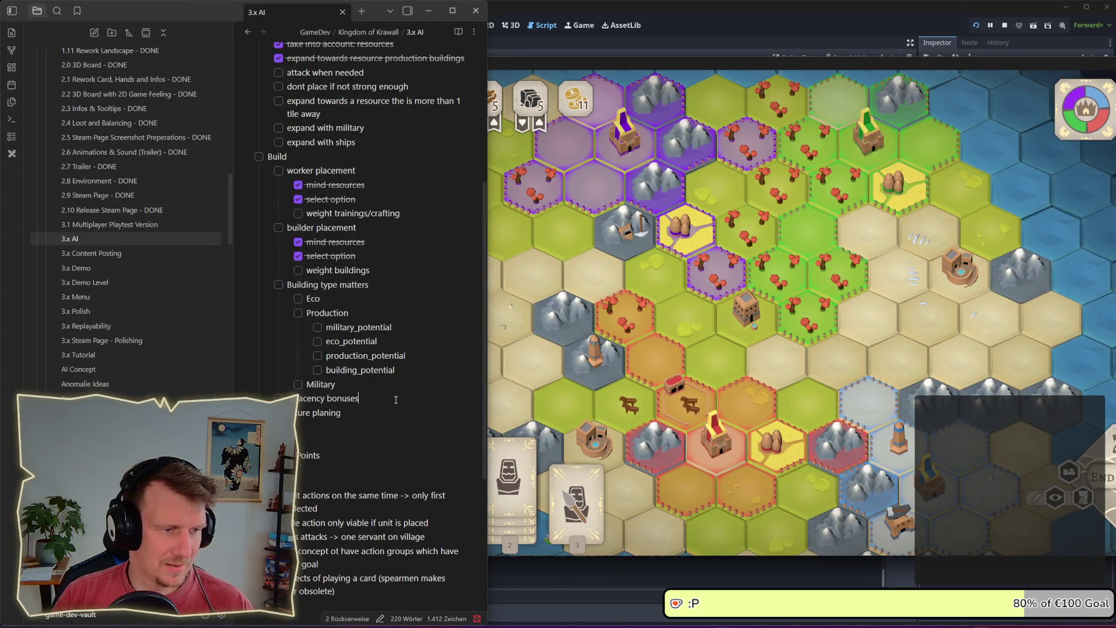
key(Return)
key(Tab)
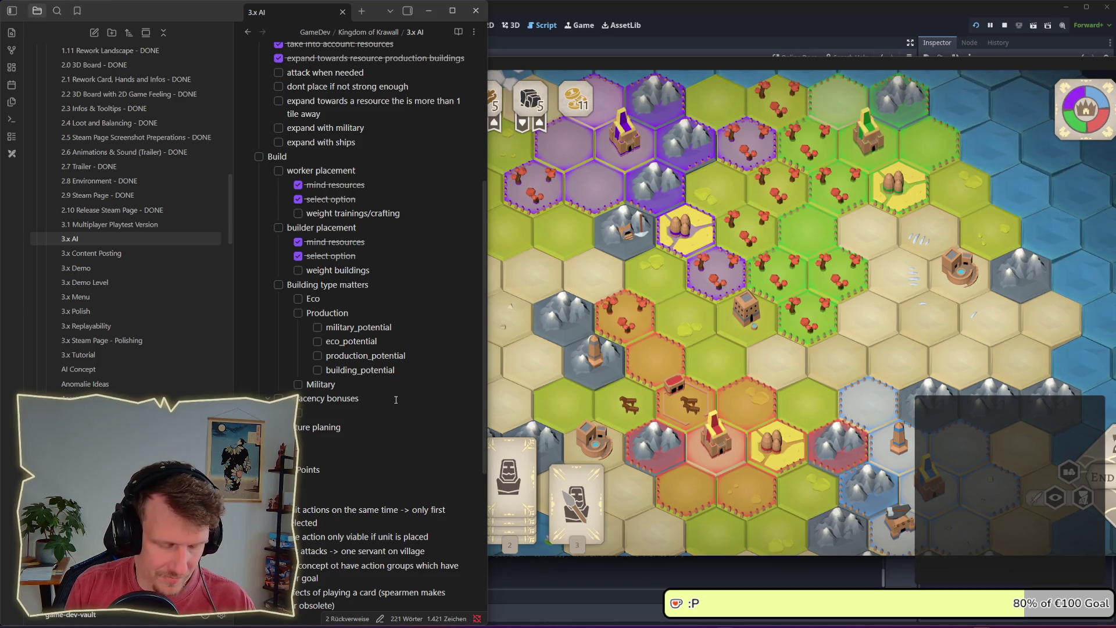
text(spot)
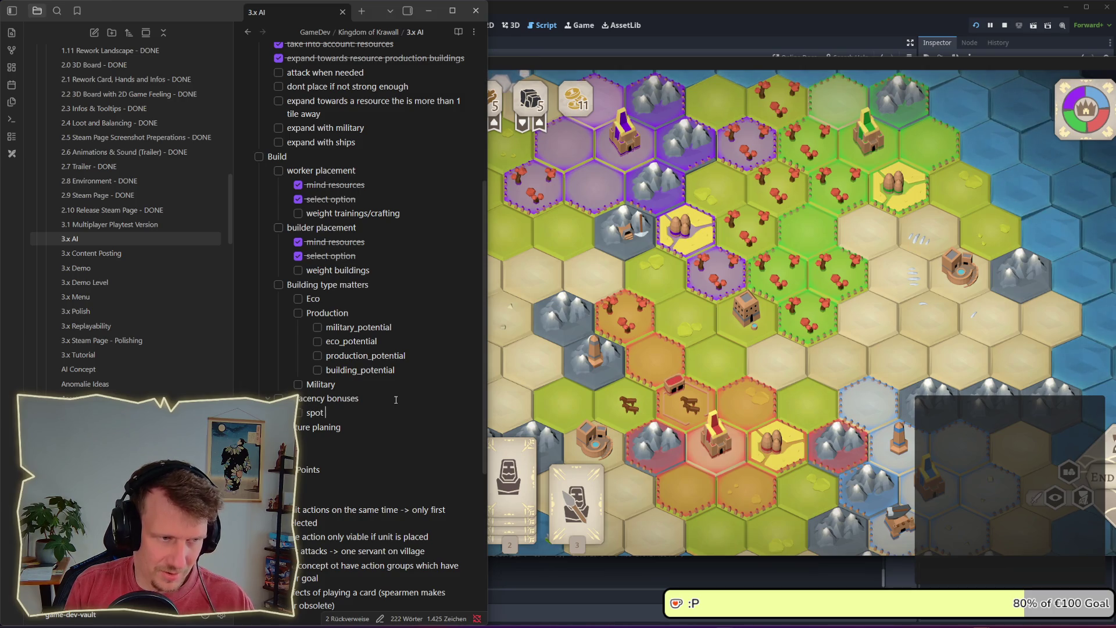
key(BackSpace)
key(BackSpace)
text(ec)
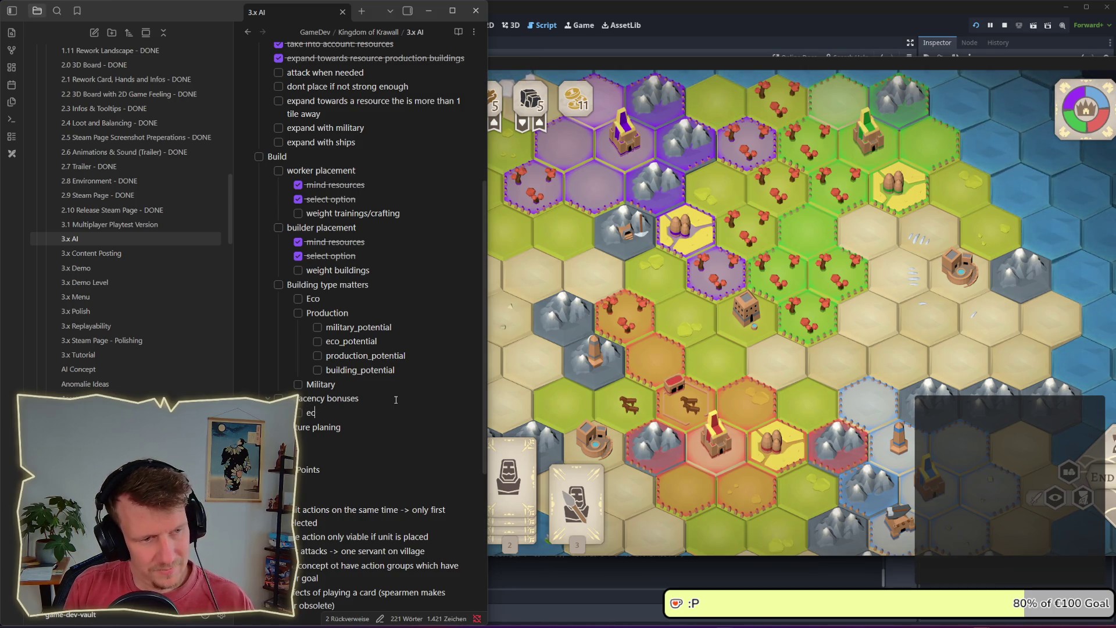
key(BackSpace)
text(valuate building)
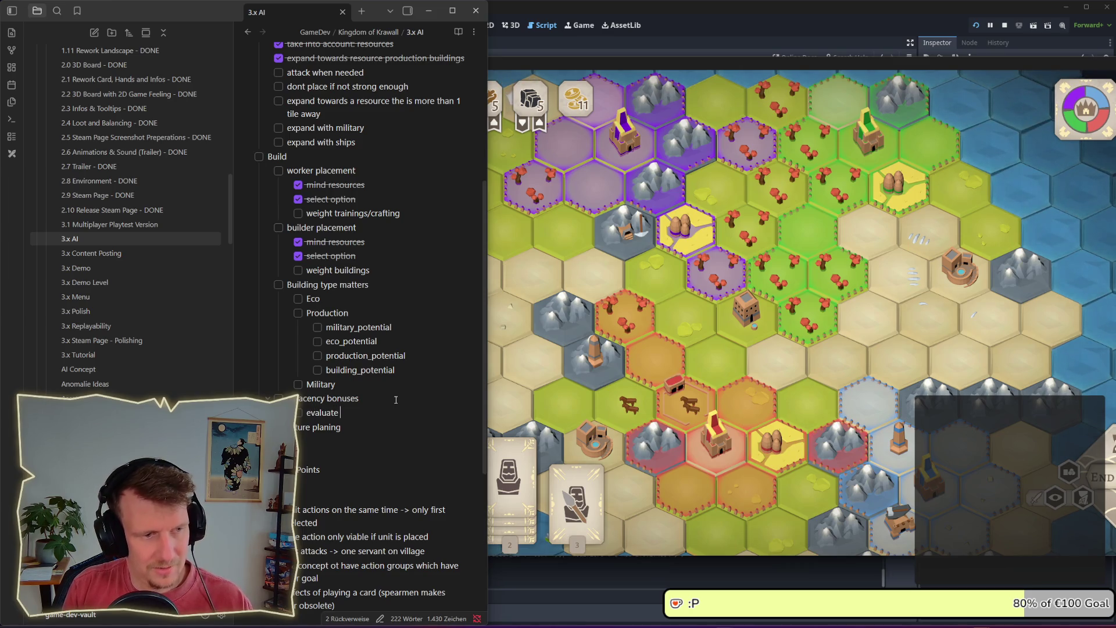
text( spot)
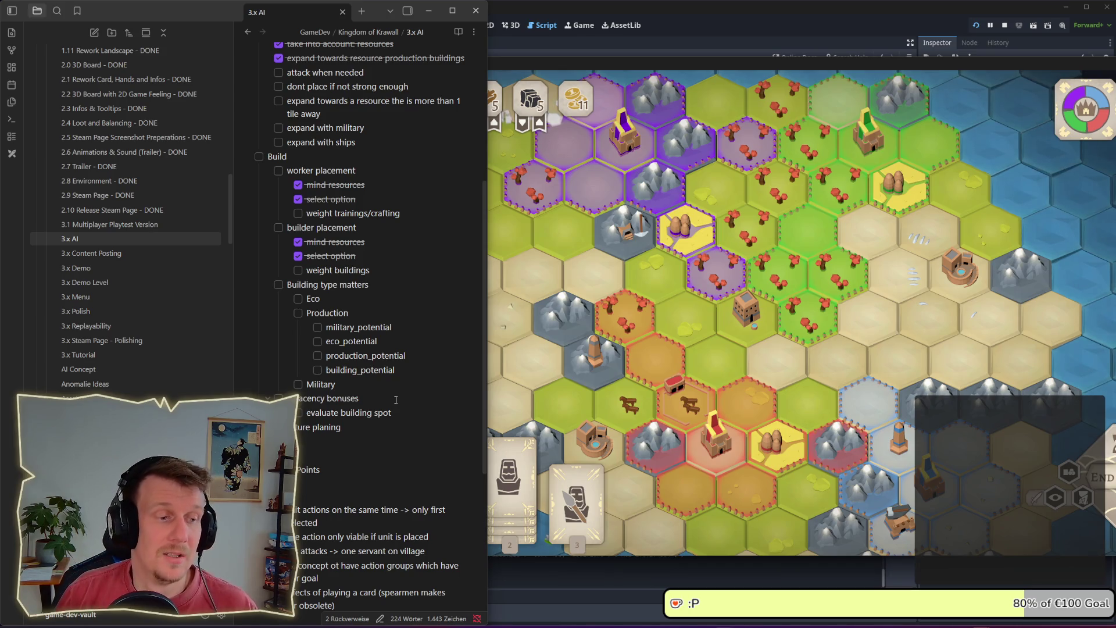
text( fit)
- Return to the running game, inspect a hex tile, and stop the game
click(700, 338)
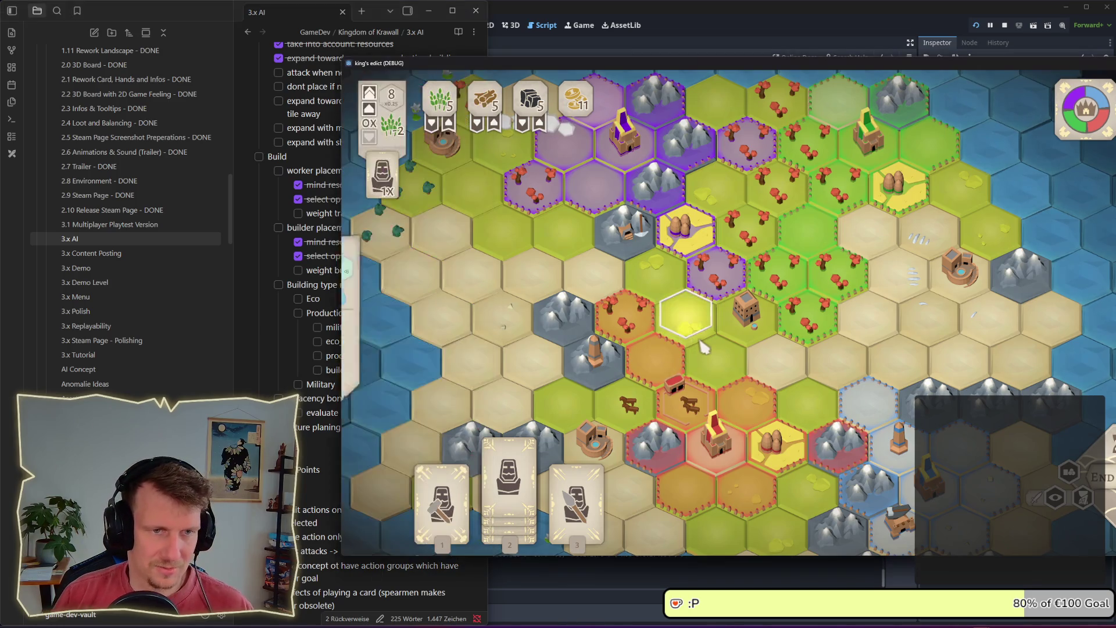
click(323, 414)
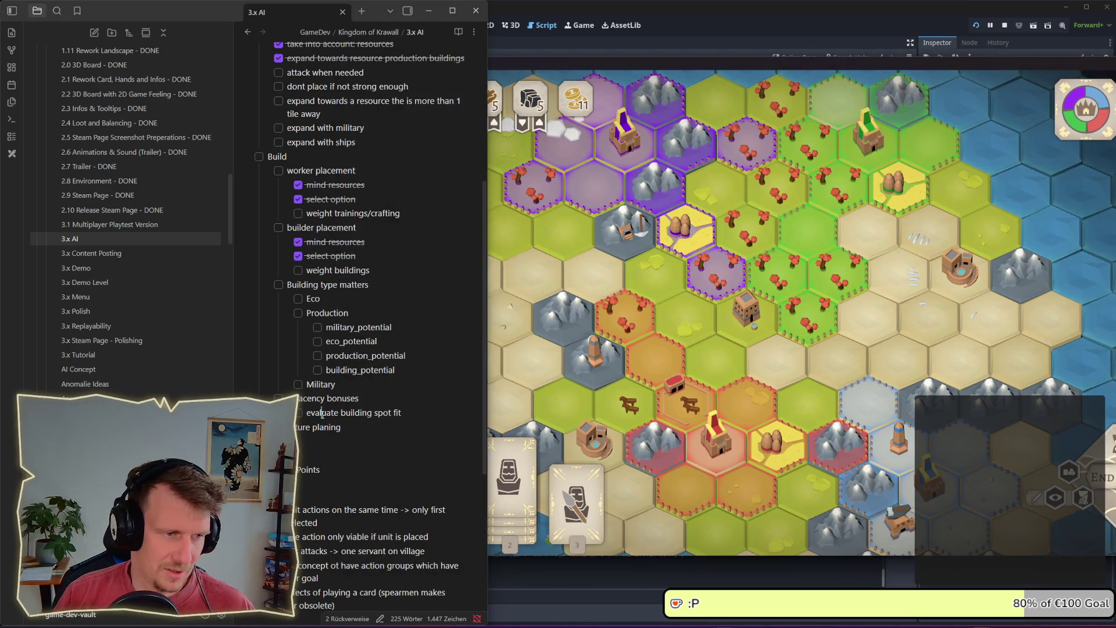
click(704, 342)
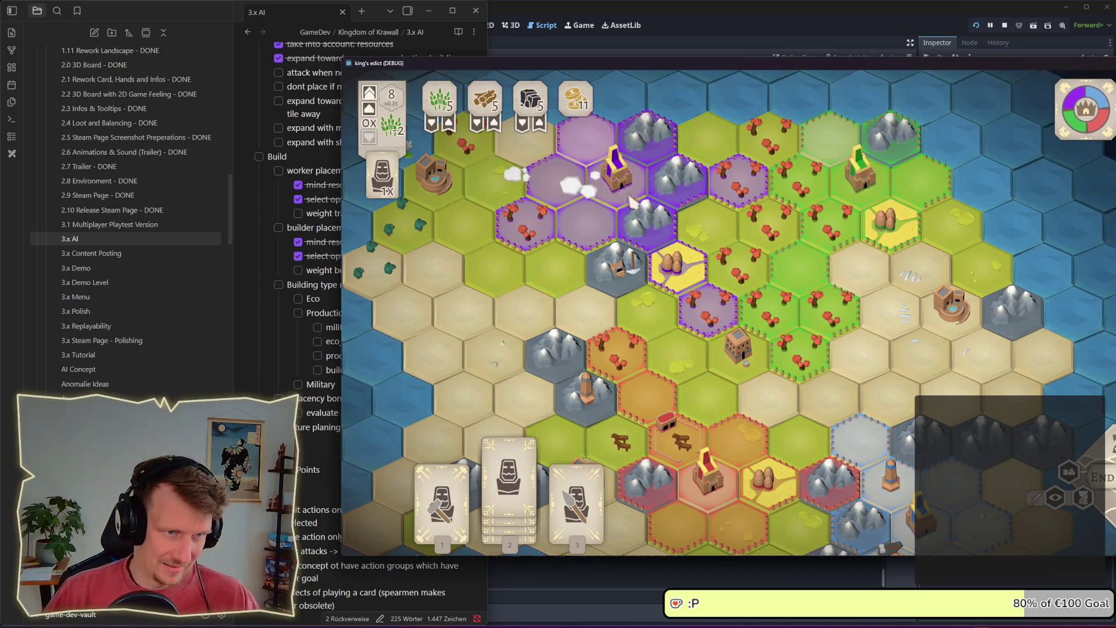
click(586, 221)
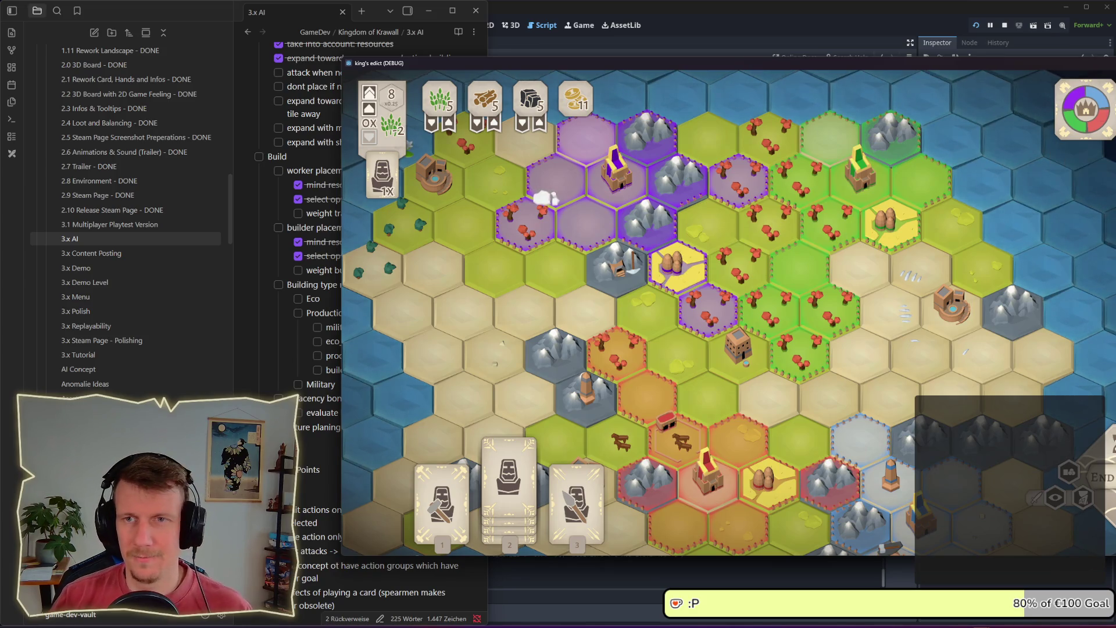
click(1005, 26)
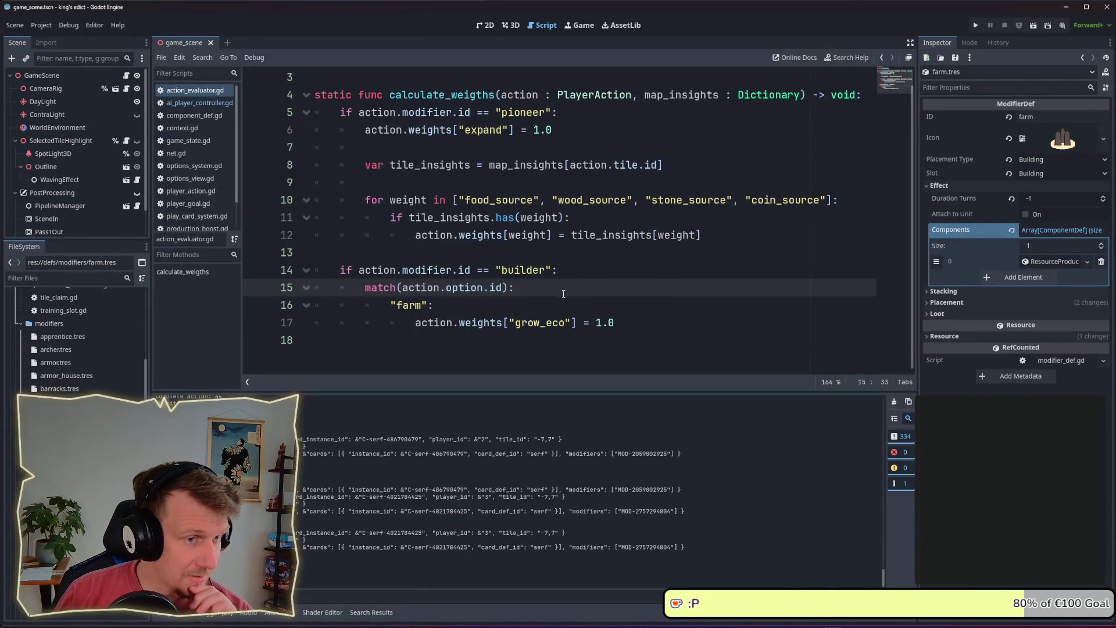
- Open ai_player_controller.gd and lower the expand goal weight in _ready from 0.1 to 0.0
scroll(572, 294, up, 1)
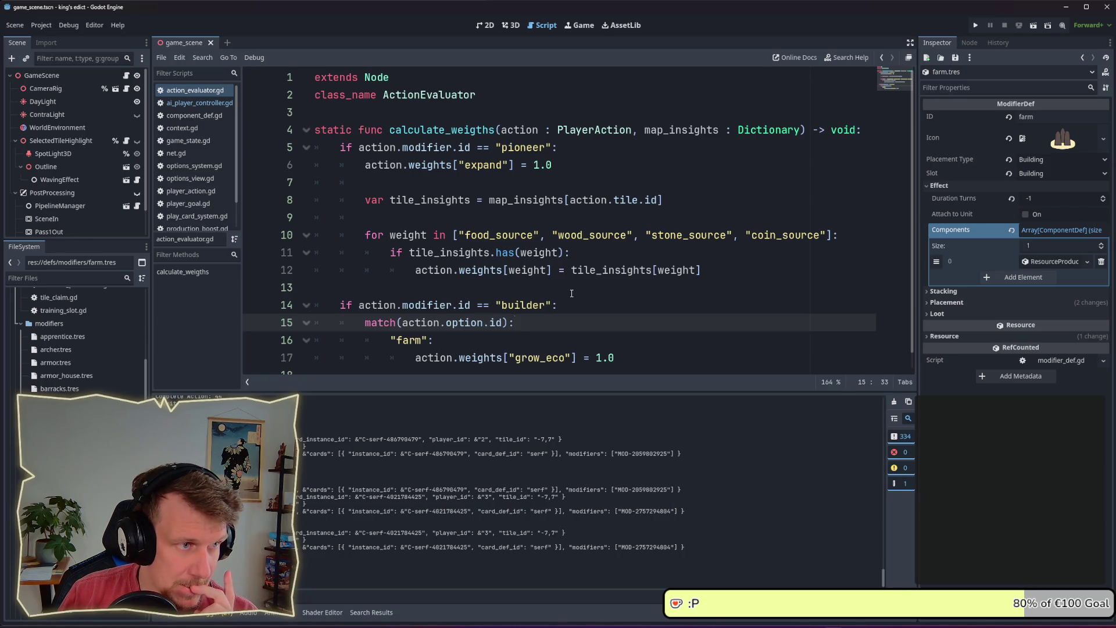
click(220, 104)
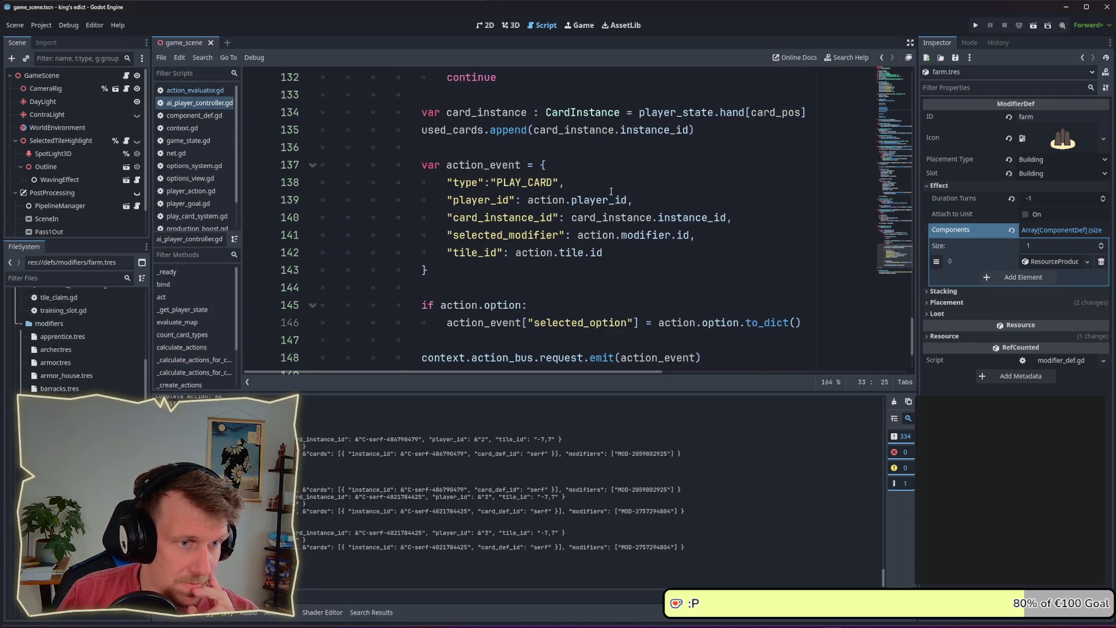
click(893, 90)
click(574, 221)
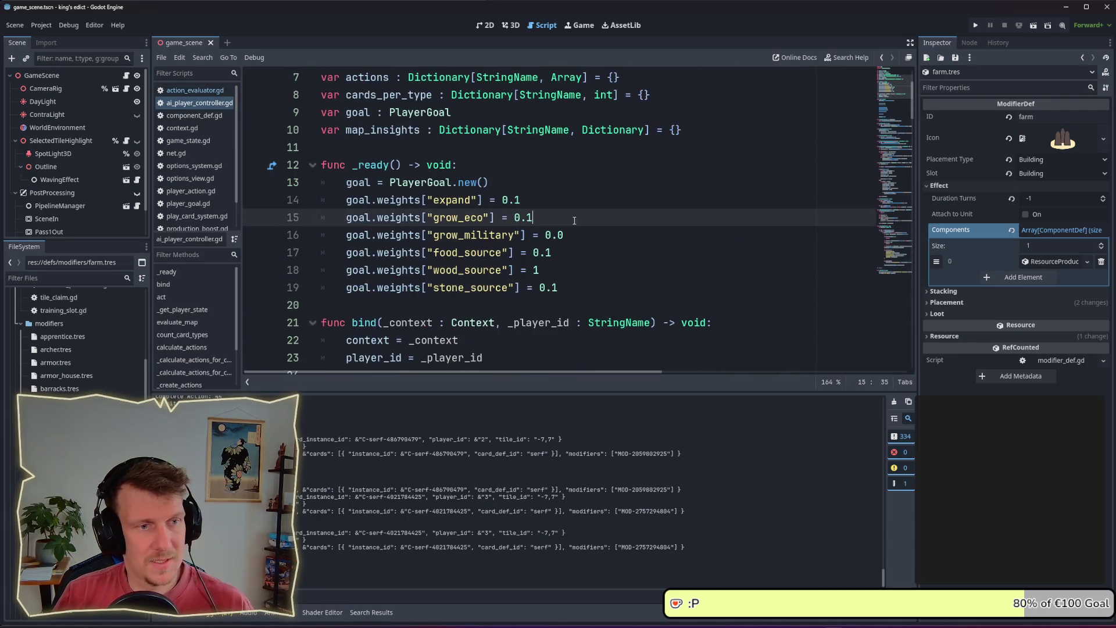
drag(513, 201, 525, 202)
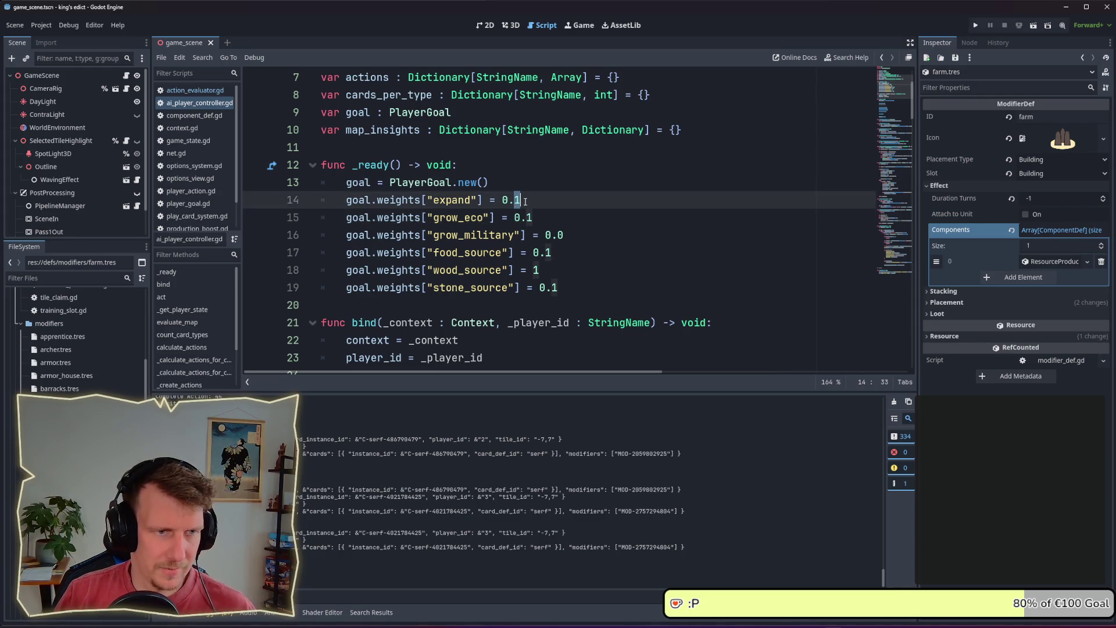
text(0)
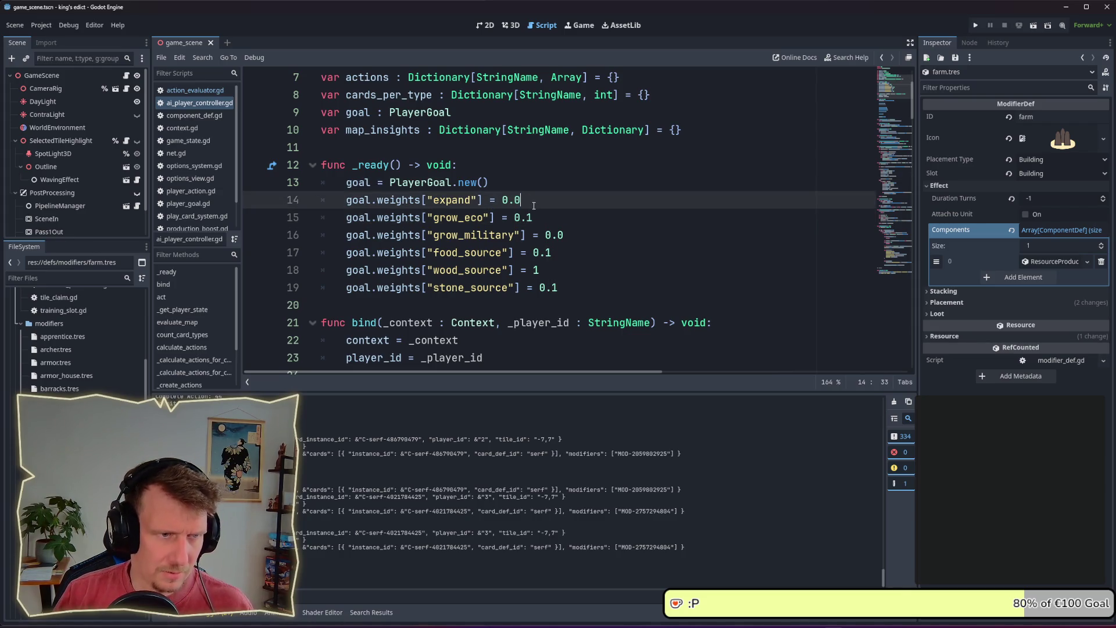
click(548, 215)
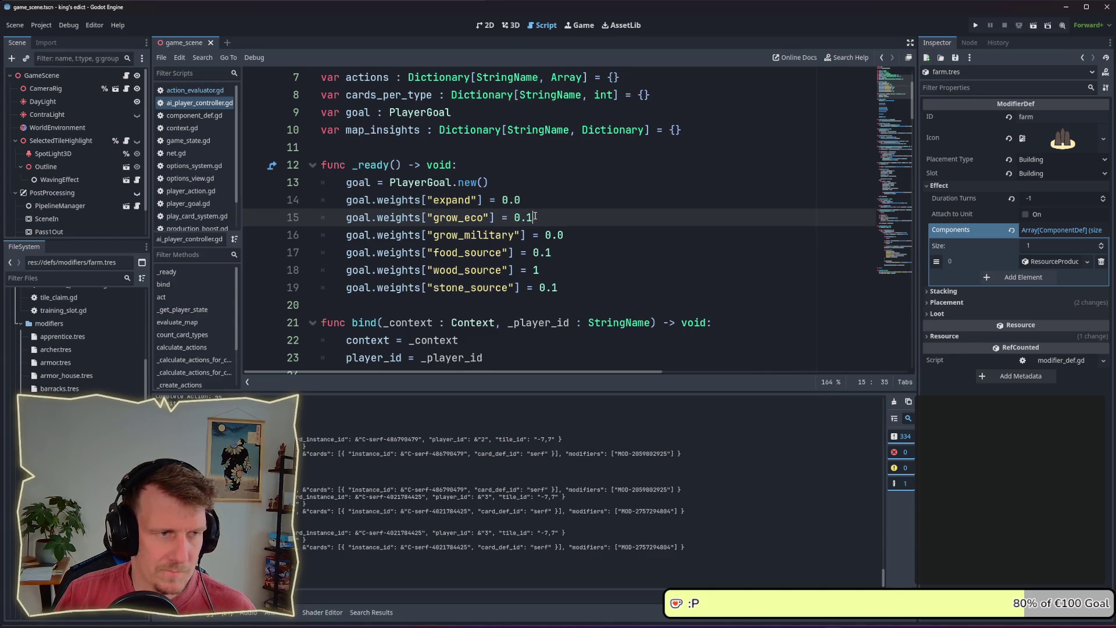
- Duplicate the builder weighting block in action_evaluator.gd below itself and fix its indentation
click(187, 91)
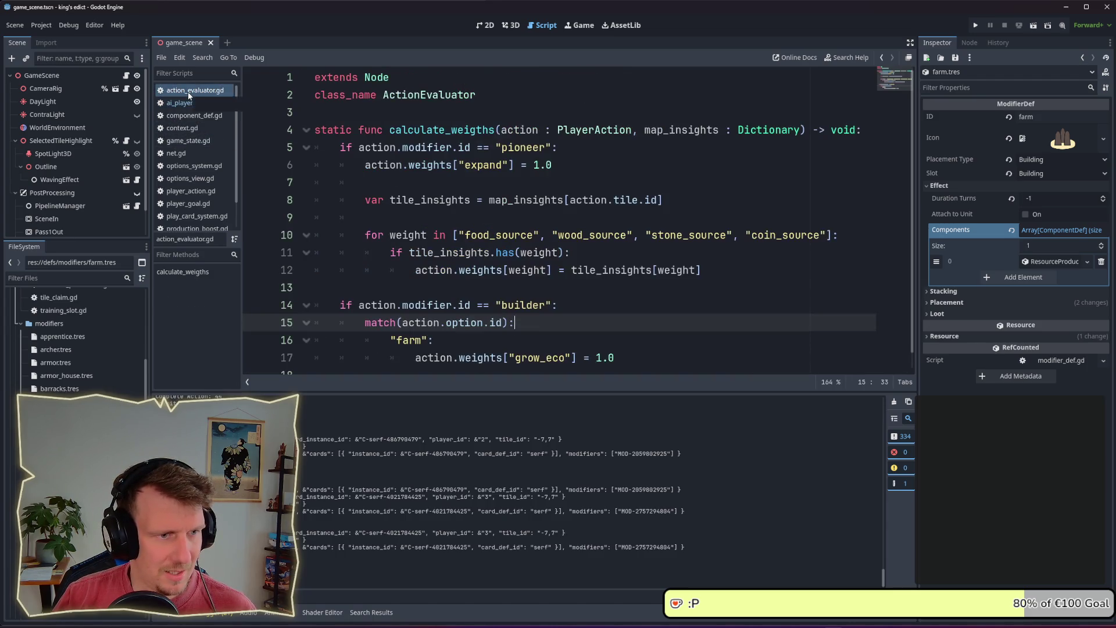
scroll(468, 211, down, 1)
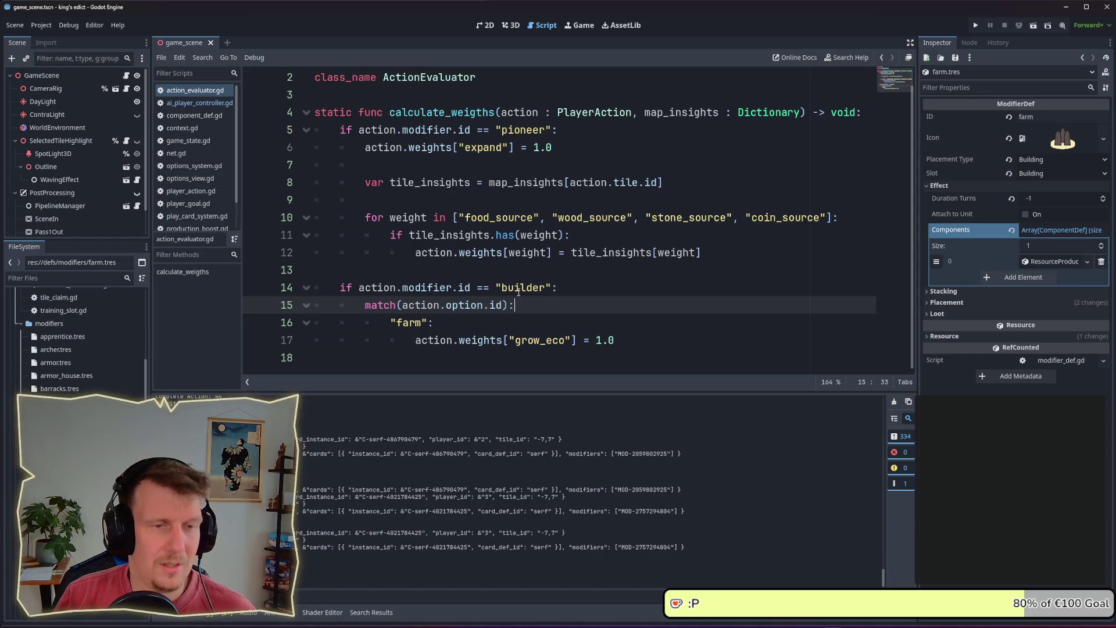
mouse_move(623, 342)
mouse_down()
mouse_move(401, 325)
mouse_move(360, 288)
mouse_move(341, 288)
mouse_up()
key(ctrl+c)
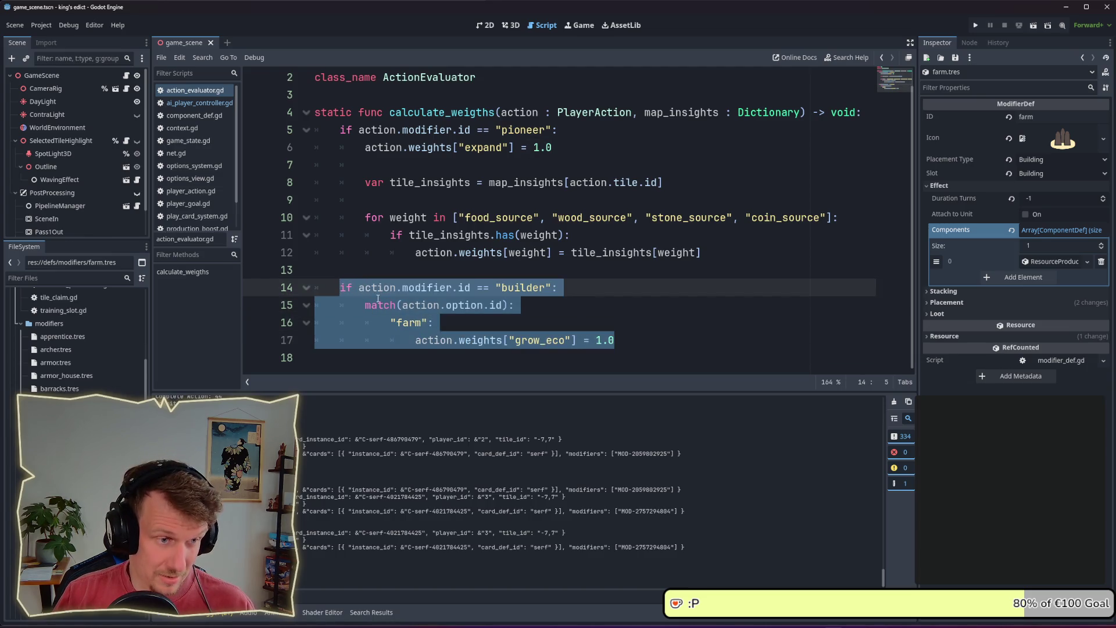
click(367, 357)
key(Return)
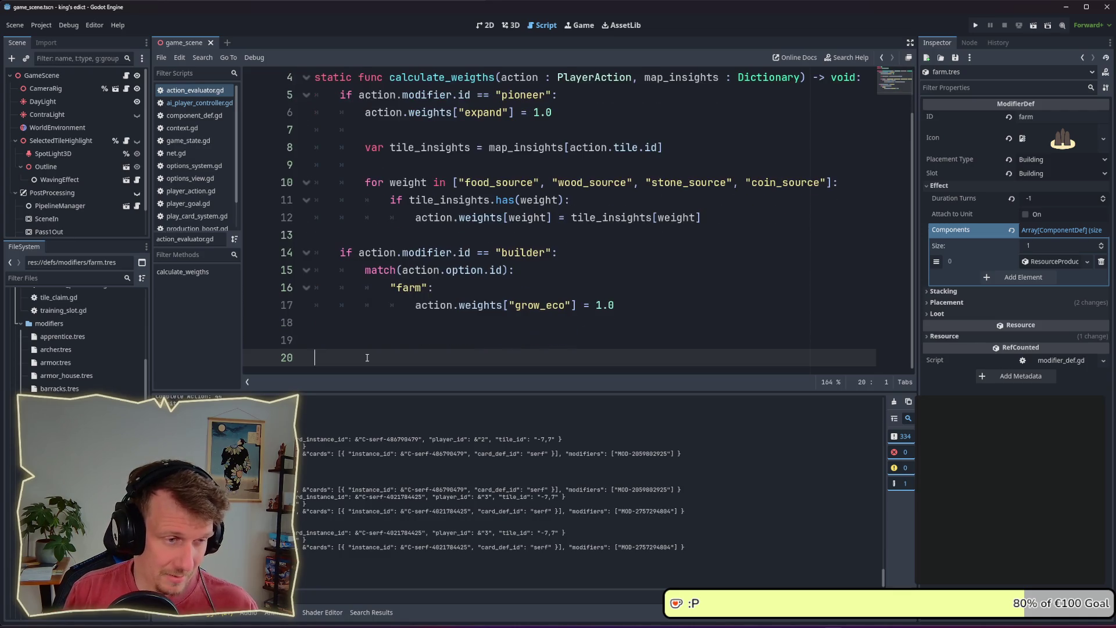
key(ctrl+v)
click(318, 305)
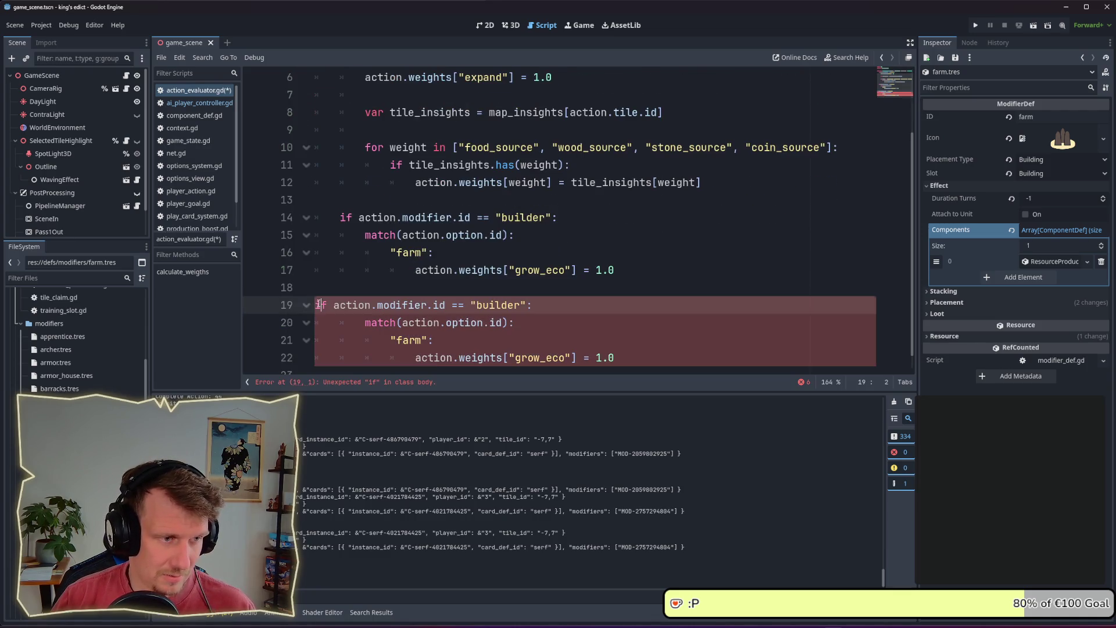
key(Tab)
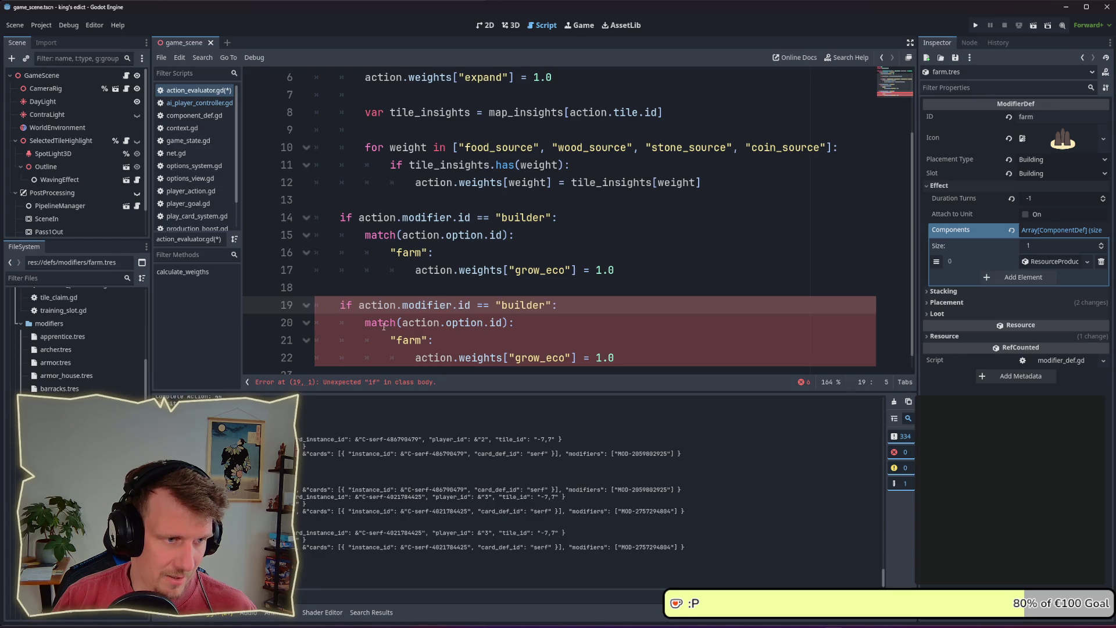
- Turn the copy into an apprentice case whose builder option sets build_potential to 1.0
double_click(519, 306)
text(apprentice)
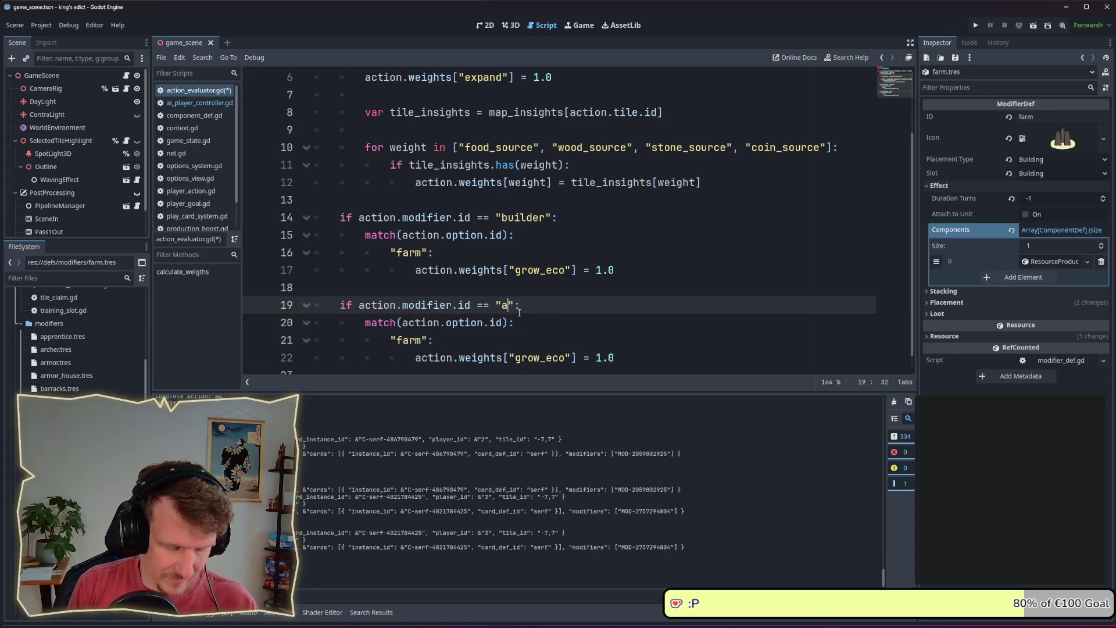
key(ctrl+s)
double_click(407, 341)
text(builder)
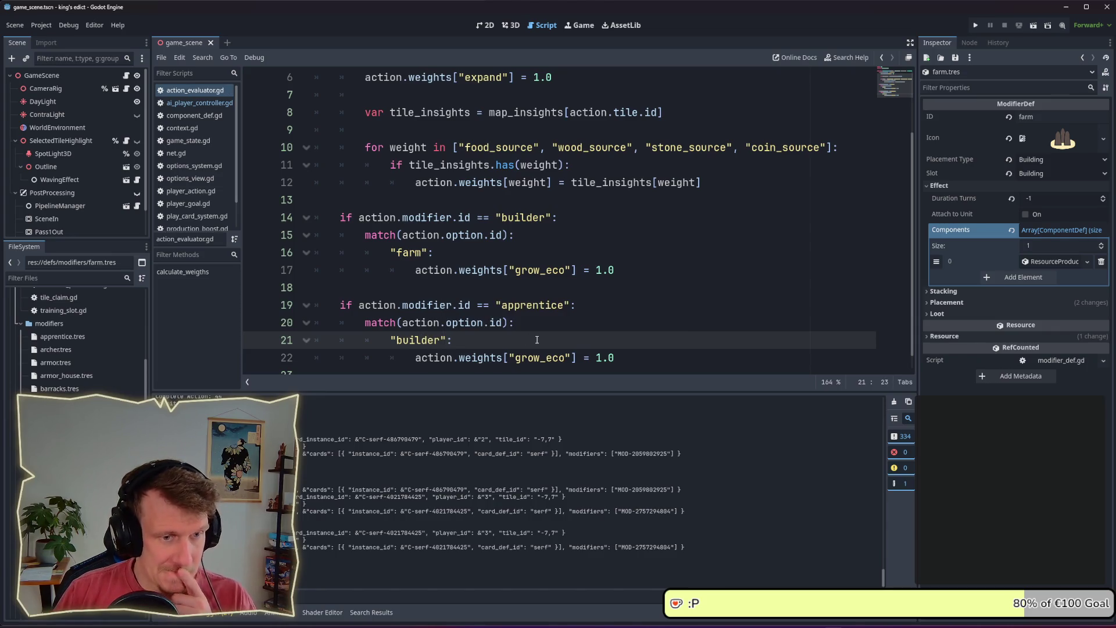
double_click(530, 359)
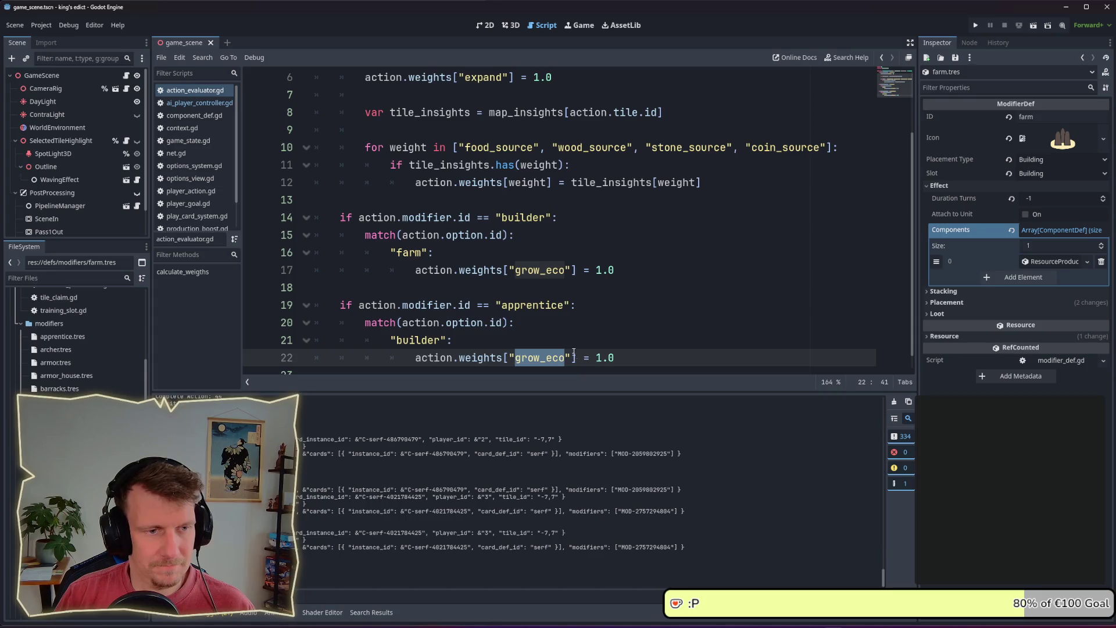
scroll(567, 343, down, 1)
text(build_p)
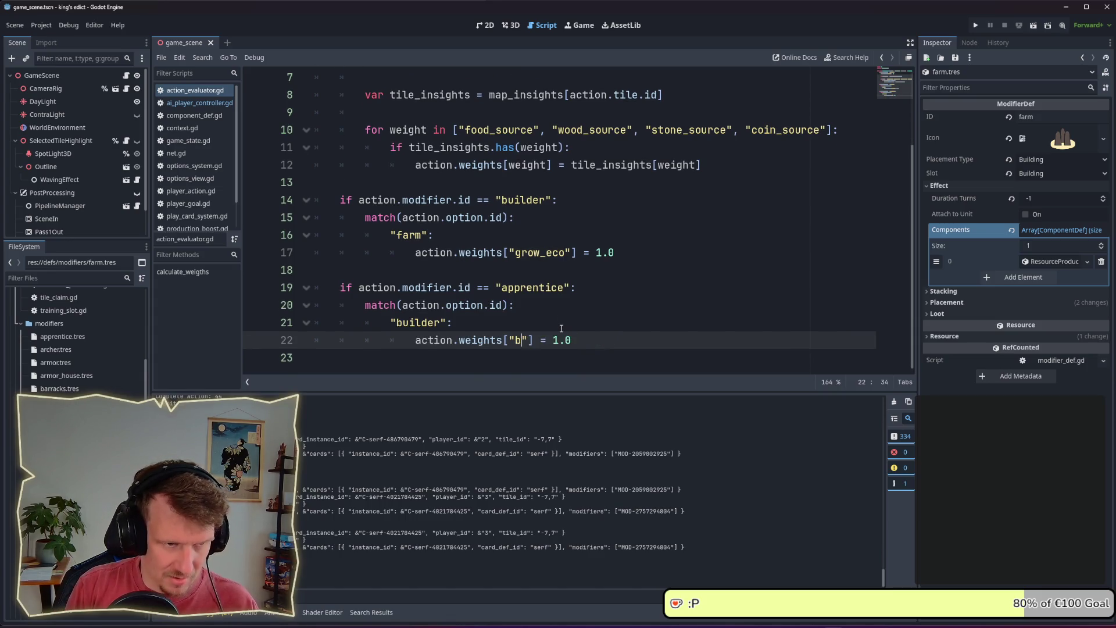
text(otential)
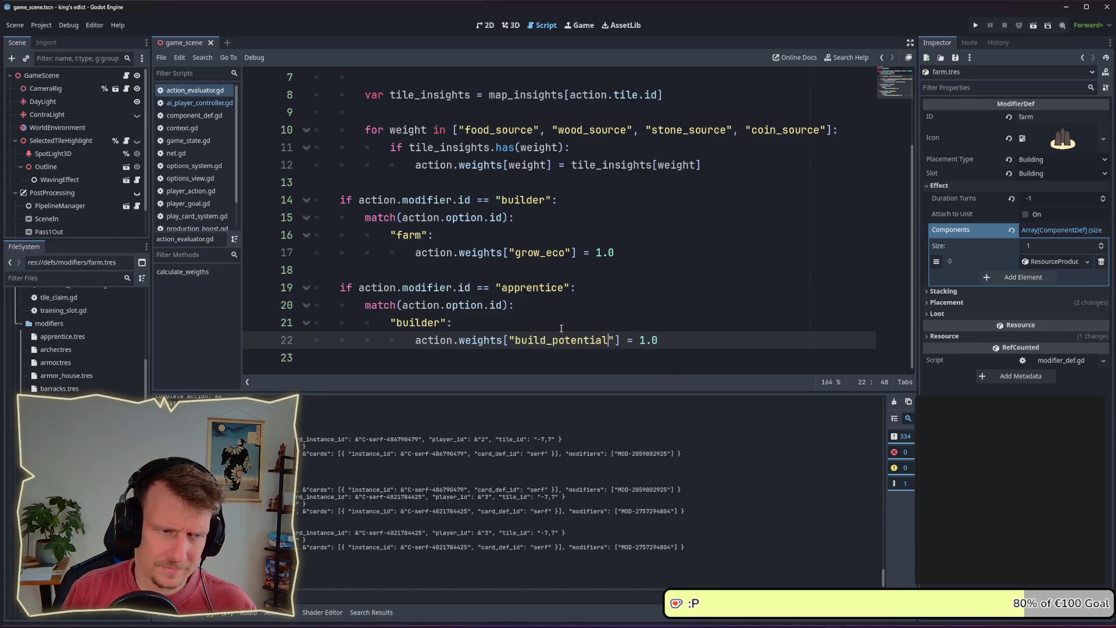
double_click(564, 337)
key(ctrl+c)
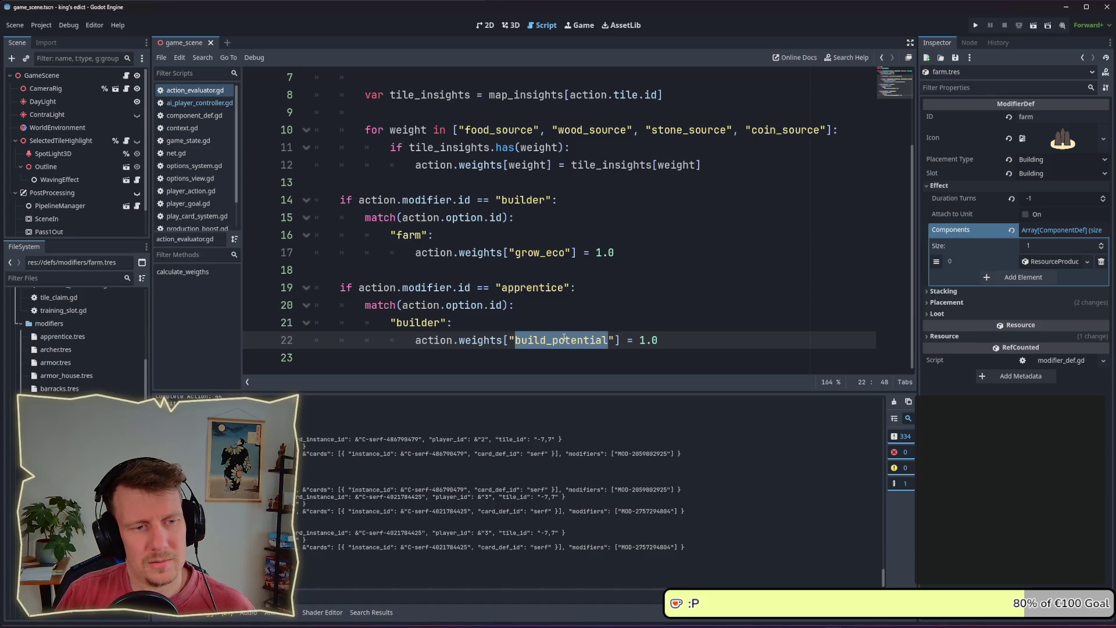
click(199, 103)
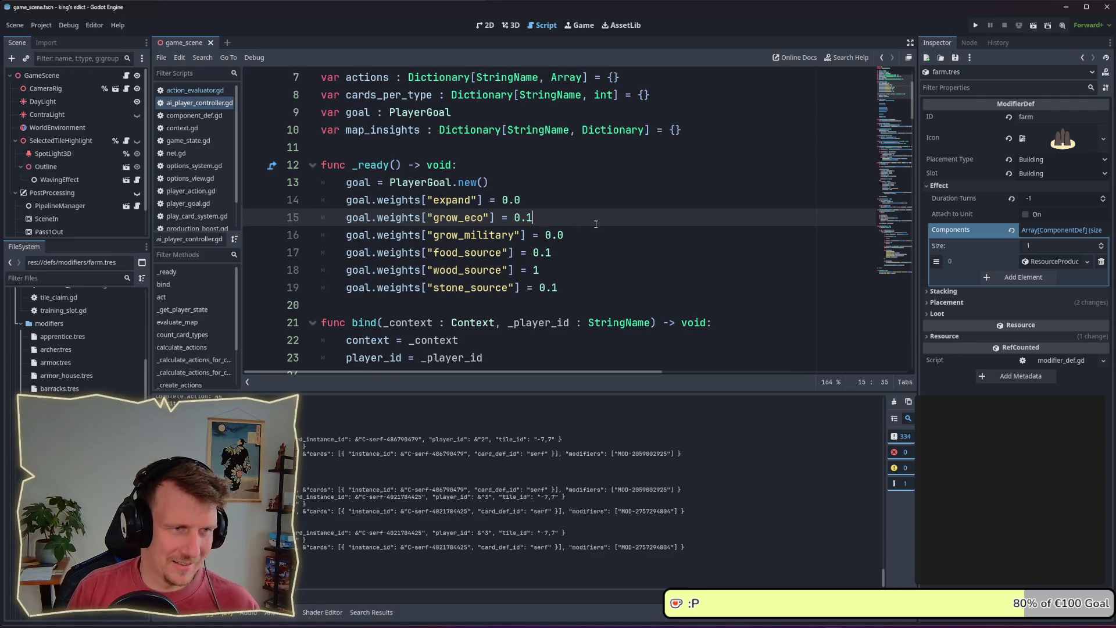
- Duplicate the grow_eco goal weight line as build_potential = 0.1 and save the controller script
key(Return)
key(ctrl+v)
click(580, 219)
key(ctrl+shift+d)
double_click(397, 255)
key(ctrl+c)
double_click(457, 235)
key(ctrl+v)
click(458, 252)
key(shift+Home)
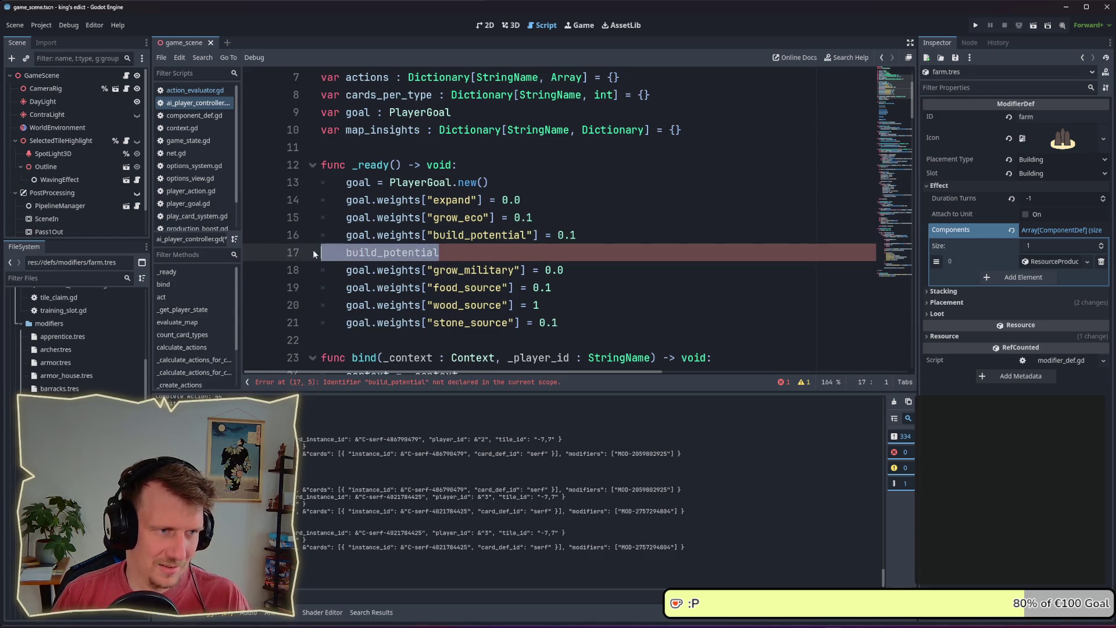
key(BackSpace)
key(BackSpace)
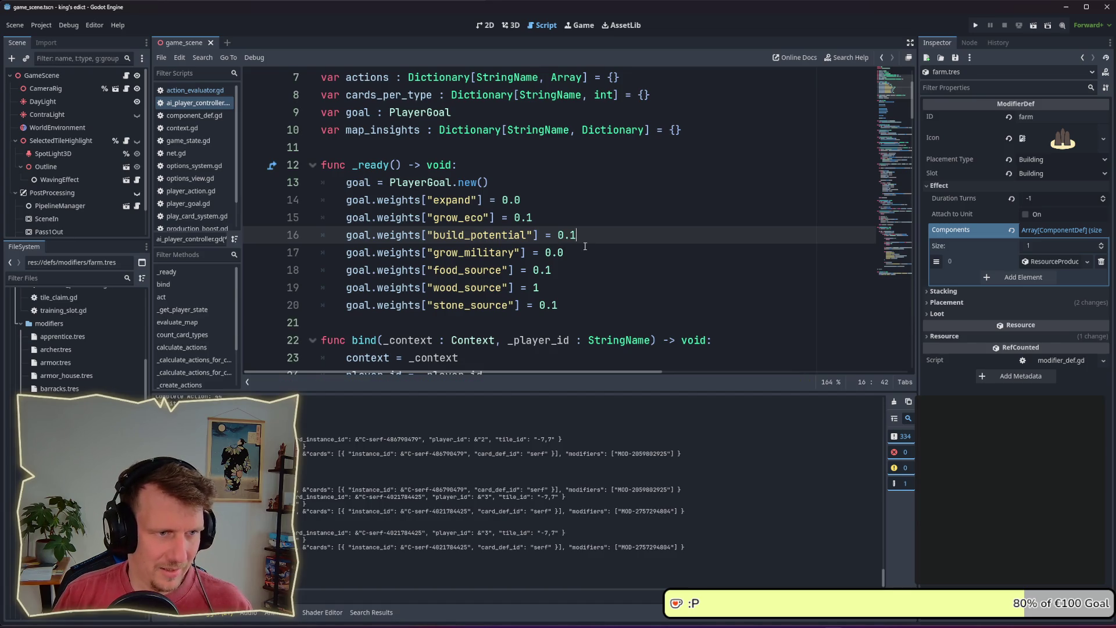
key(ctrl+s)
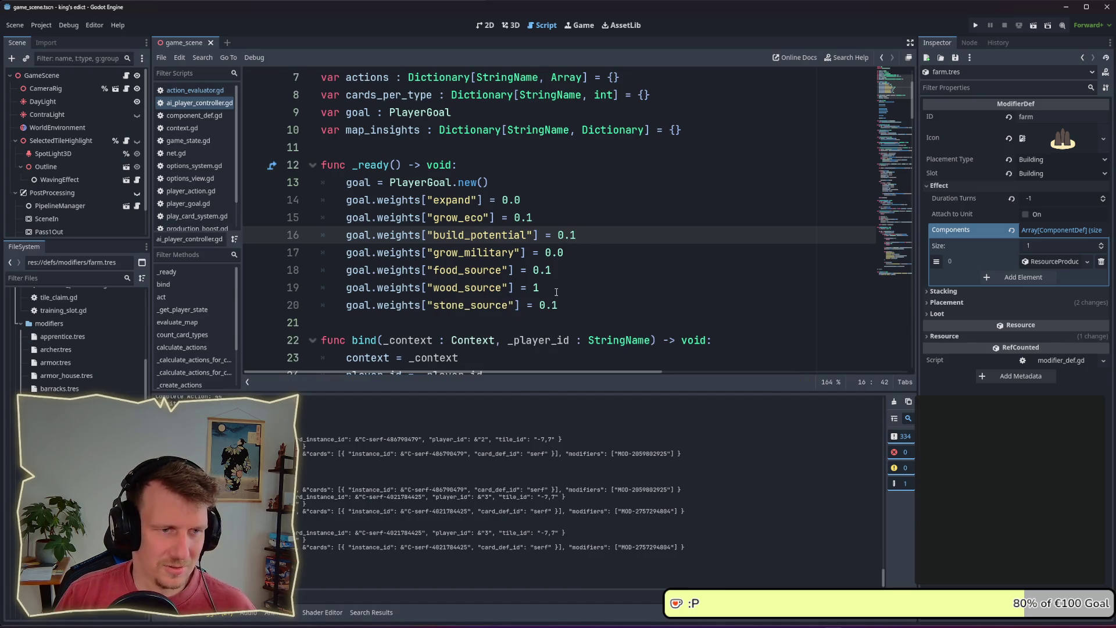
- Review the wood_source, food_source and grow_eco goal weights, then return to action_evaluator.gd
click(556, 289)
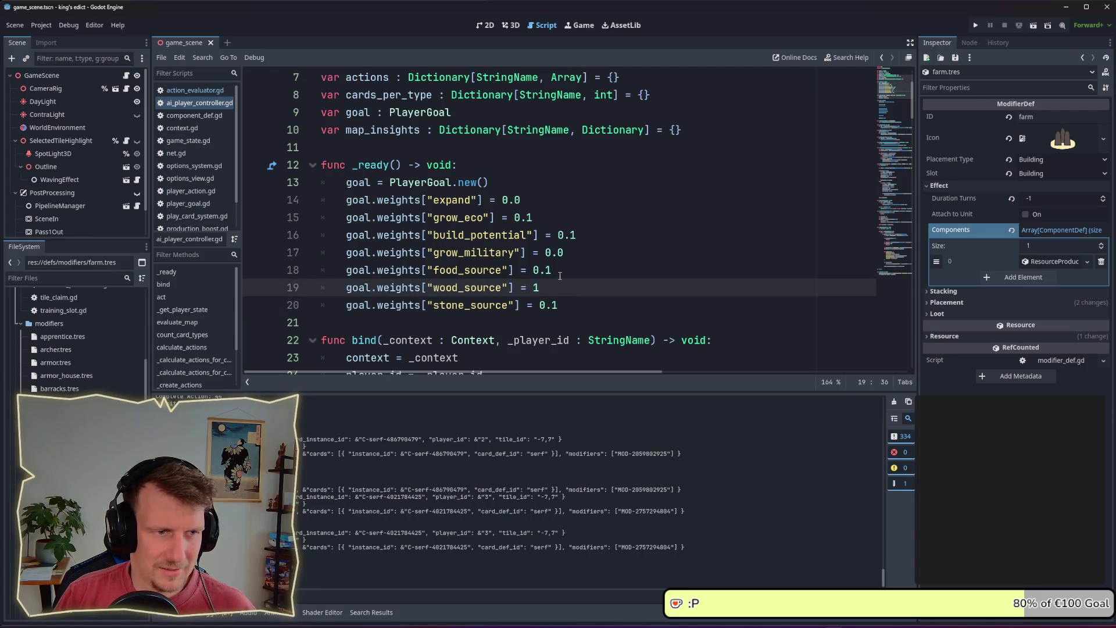
click(560, 271)
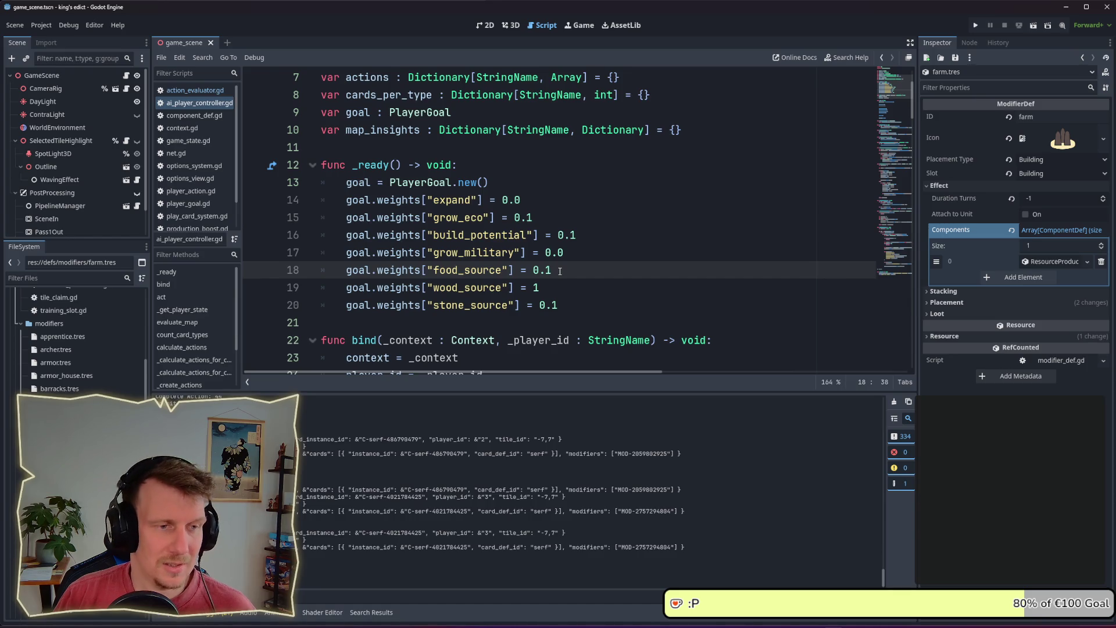
click(545, 218)
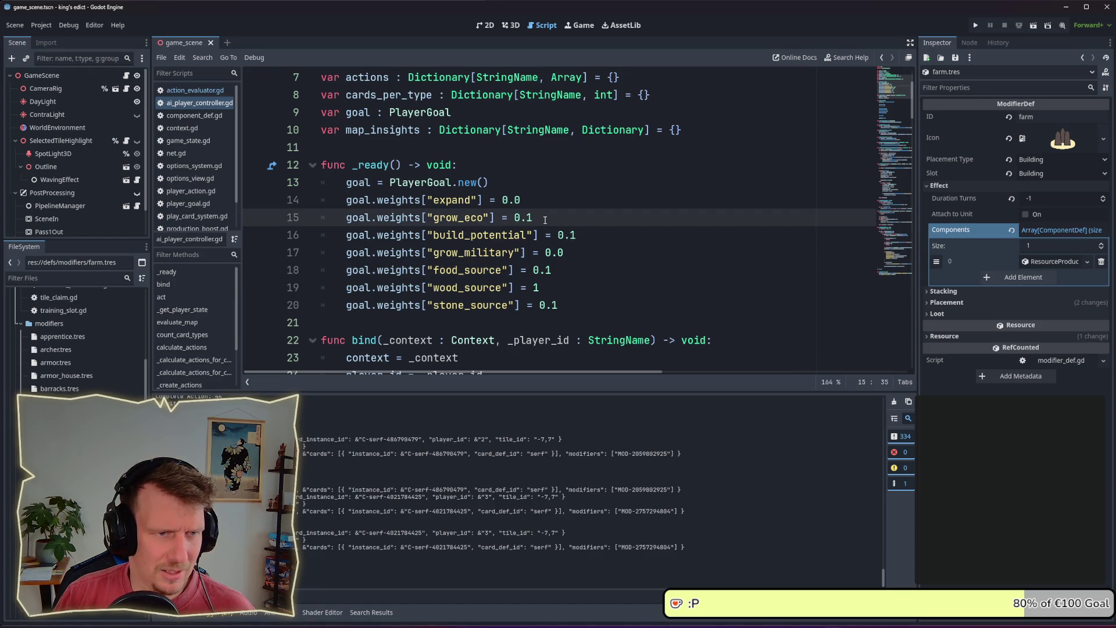
click(556, 269)
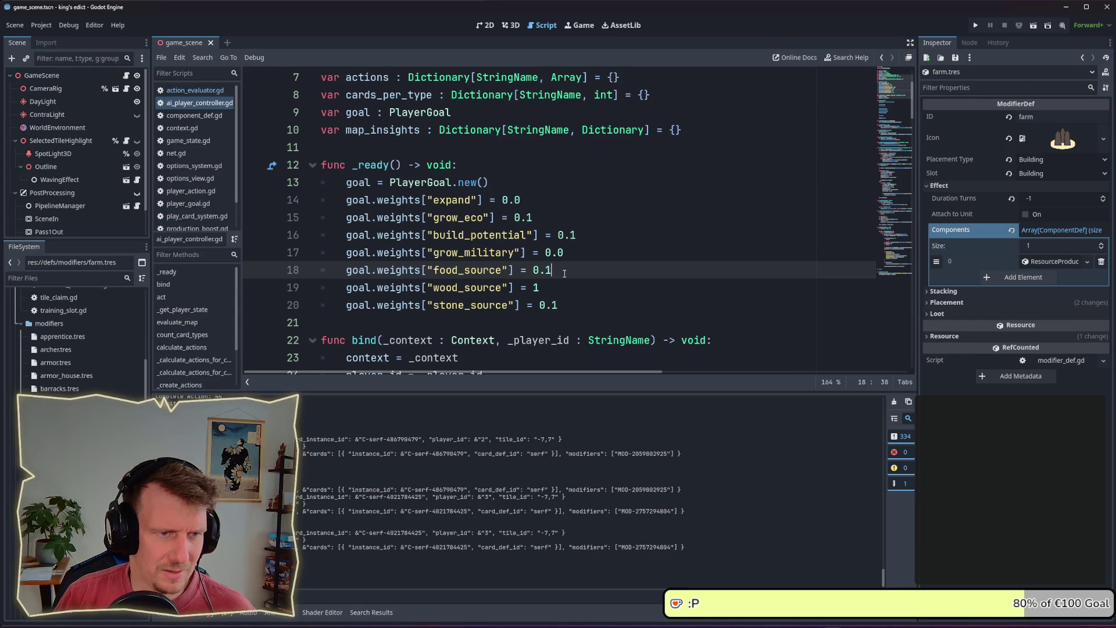
click(192, 90)
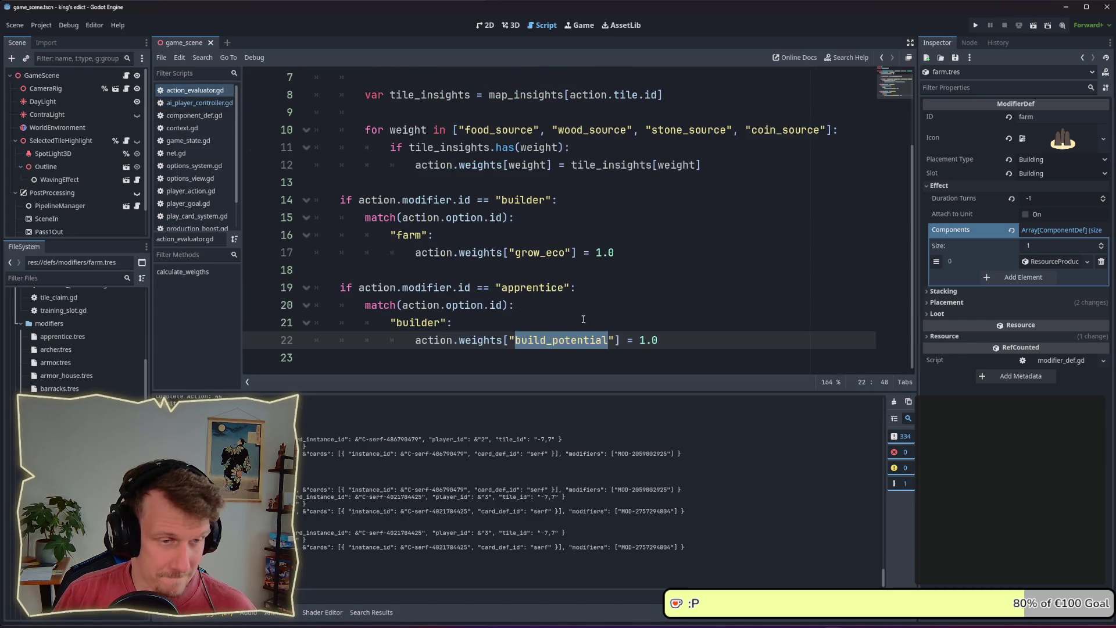
- Duplicate the builder farm's grow_eco weight line as a food_source weight of 1.0
click(624, 254)
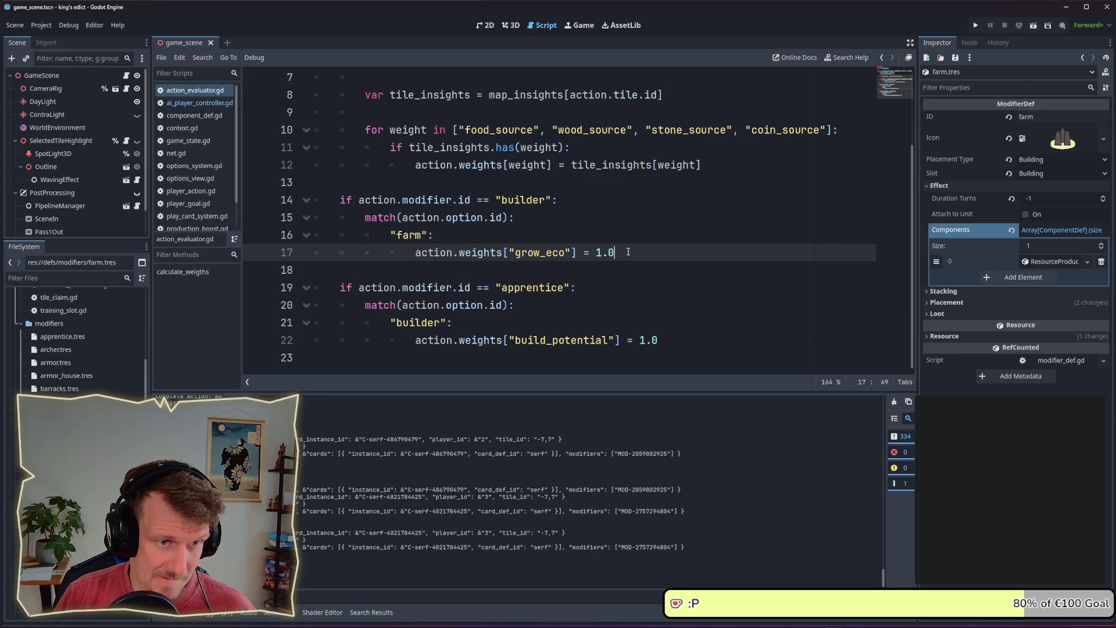
key(ctrl+shift+d)
click(535, 270)
double_click(535, 270)
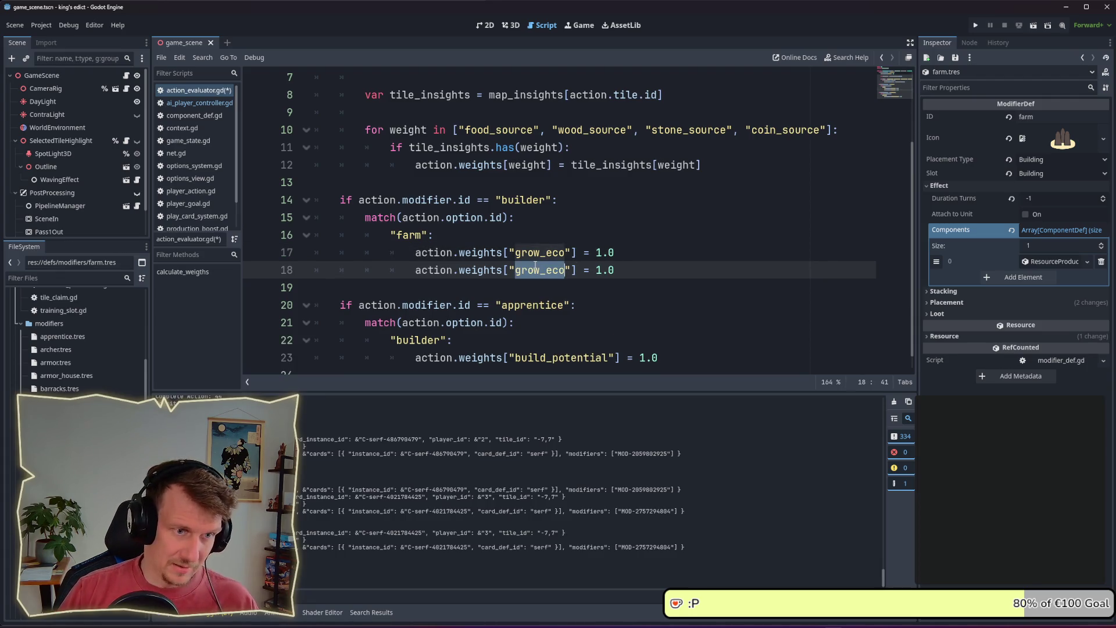
text(food_s)
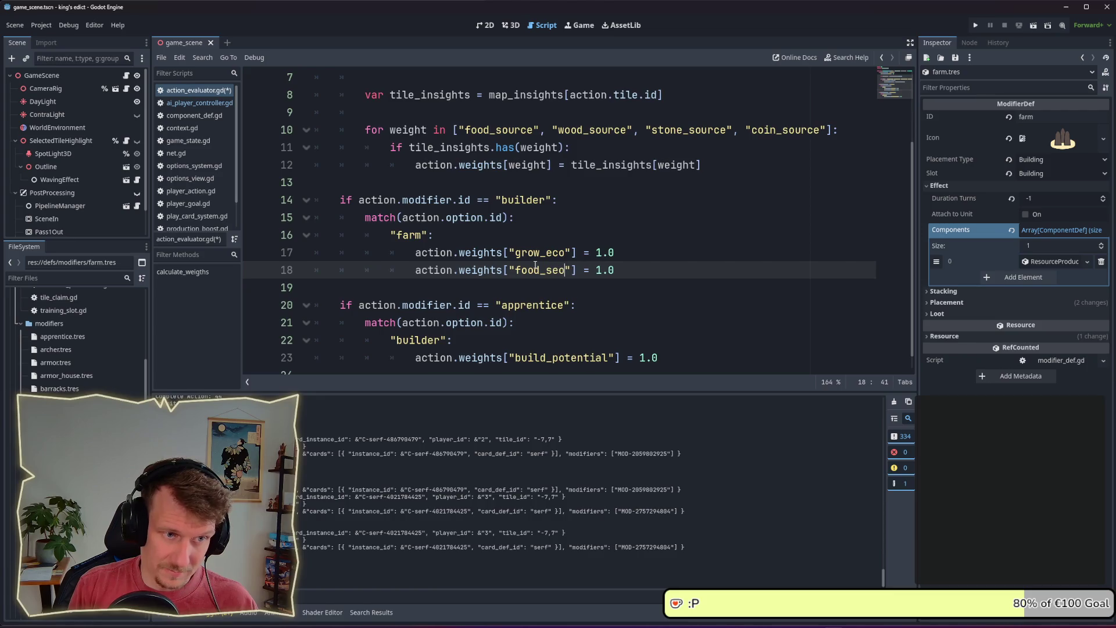
text(ource)
key(ctrl+s)
click(607, 278)
- Add a new "wood_cutter" case label below the farm case
double_click(427, 239)
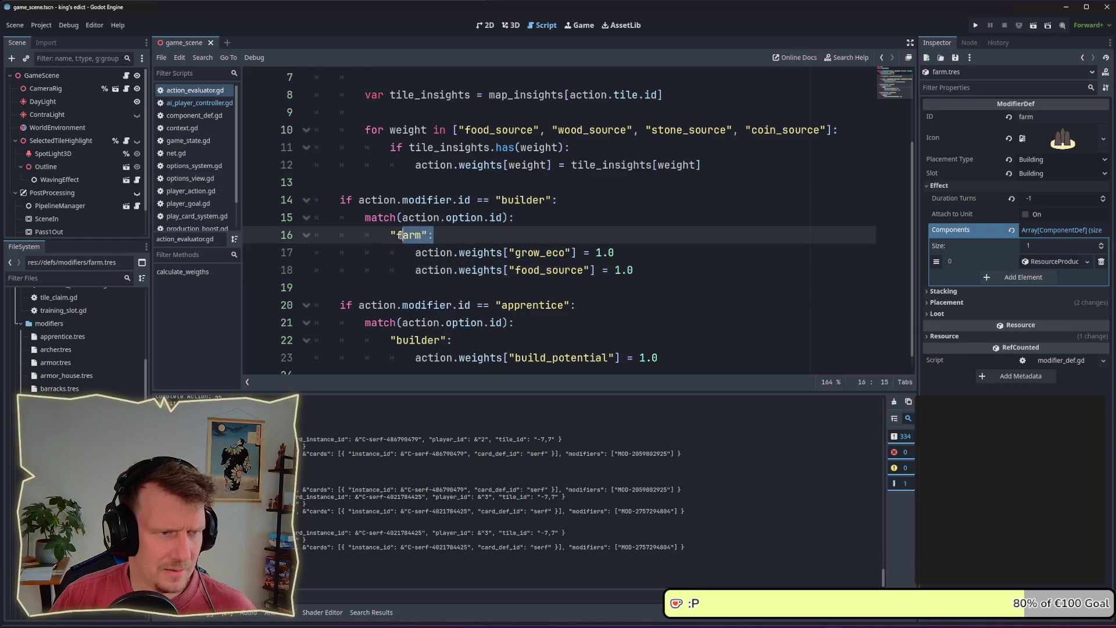
click(675, 269)
key(Return)
key(BackSpace)
key(ctrl+v)
double_click(410, 287)
text(wood)
text(_cutter)
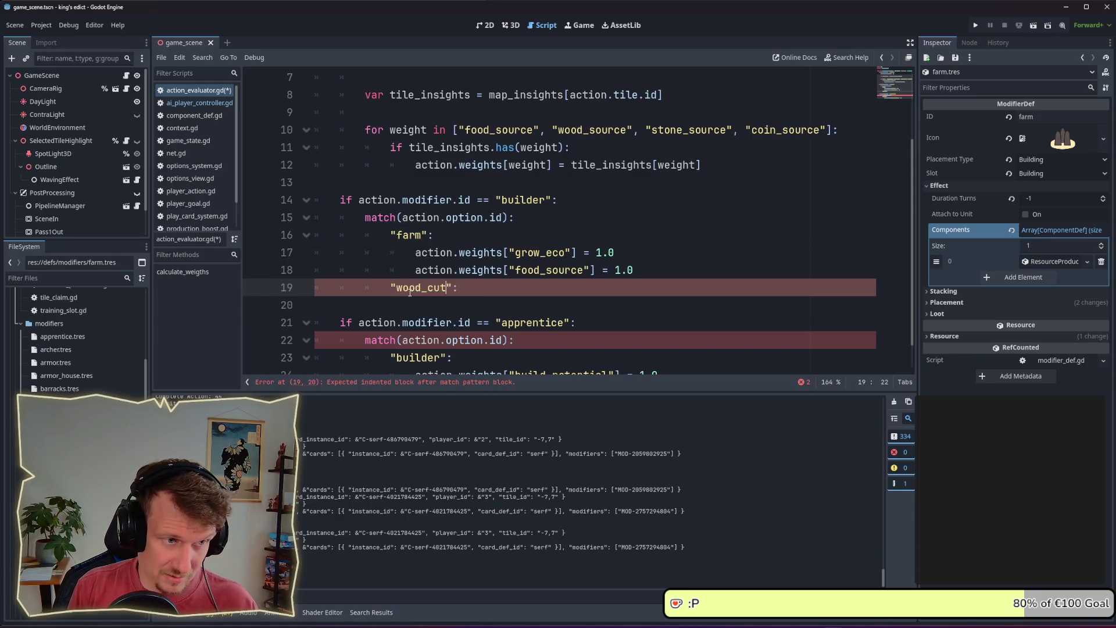
- Copy the farm's two weight lines under wood_cutter, fix their indentation and save
drag(317, 287, 317, 248)
click(499, 292)
key(Return)
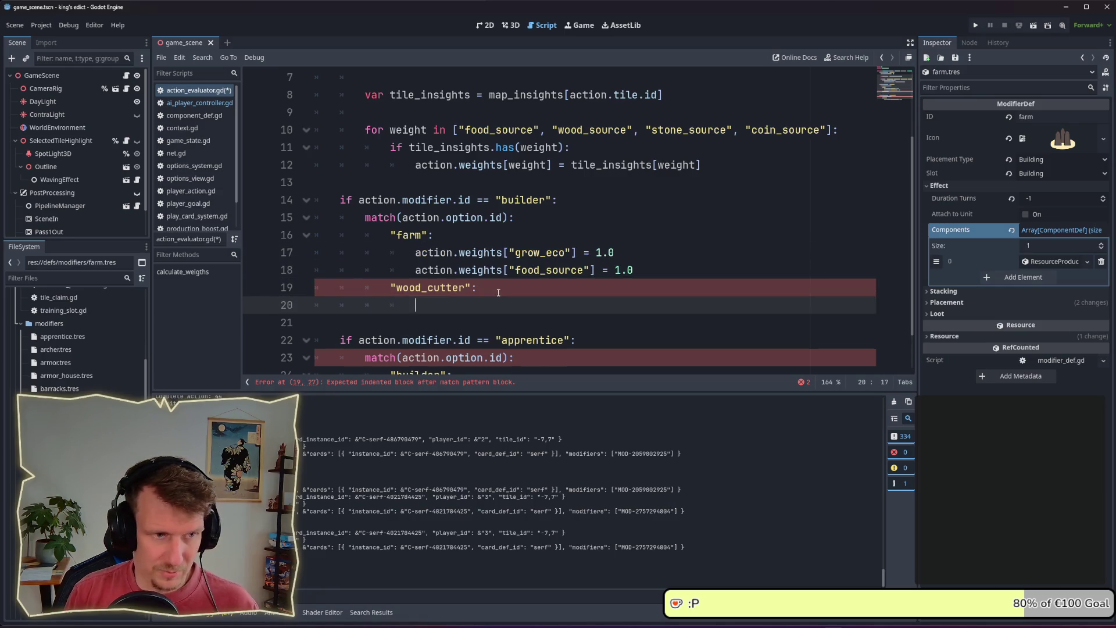
key(ctrl+v)
click(491, 304)
key(BackSpace)
key(BackSpace)
key(BackSpace)
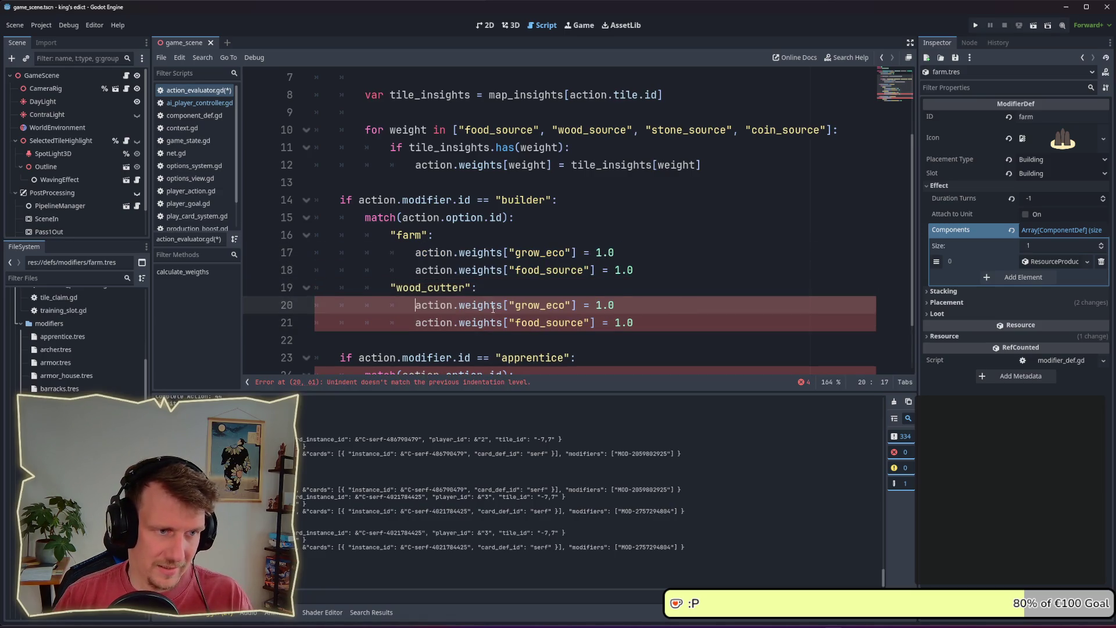
key(Up)
key(End)
key(ctrl+s)
- Change the second wood_cutter weight from food_source to wood_source
drag(546, 322, 518, 323)
key(Left)
key(BackSpace)
text(w)
key(Escape)
scroll(639, 218, down, 1)
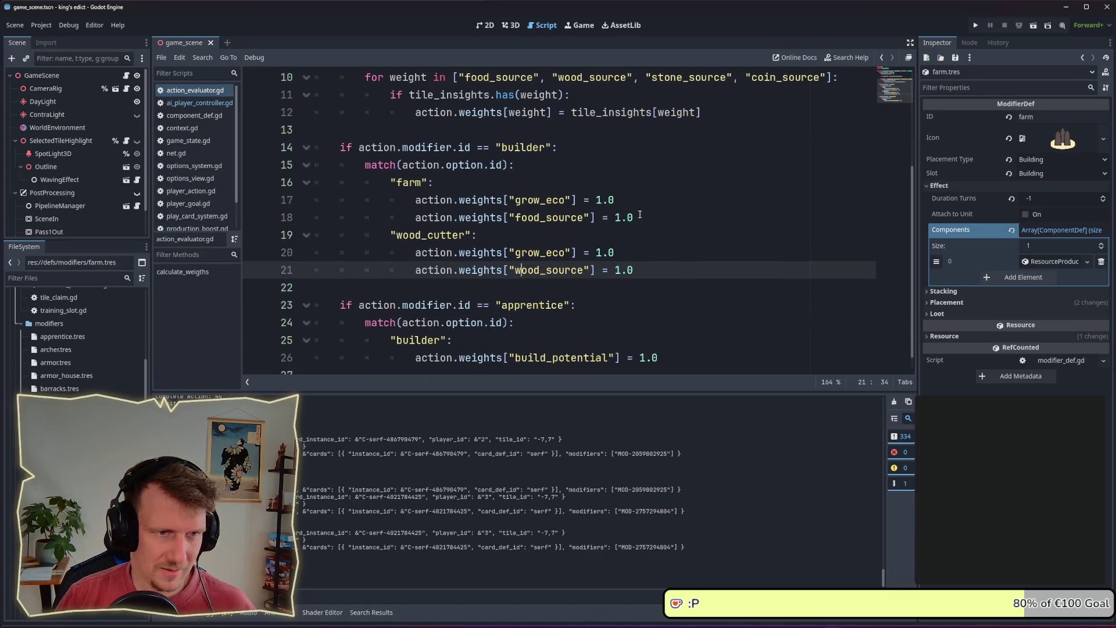
click(623, 234)
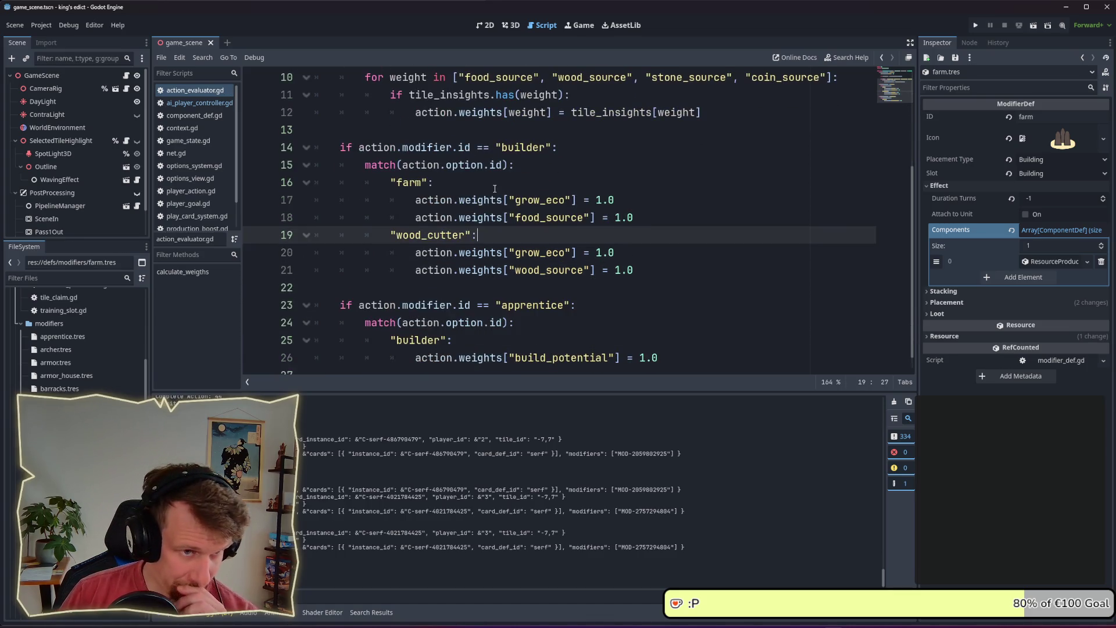
scroll(515, 247, down, 1)
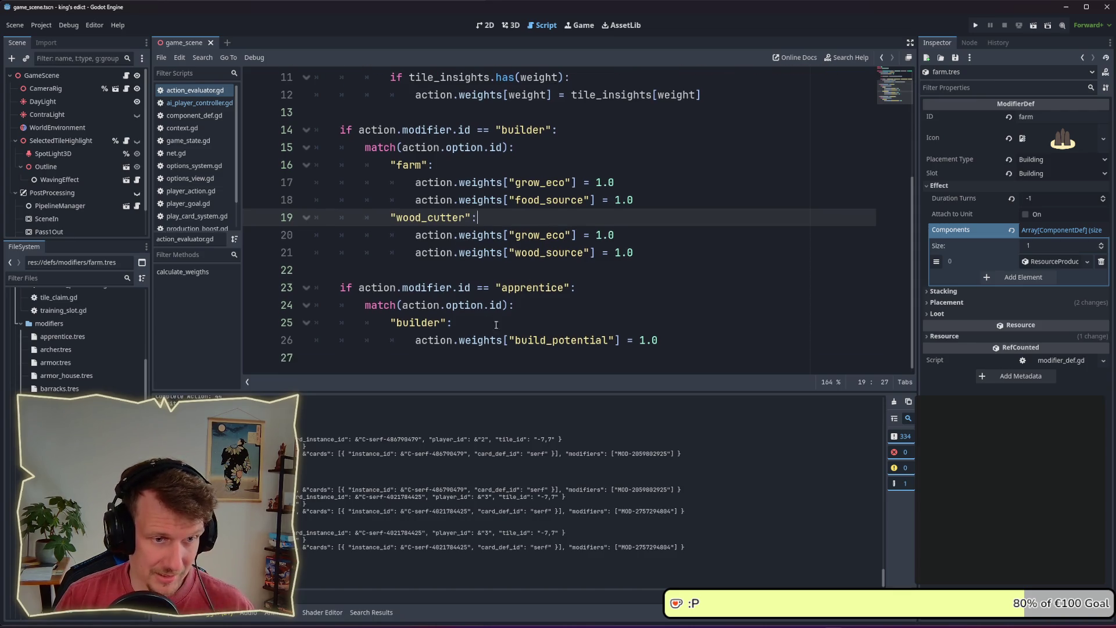
click(198, 104)
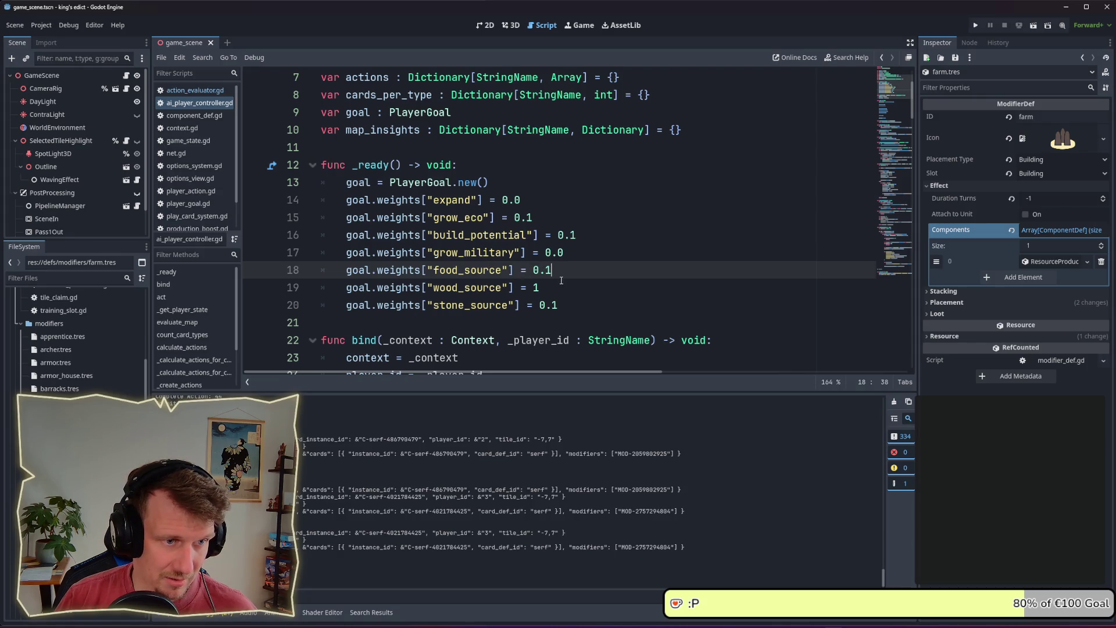
- Set the goal weights food_source to 1 and wood_source to 0.2, then run the project
drag(535, 270, 554, 270)
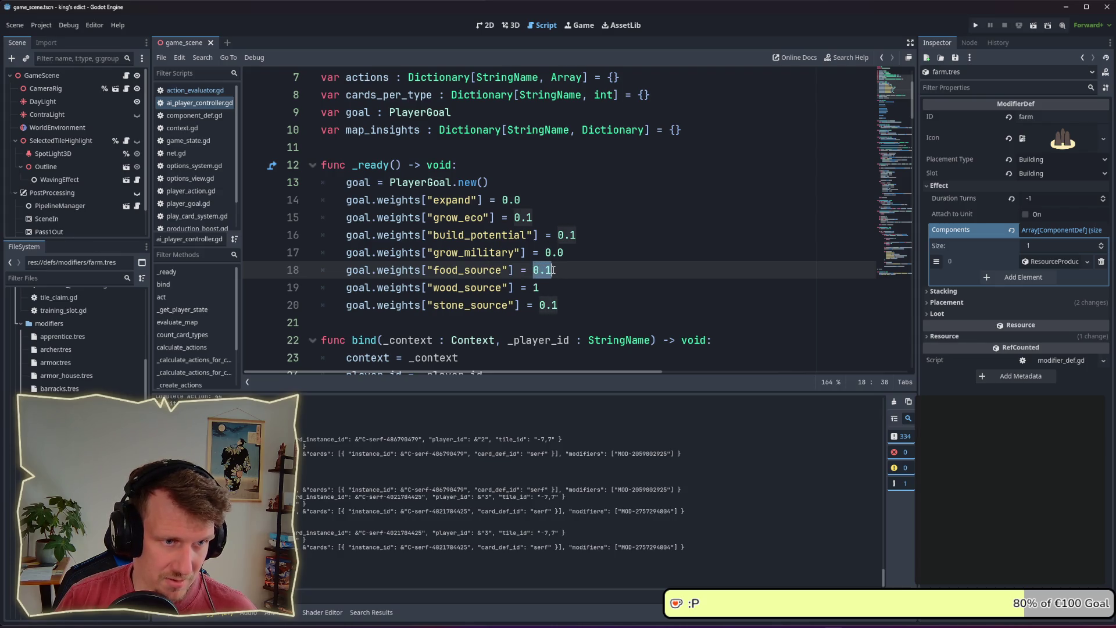
text(1)
double_click(536, 288)
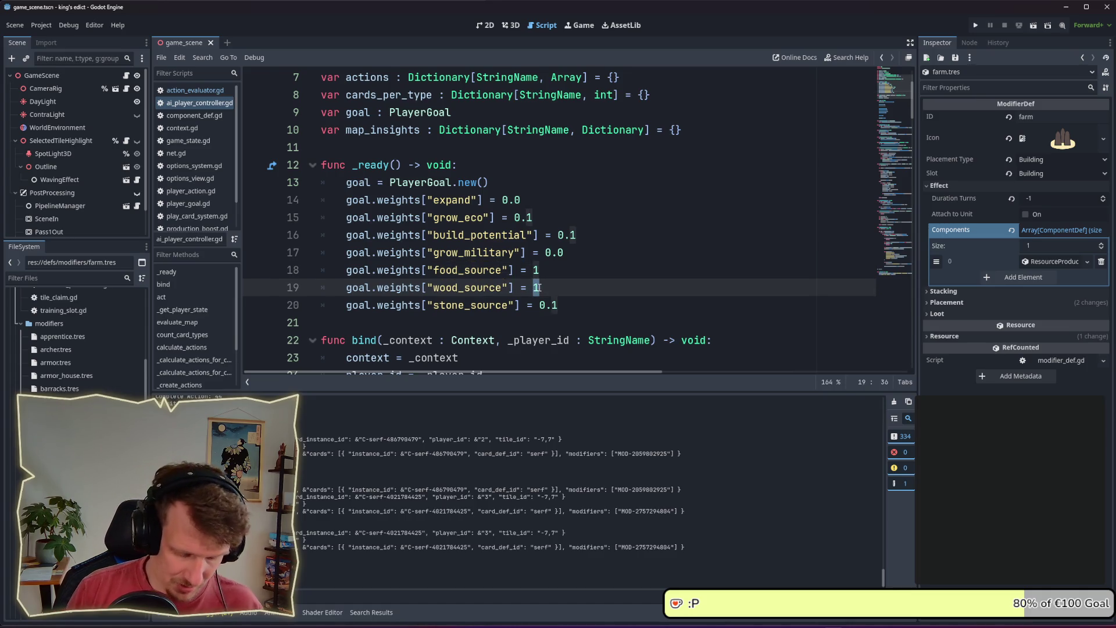
text(0.1)
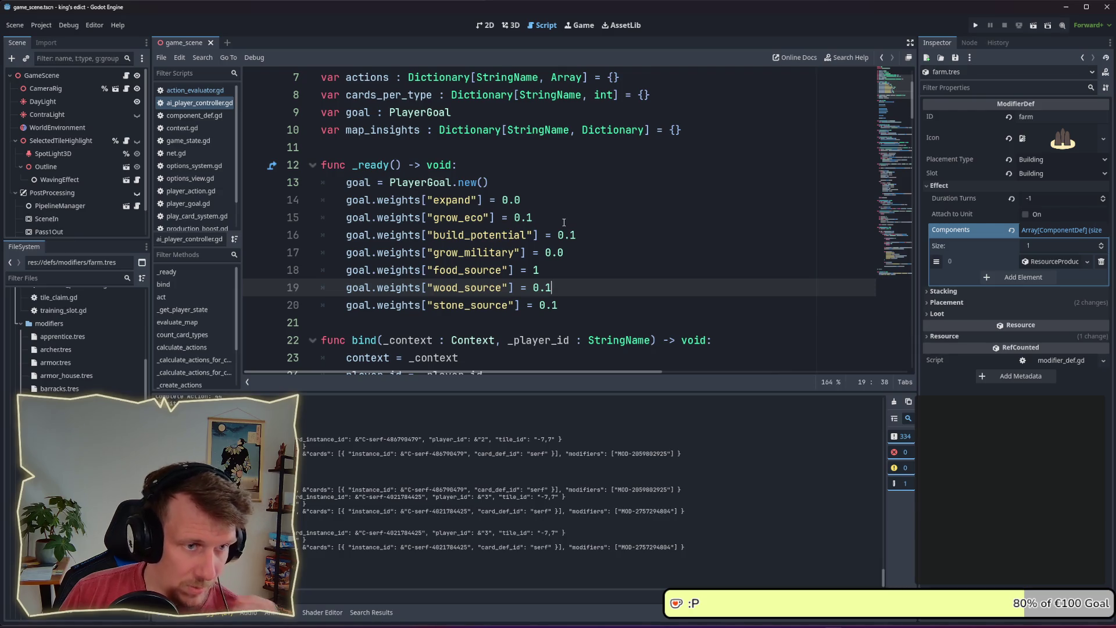
click(541, 219)
drag(584, 233, 347, 235)
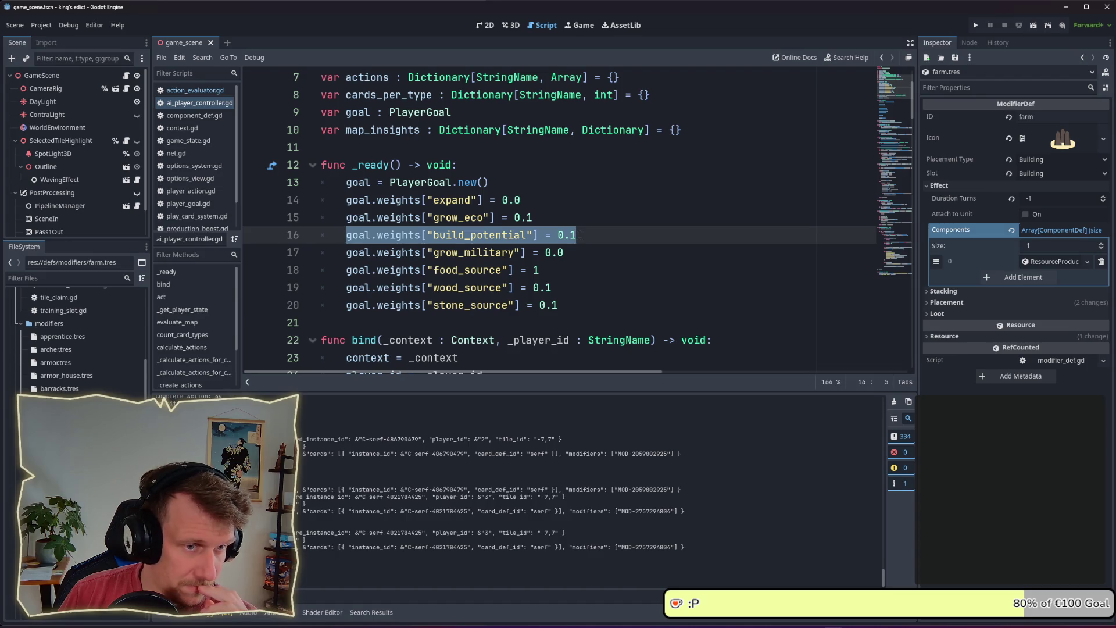
drag(532, 218, 344, 219)
drag(535, 270, 352, 268)
drag(551, 287, 360, 287)
double_click(549, 287)
text(2)
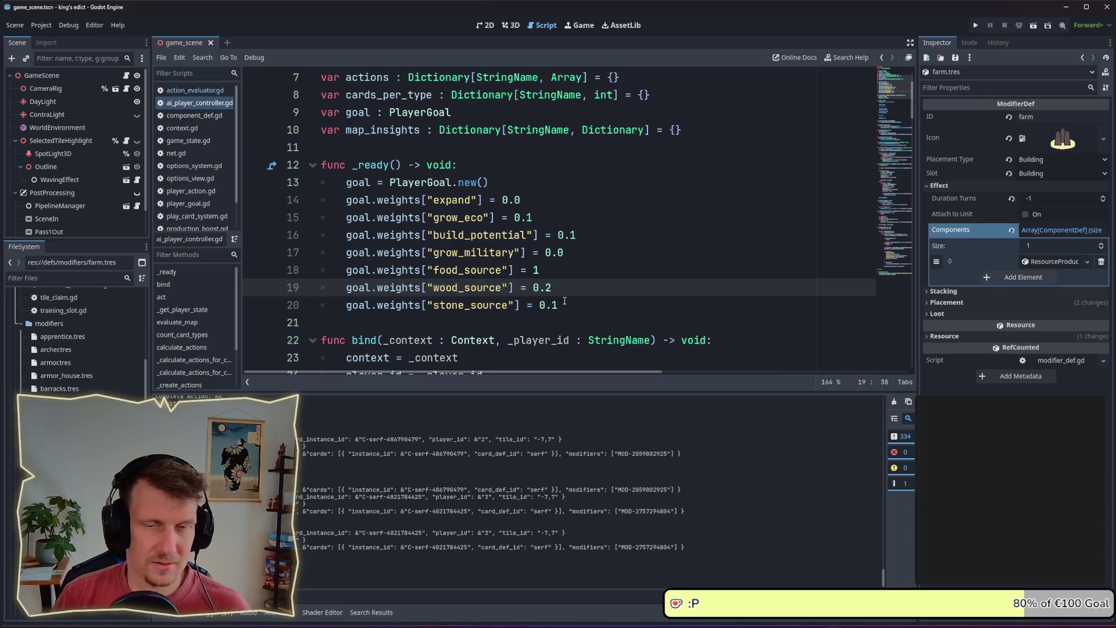
click(982, 24)
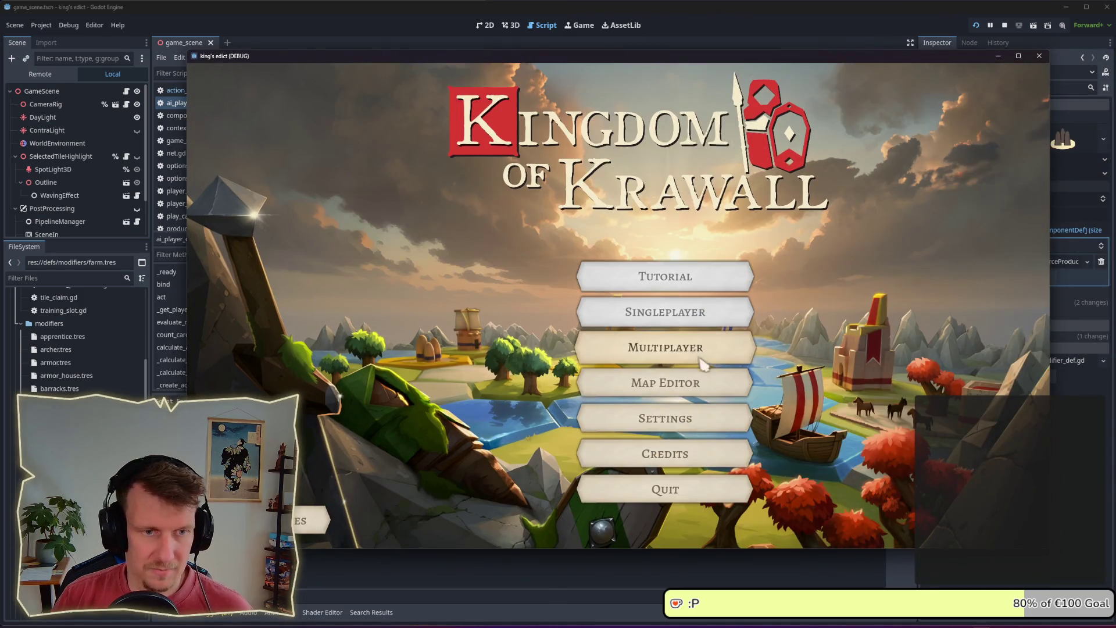
- Create and start a multiplayer match, end a turn to watch the AI, then stop the game
click(694, 356)
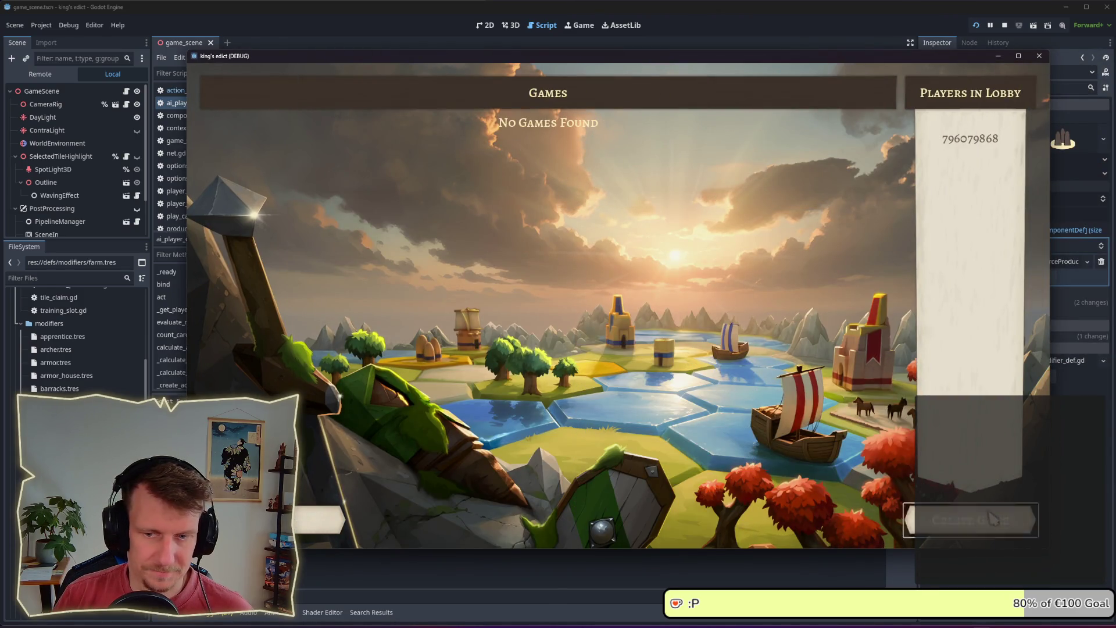
click(994, 517)
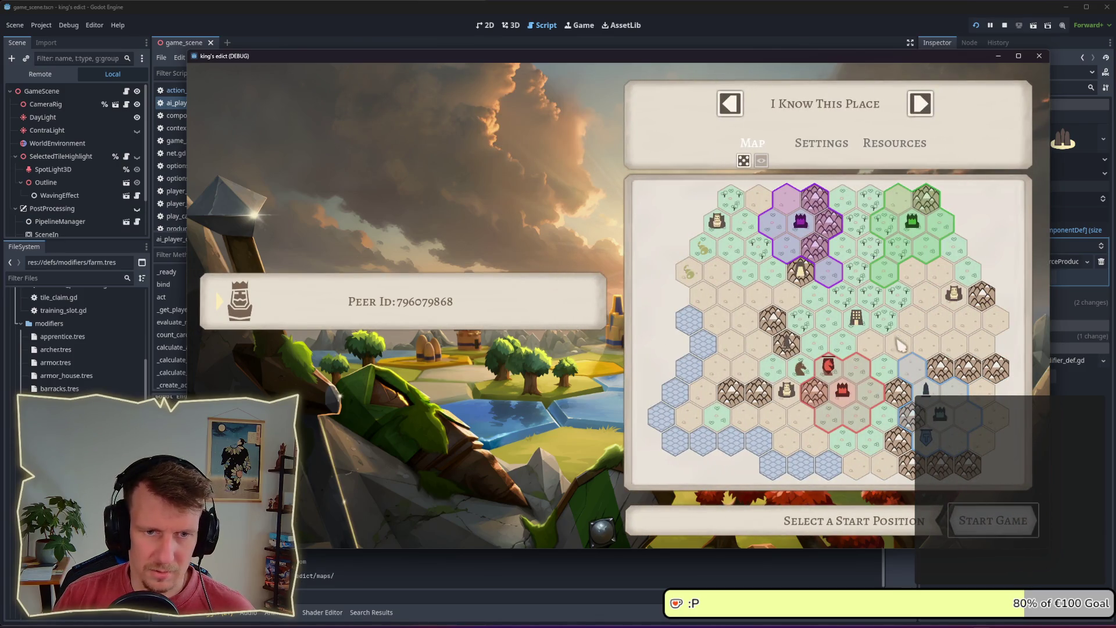
click(994, 520)
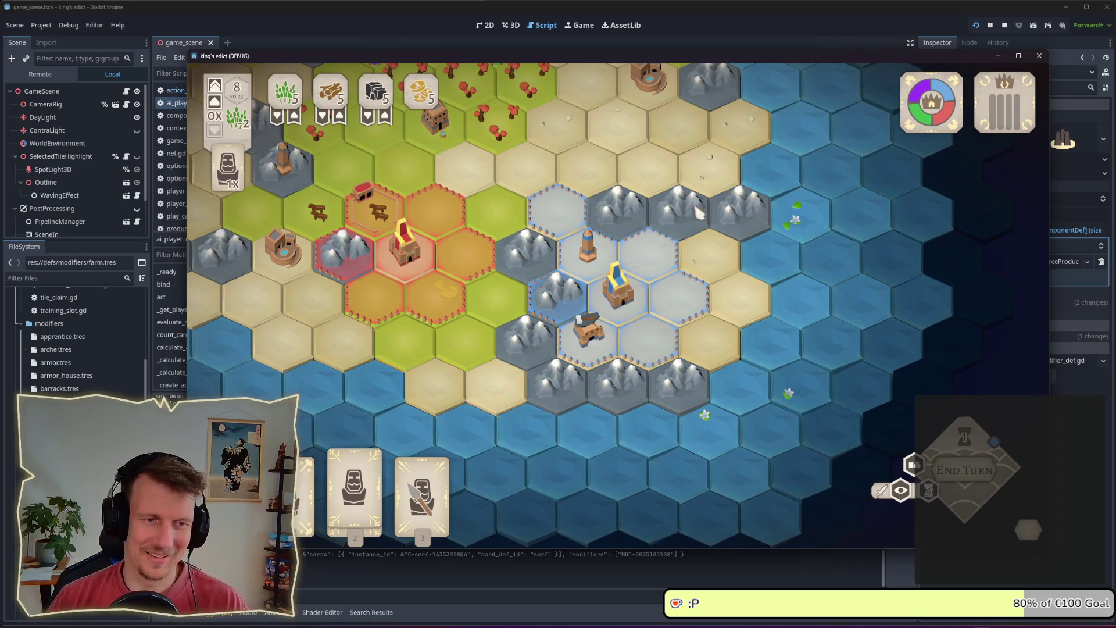
mouse_move(533, 172)
mouse_down()
mouse_move(637, 251)
mouse_move(638, 306)
mouse_up()
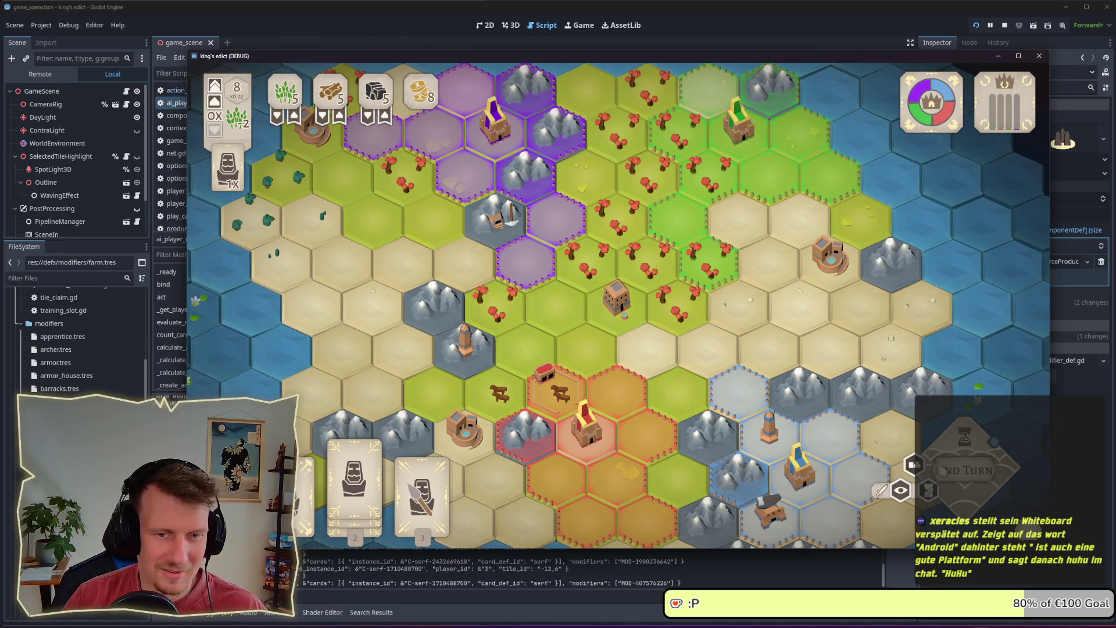
click(965, 470)
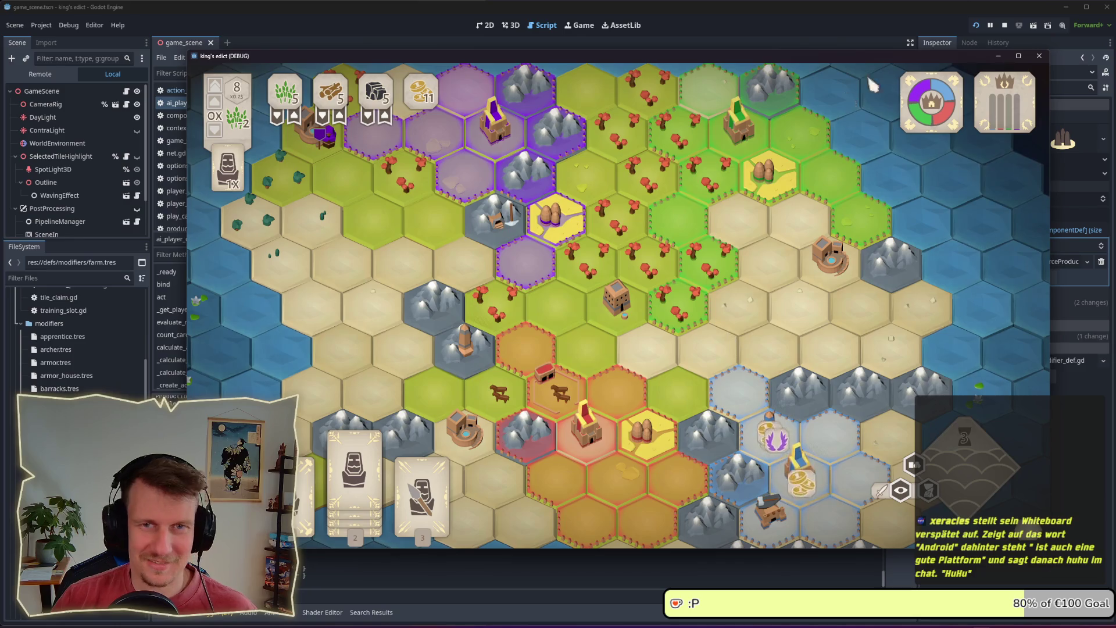
click(1004, 26)
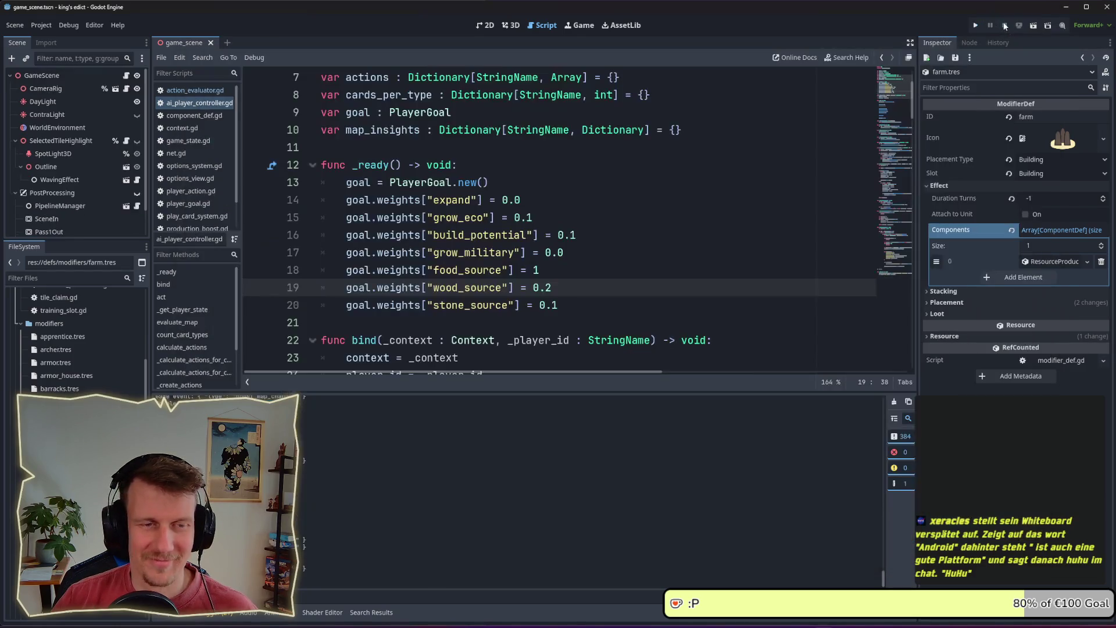
key(Up)
key(Up)
key(Up)
key(shift+Left)
key(shift+Left)
key(shift+Left)
key(Right)
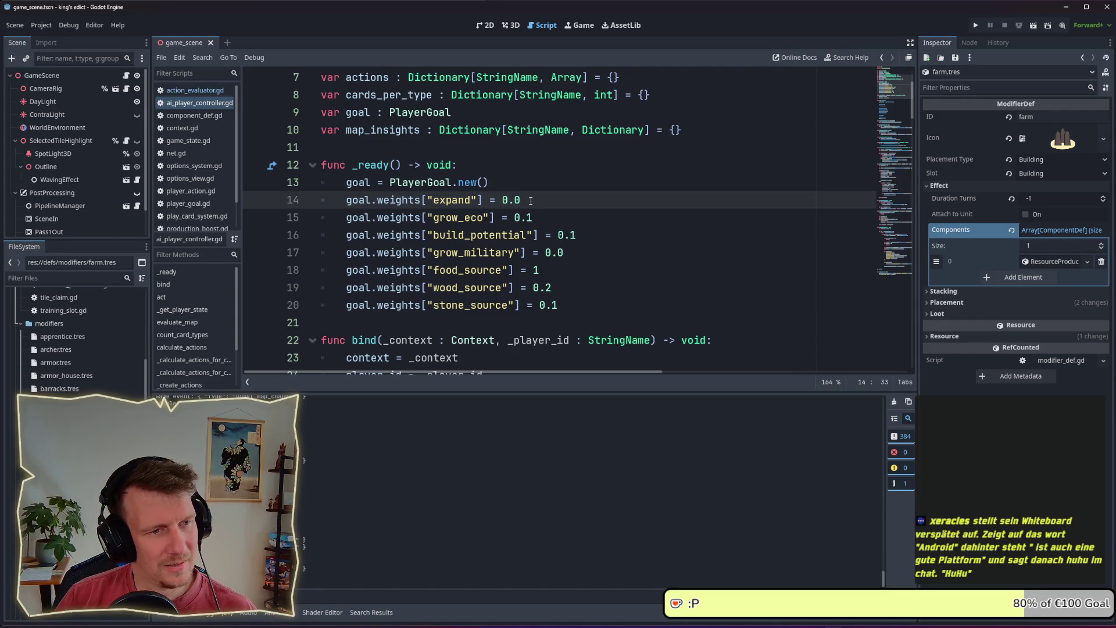
drag(539, 216, 513, 217)
key(Right)
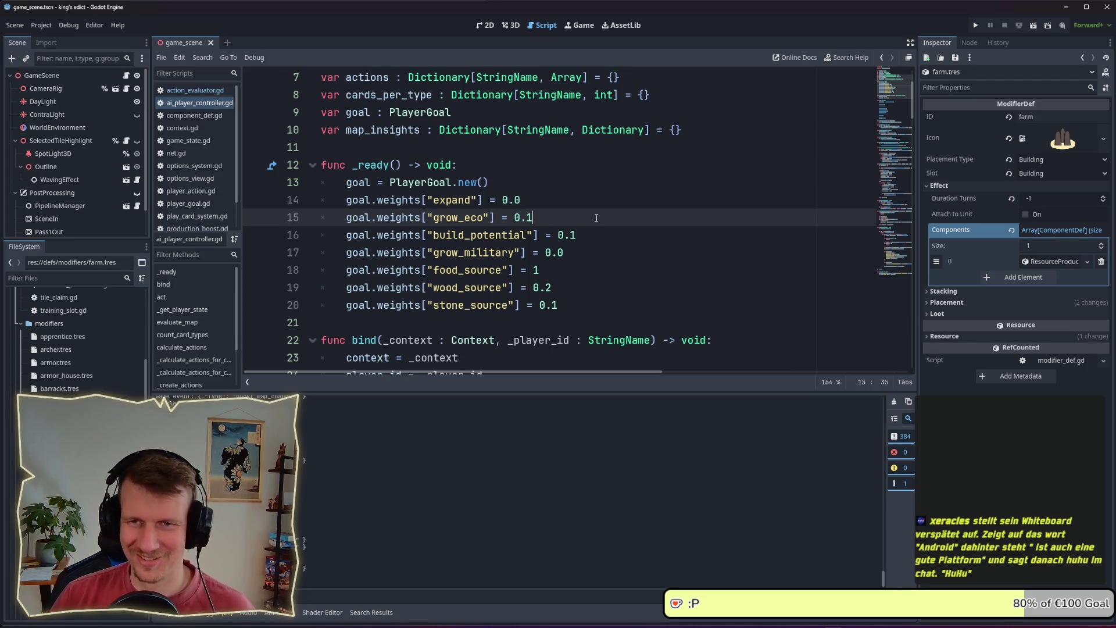
click(577, 235)
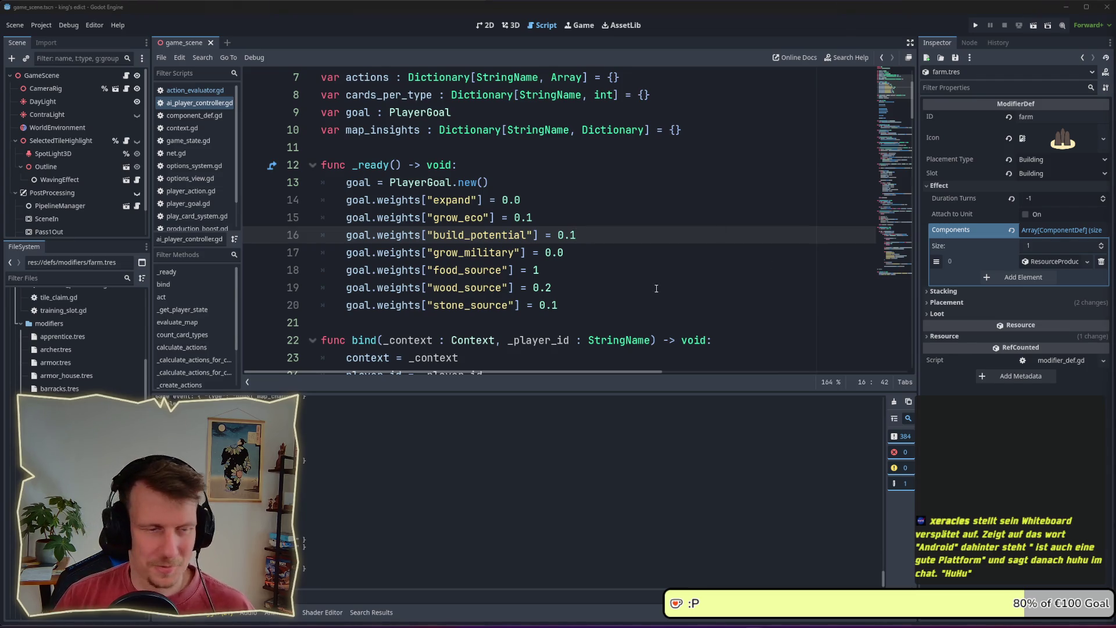
click(565, 256)
scroll(573, 229, down, 1)
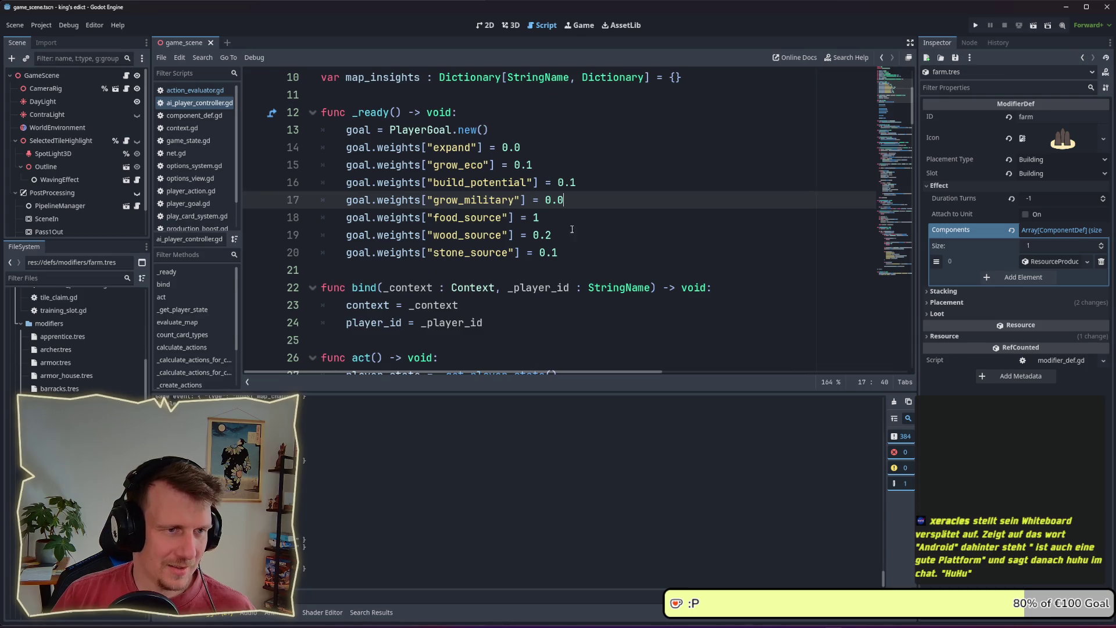
click(577, 165)
scroll(576, 169, up, 1)
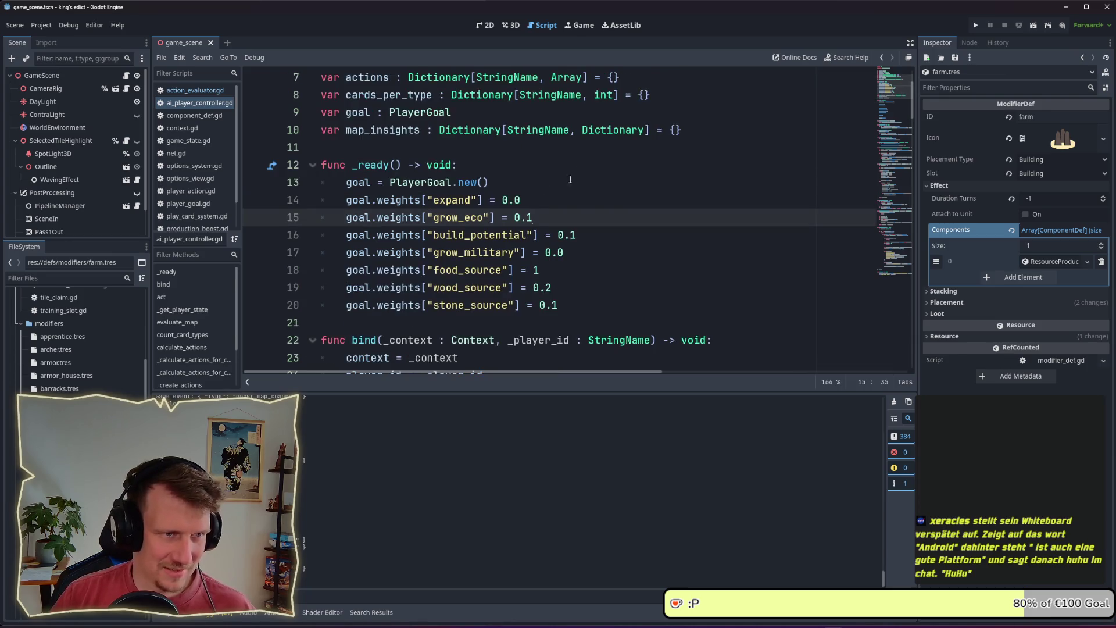
click(549, 204)
key(ctrl+shift+Left)
key(ctrl+shift+Left)
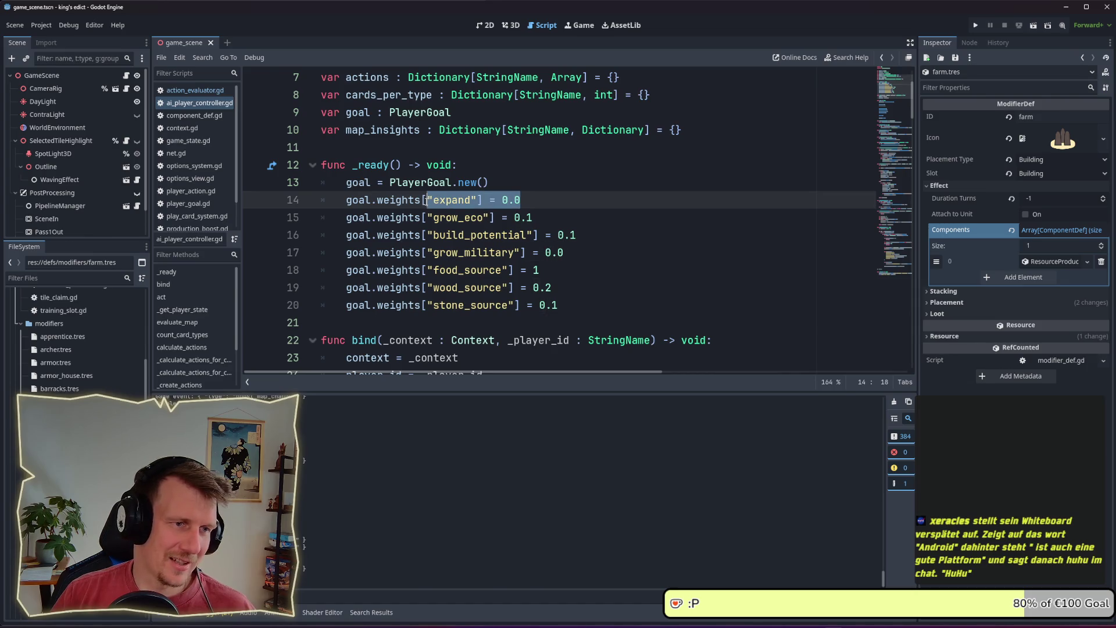
click(543, 209)
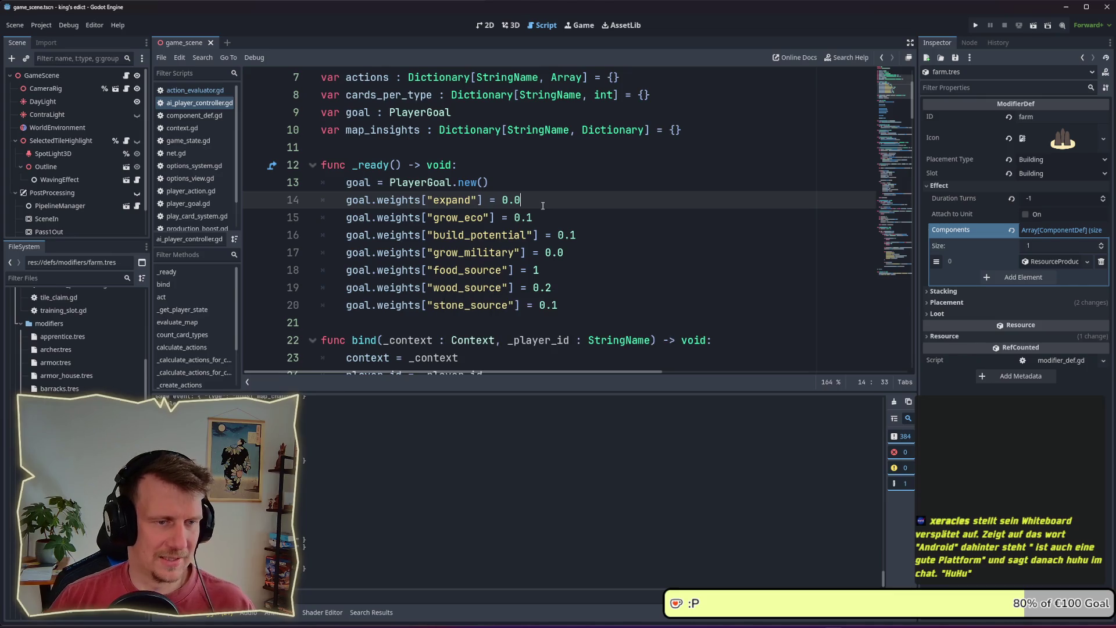
scroll(543, 206, down, 1)
double_click(451, 148)
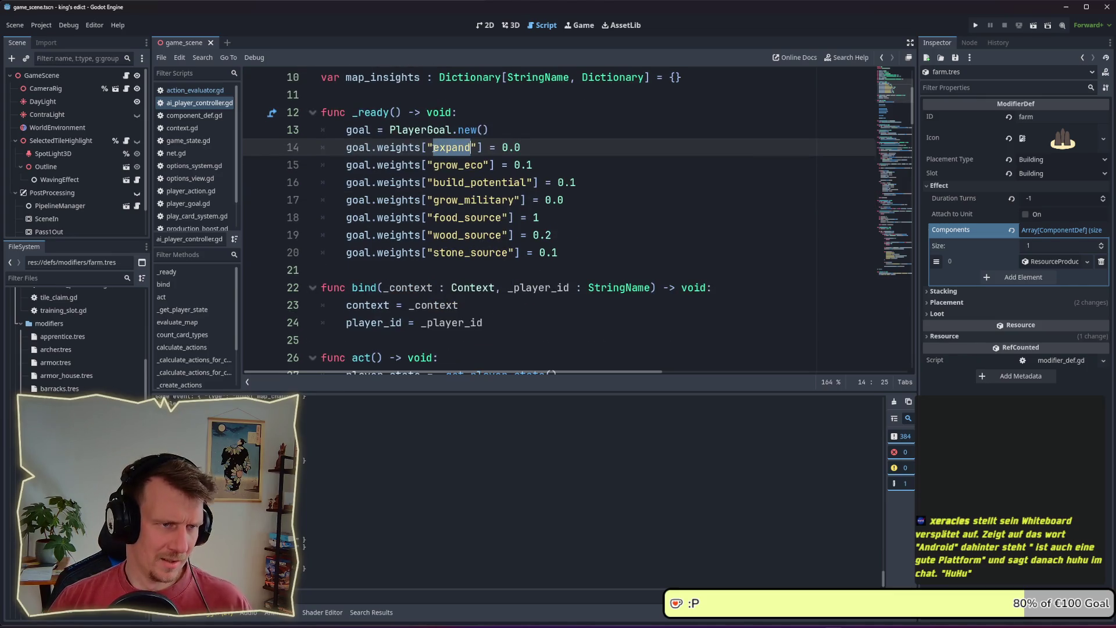
drag(441, 148, 477, 147)
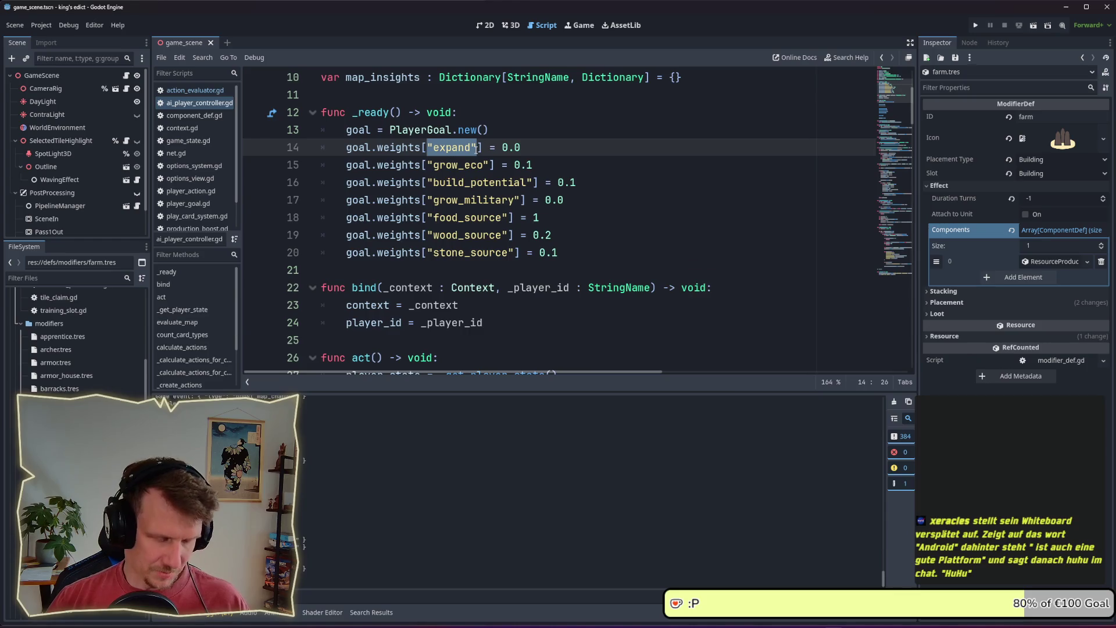
key(ctrl+shift+f)
- Search the project for "expand" and inspect the pioneer expand weight 1.0 in action_evaluator.gd
click(773, 373)
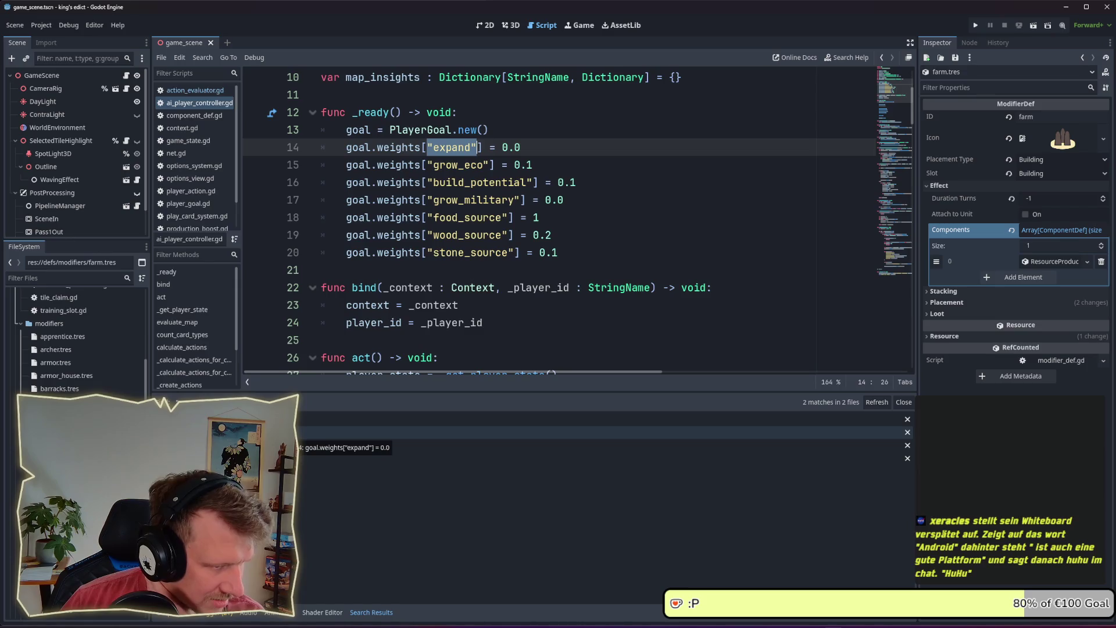
click(407, 458)
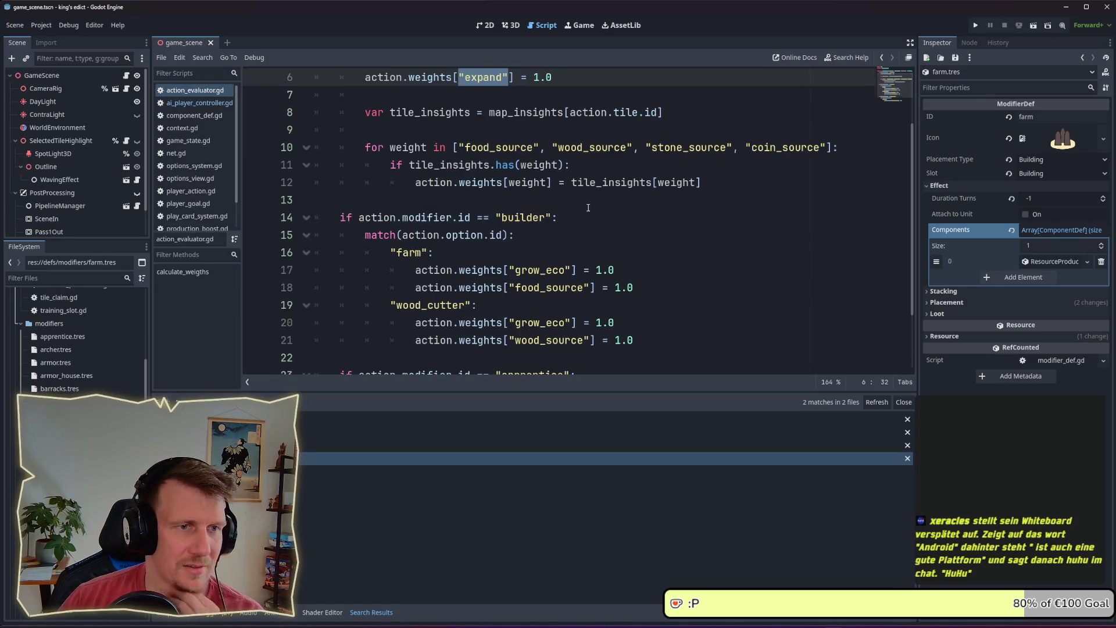
scroll(588, 207, up, 2)
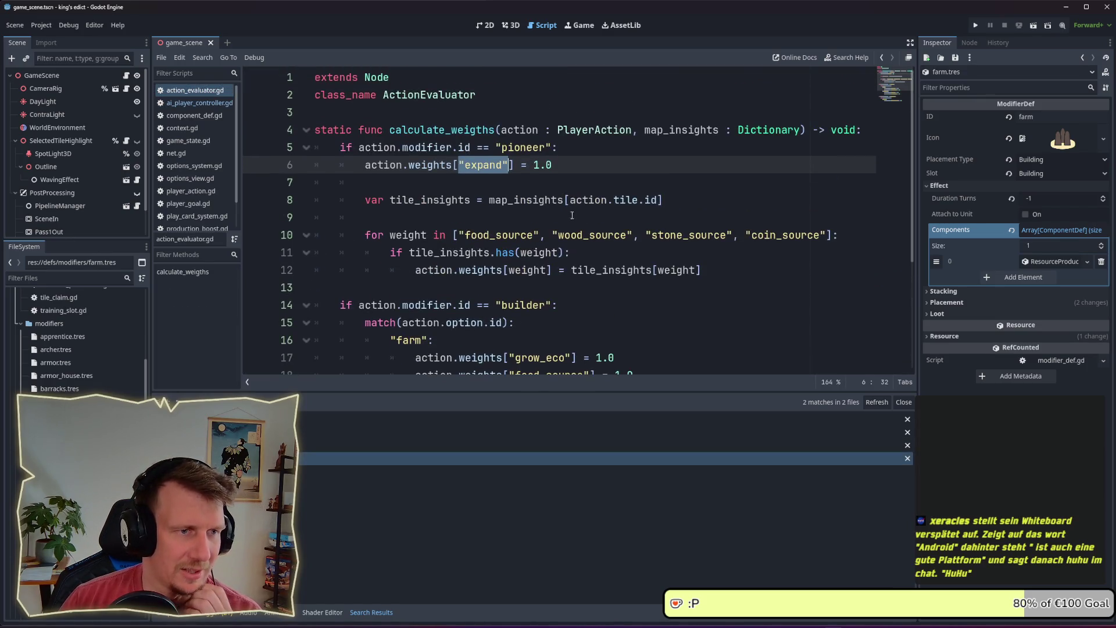
click(551, 166)
drag(551, 167, 534, 168)
scroll(544, 170, down, 3)
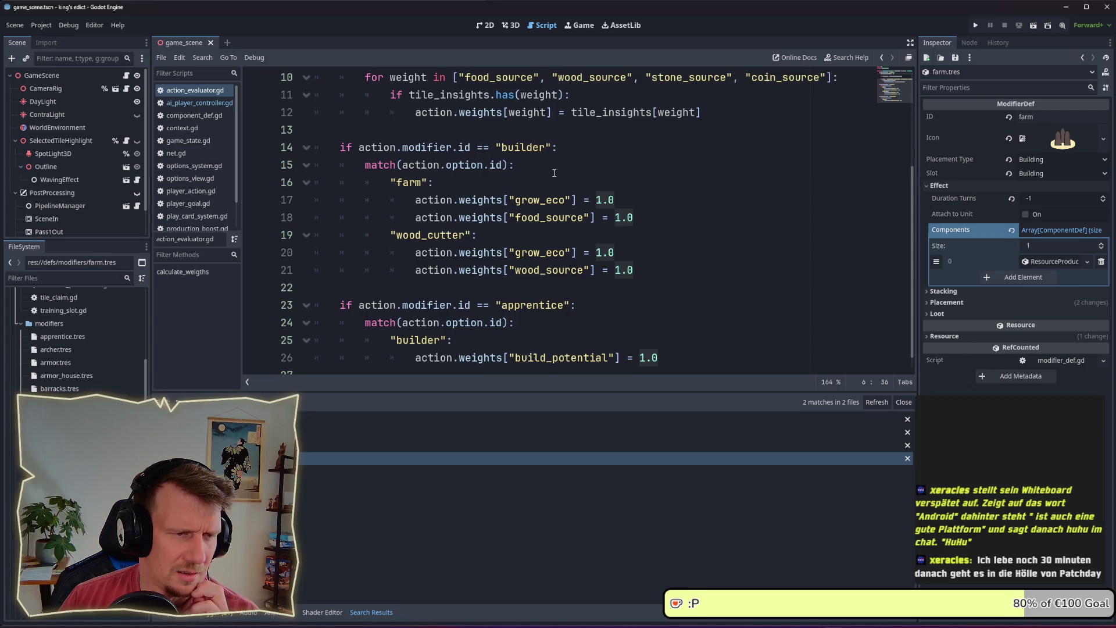
scroll(554, 169, up, 3)
click(554, 153)
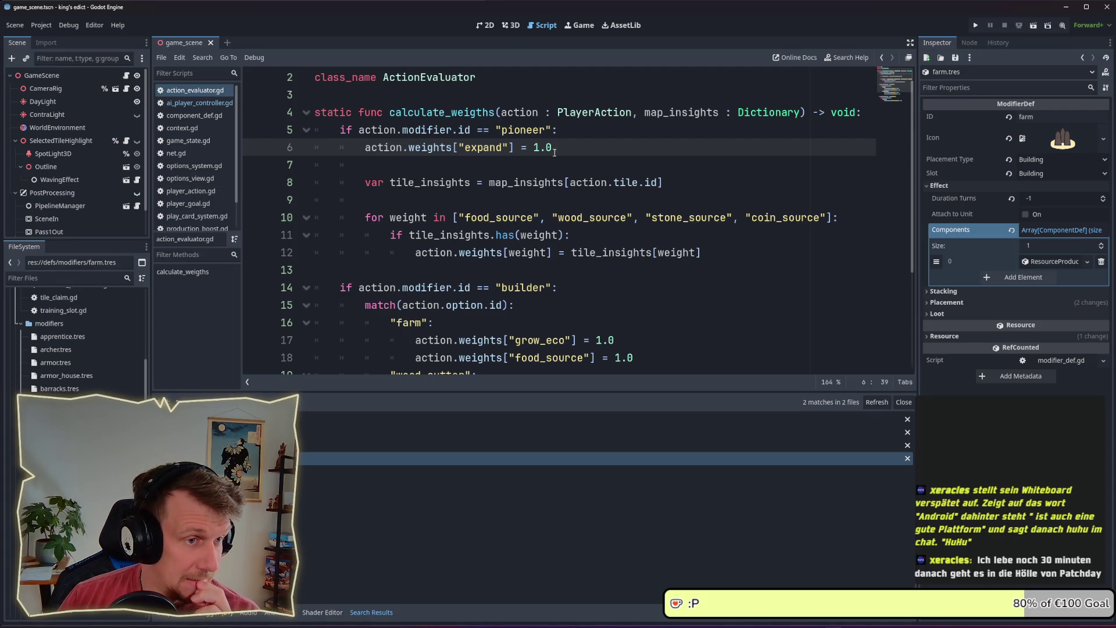
drag(551, 153, 535, 150)
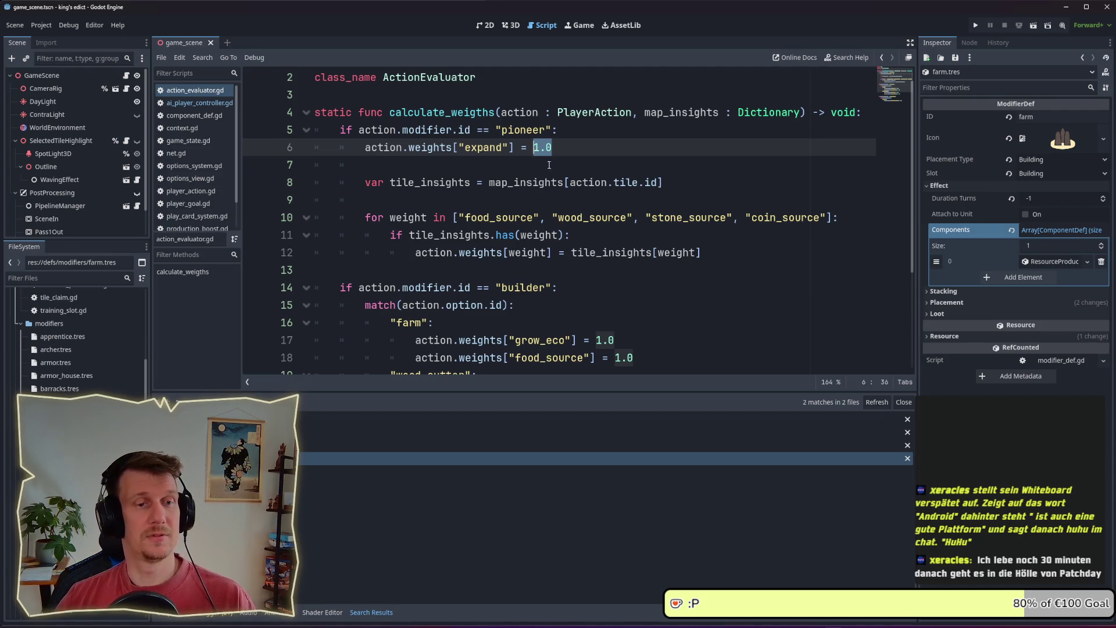
click(566, 144)
drag(566, 144, 532, 149)
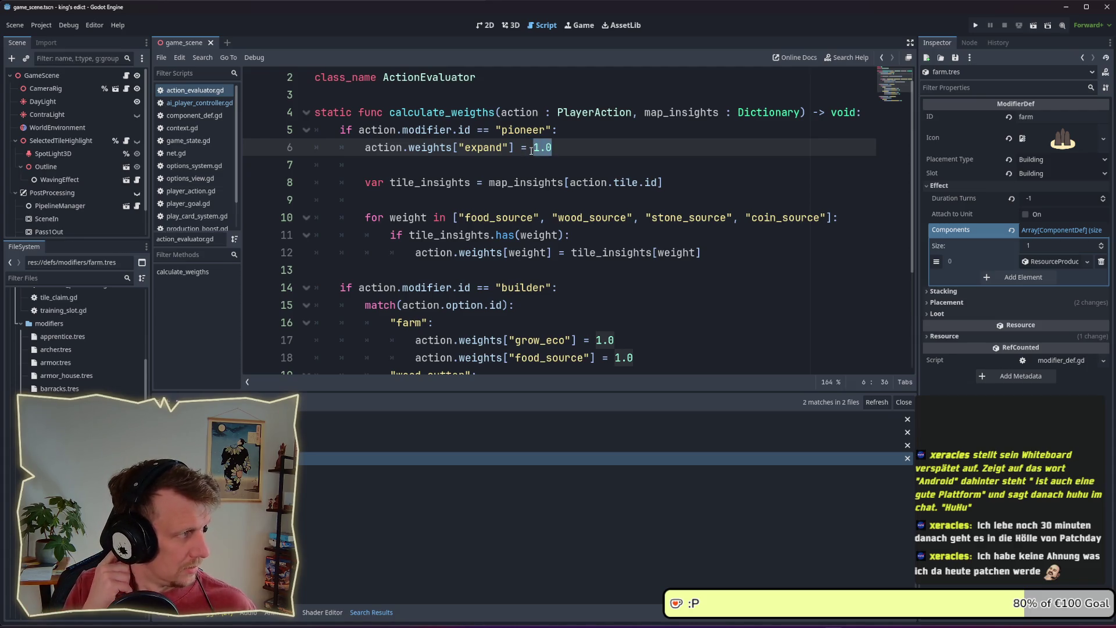
click(463, 164)
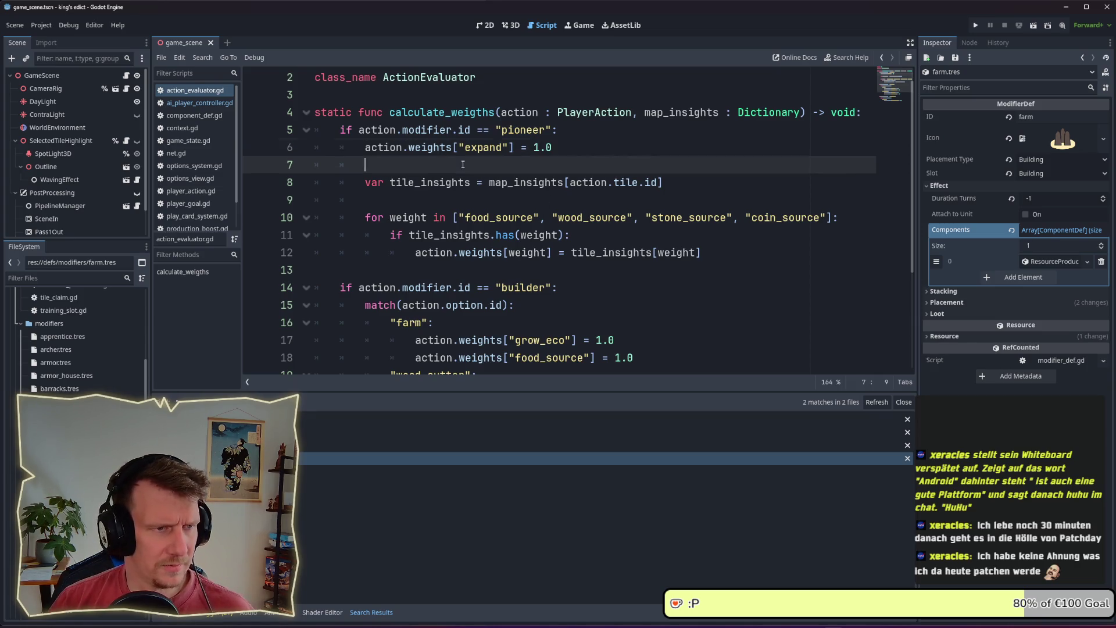
double_click(536, 151)
click(528, 157)
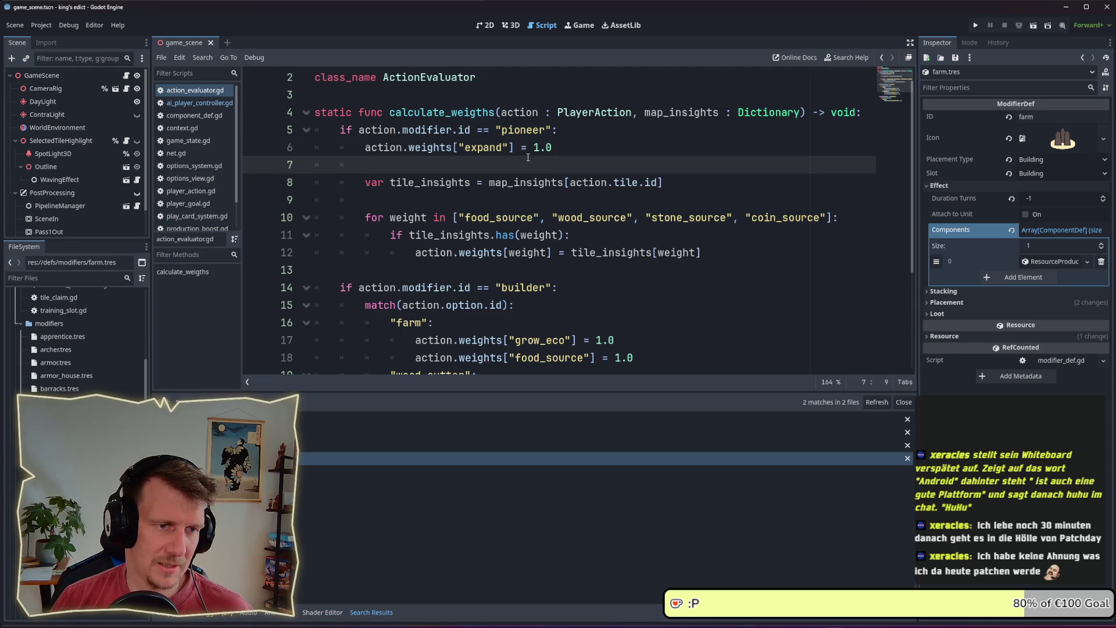
- Review how tile_insights source weights are copied and the builder farm case in action_evaluator.gd
scroll(542, 189, down, 1)
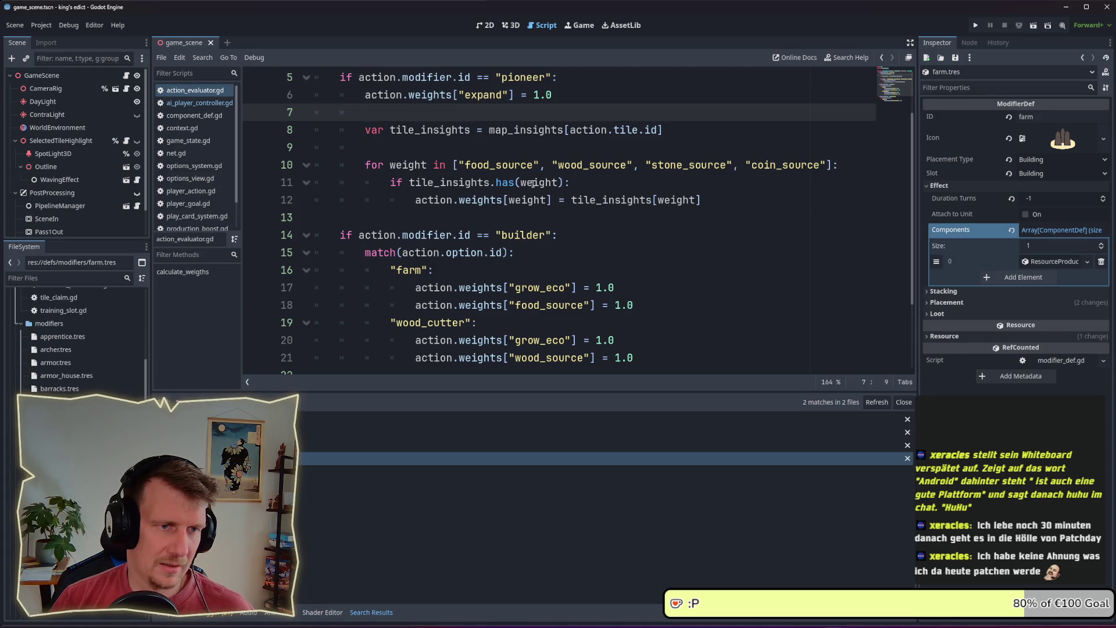
drag(702, 199, 570, 199)
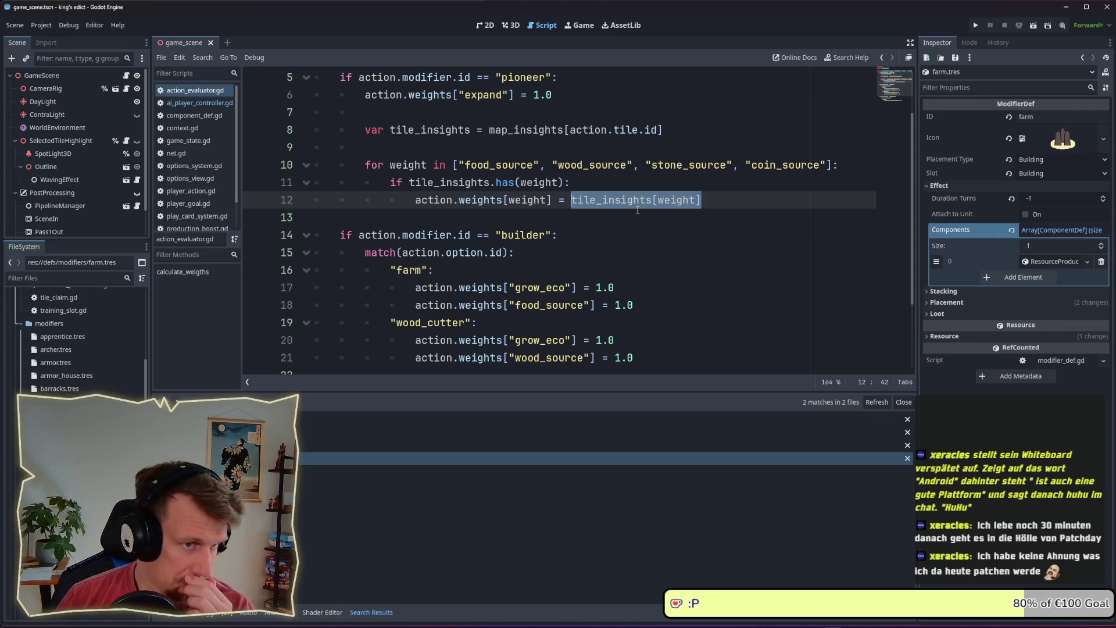
mouse_move(630, 202)
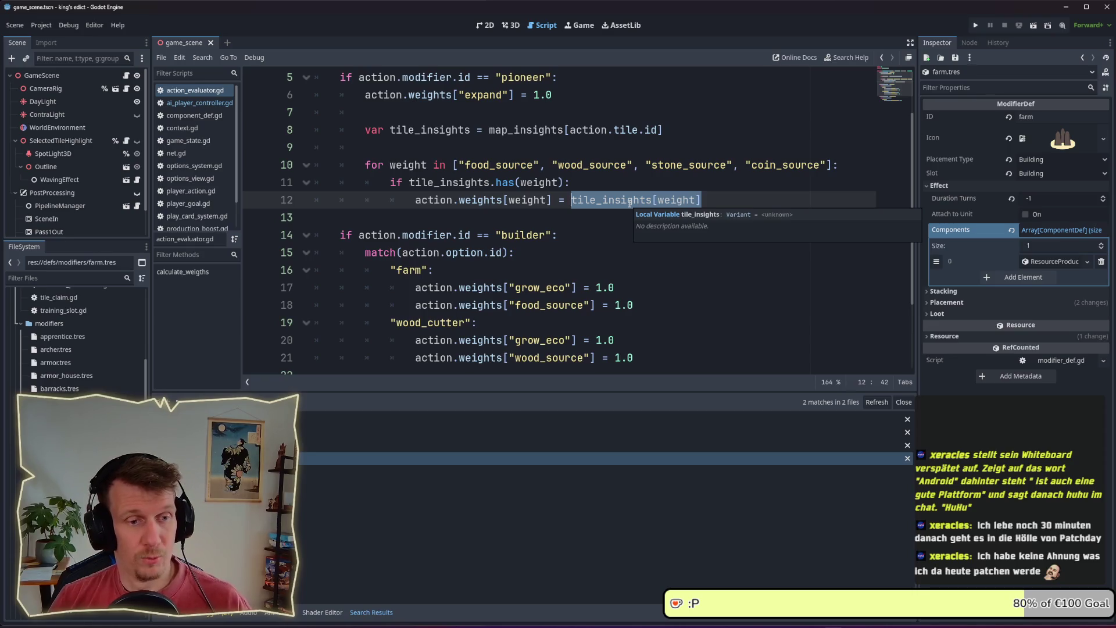
scroll(618, 215, down, 1)
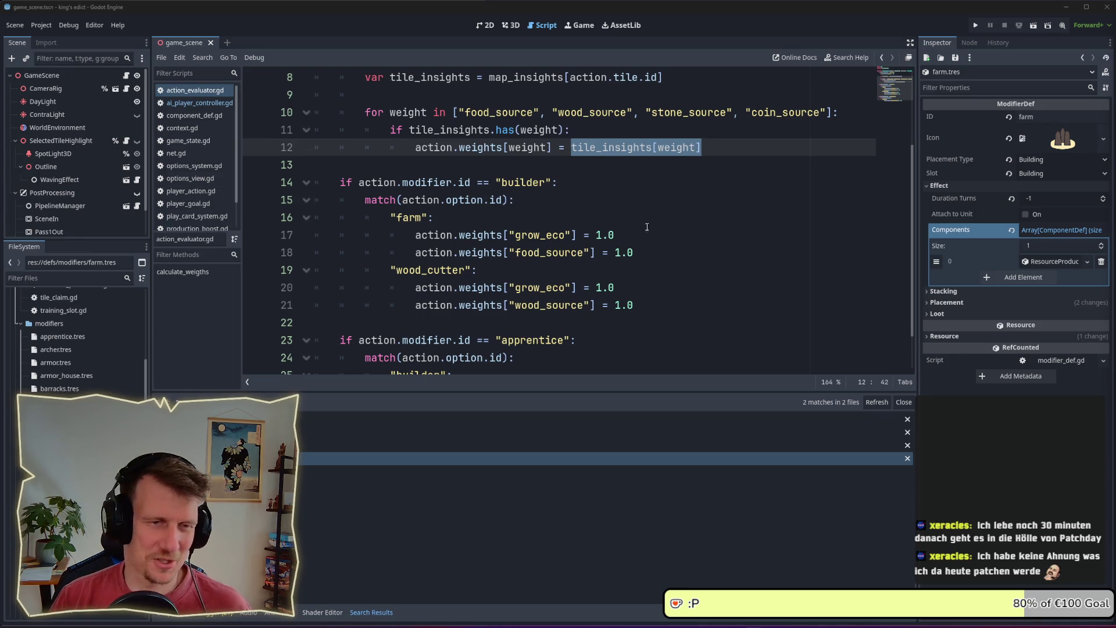
click(621, 225)
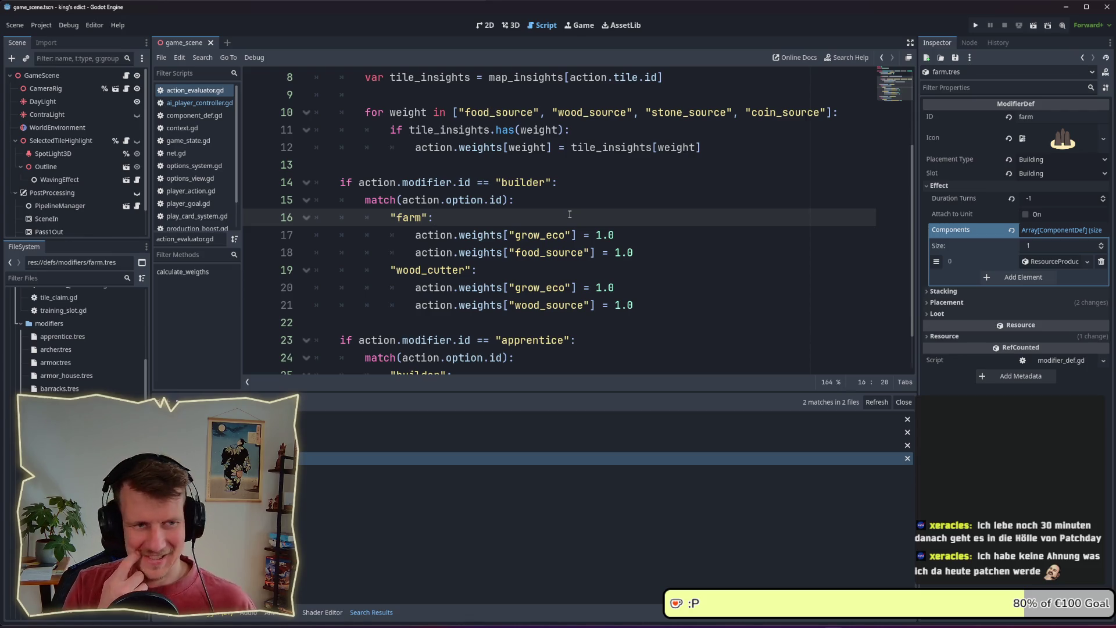
scroll(548, 205, down, 1)
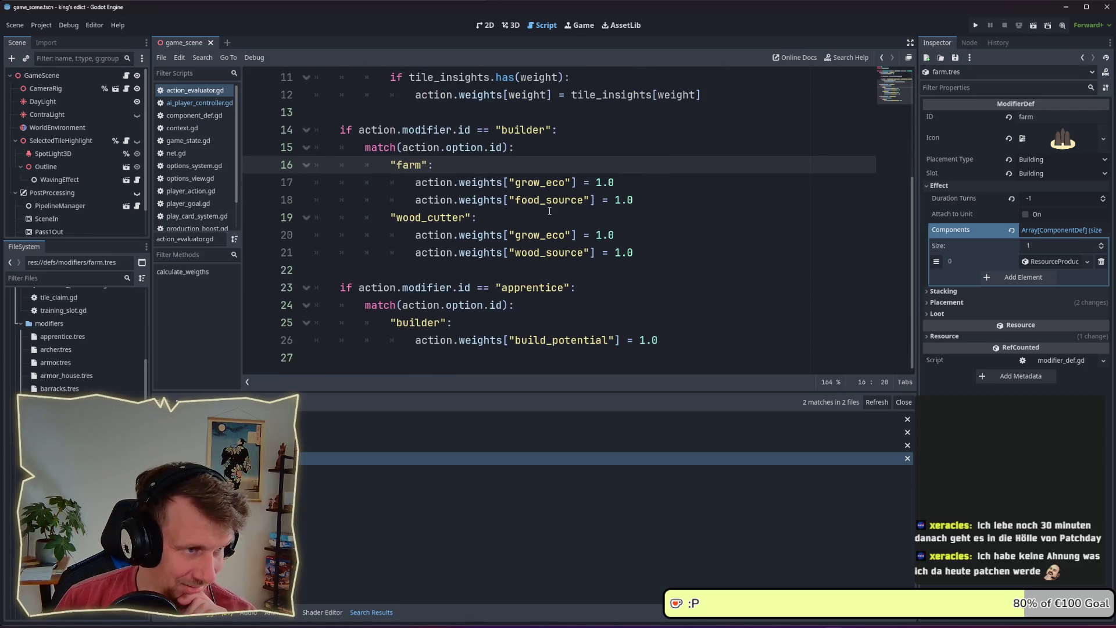
scroll(550, 211, up, 1)
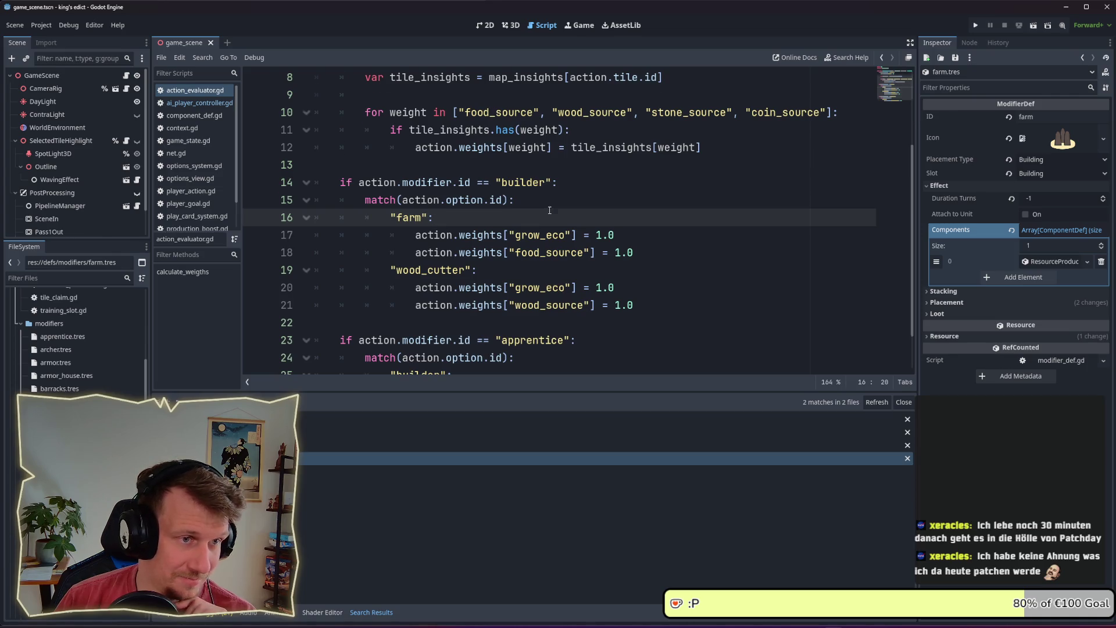
scroll(549, 211, up, 2)
click(188, 106)
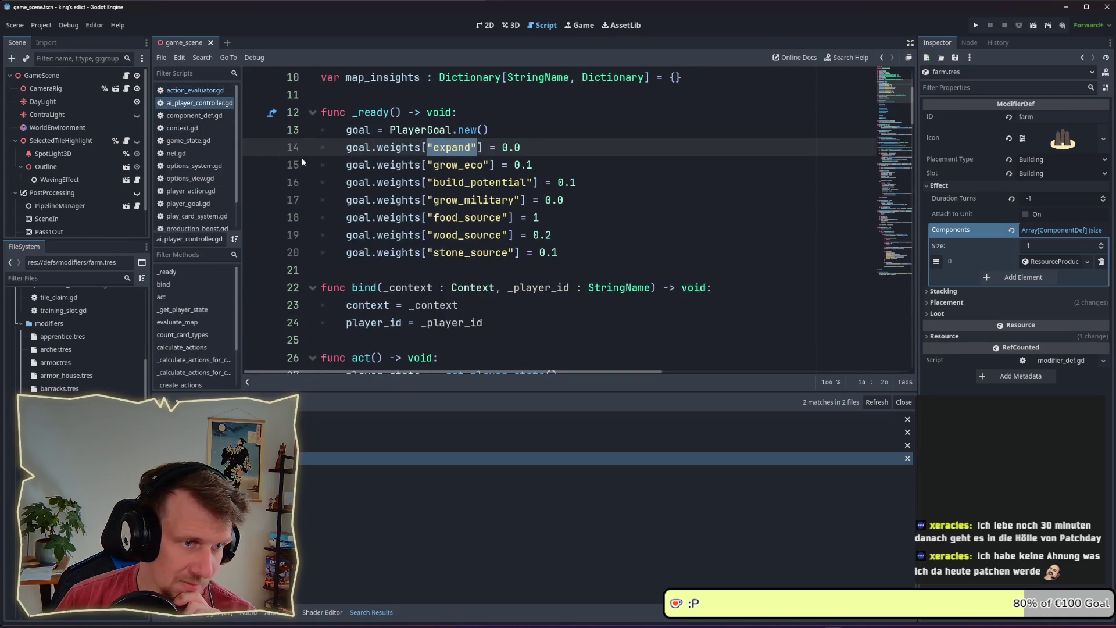
- Change the grow_eco goal weight on line 15 of ai_player_controller.gd from 0.1 to 1.0
scroll(528, 213, down, 6)
scroll(529, 212, up, 8)
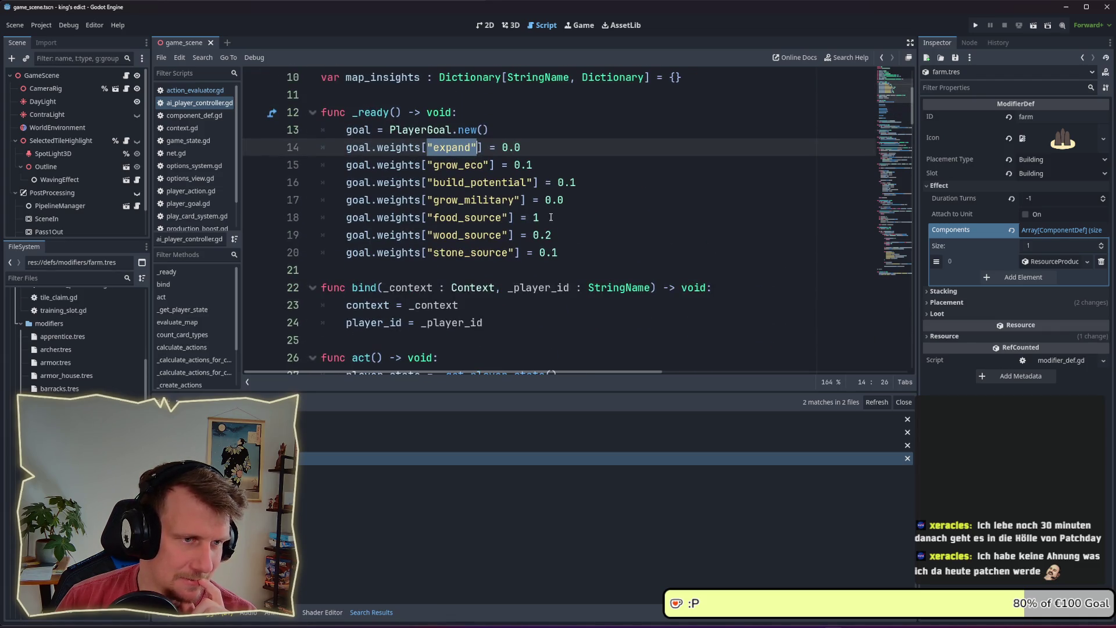
click(550, 217)
click(557, 232)
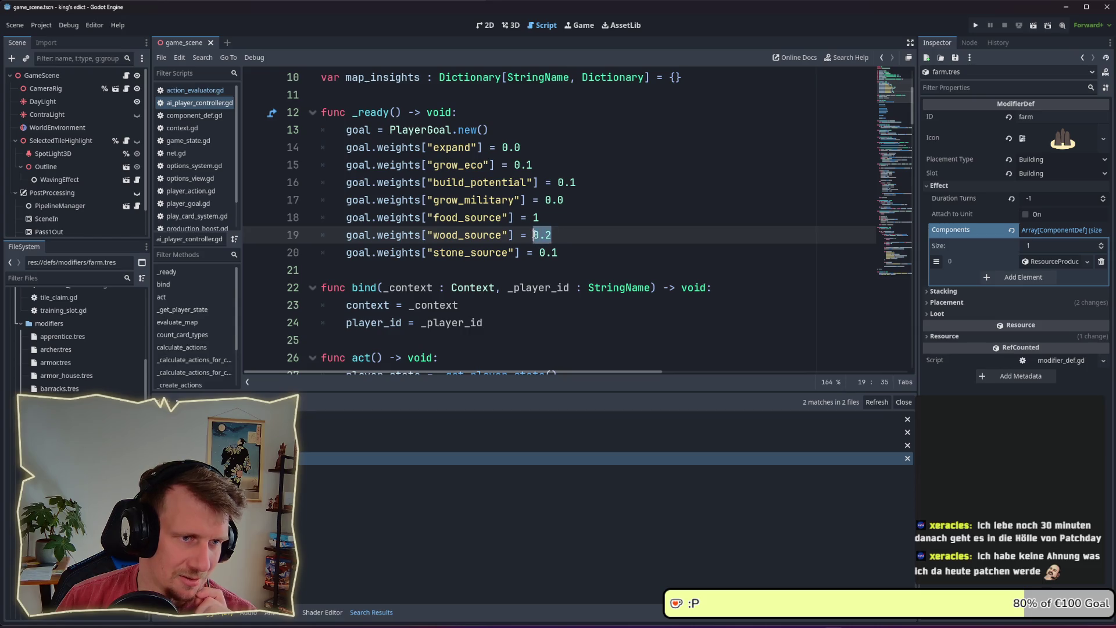
drag(565, 244, 532, 247)
click(559, 221)
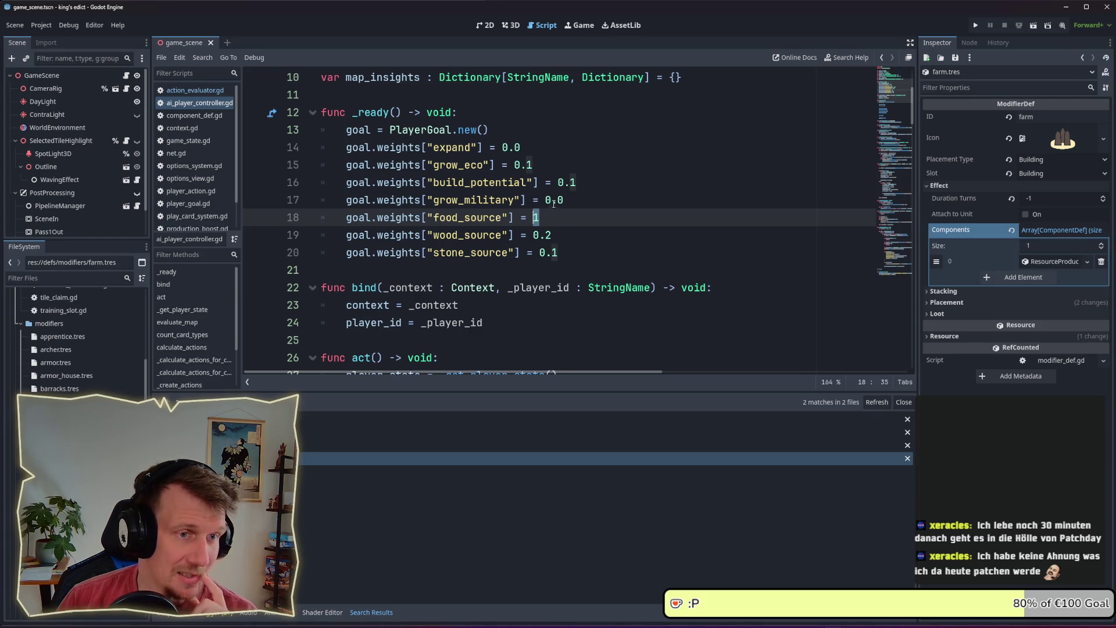
click(525, 166)
drag(517, 165, 531, 165)
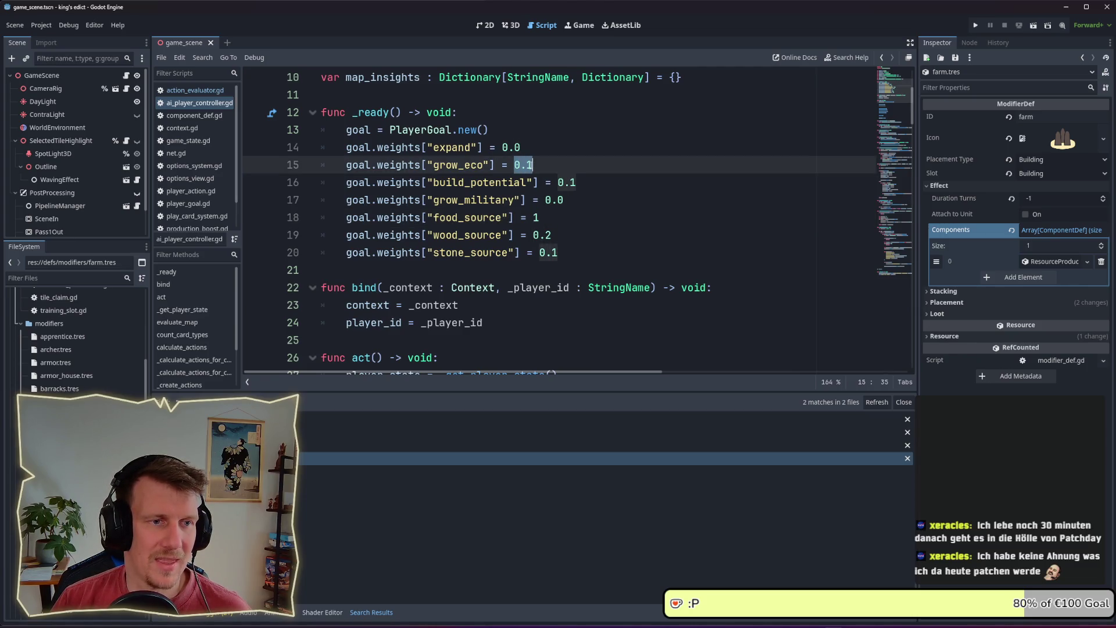
text(1)
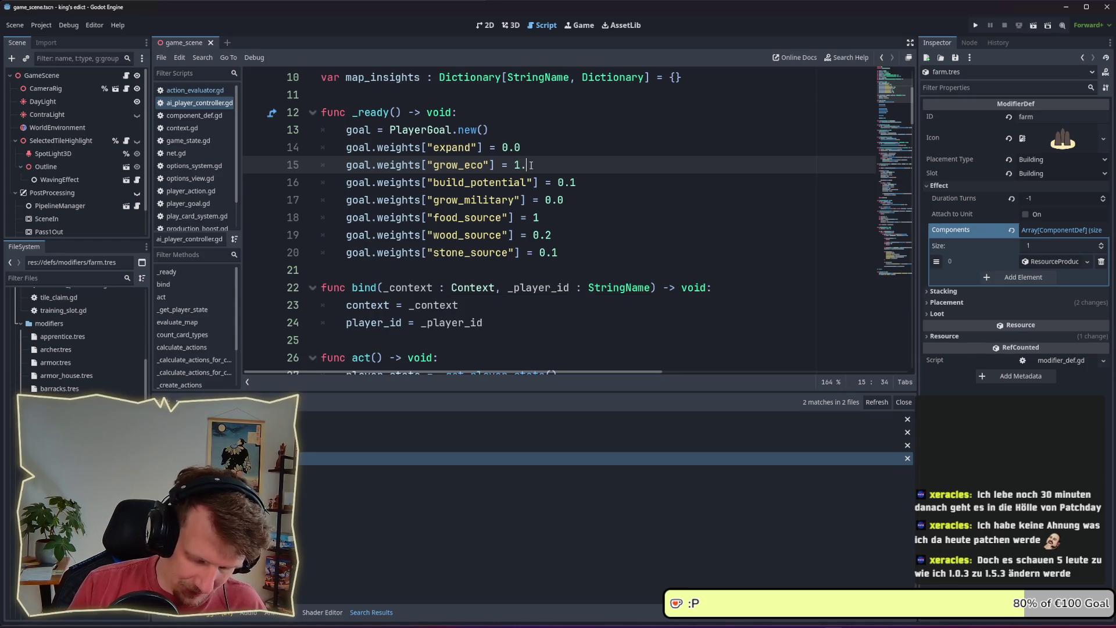
text(.0)
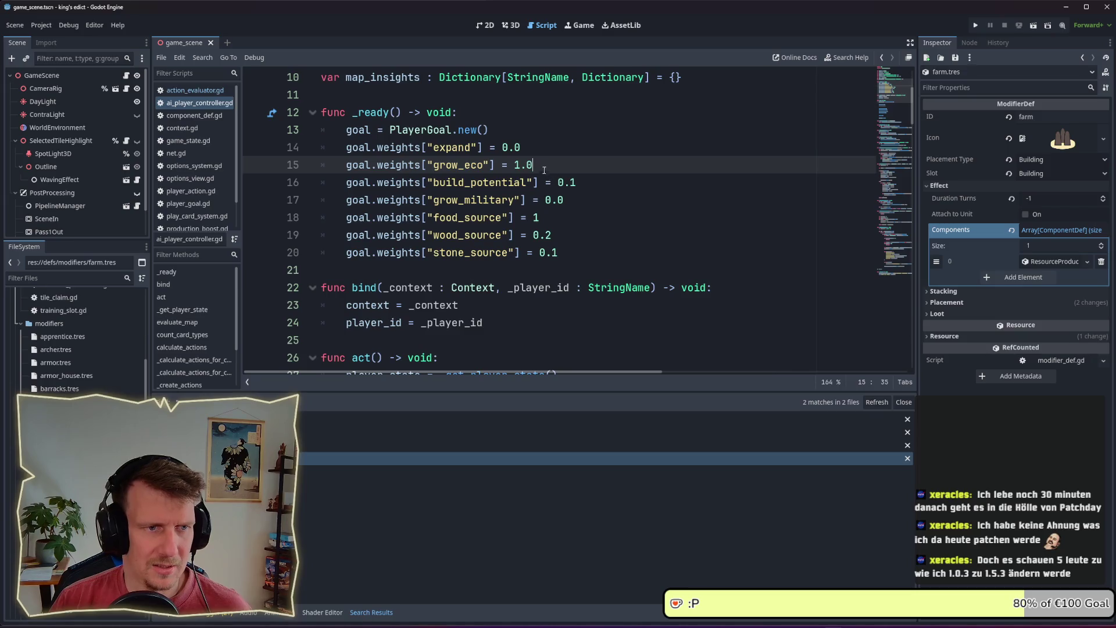
scroll(540, 213, down, 13)
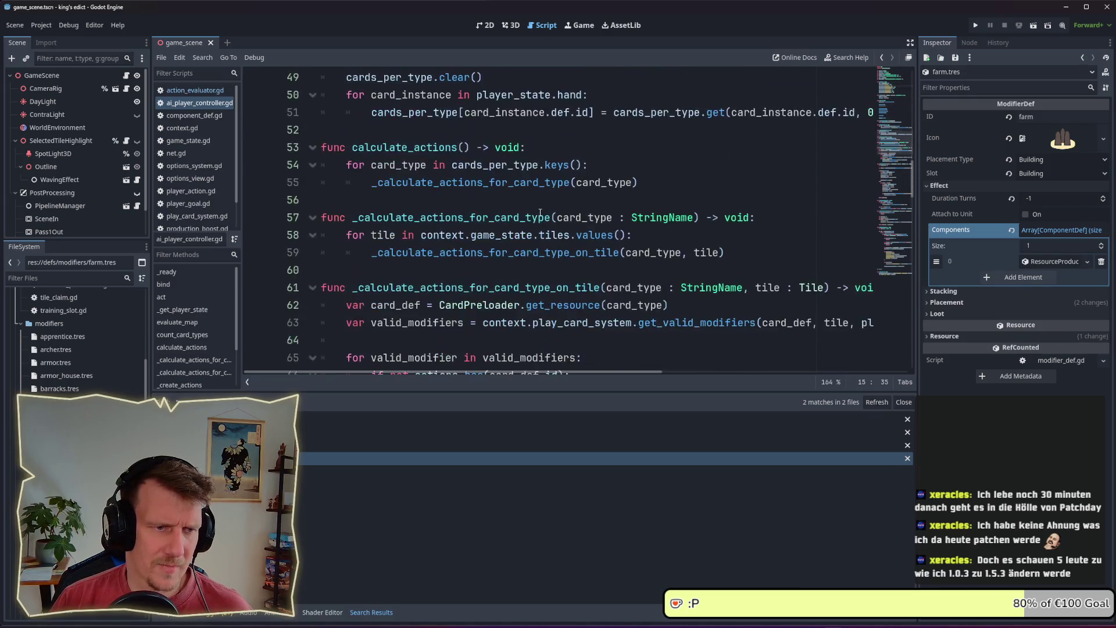
- Check the farm grow_eco and food_source weights in action_evaluator.gd, then run the game
scroll(273, 162, up, 2)
click(195, 90)
scroll(626, 210, down, 4)
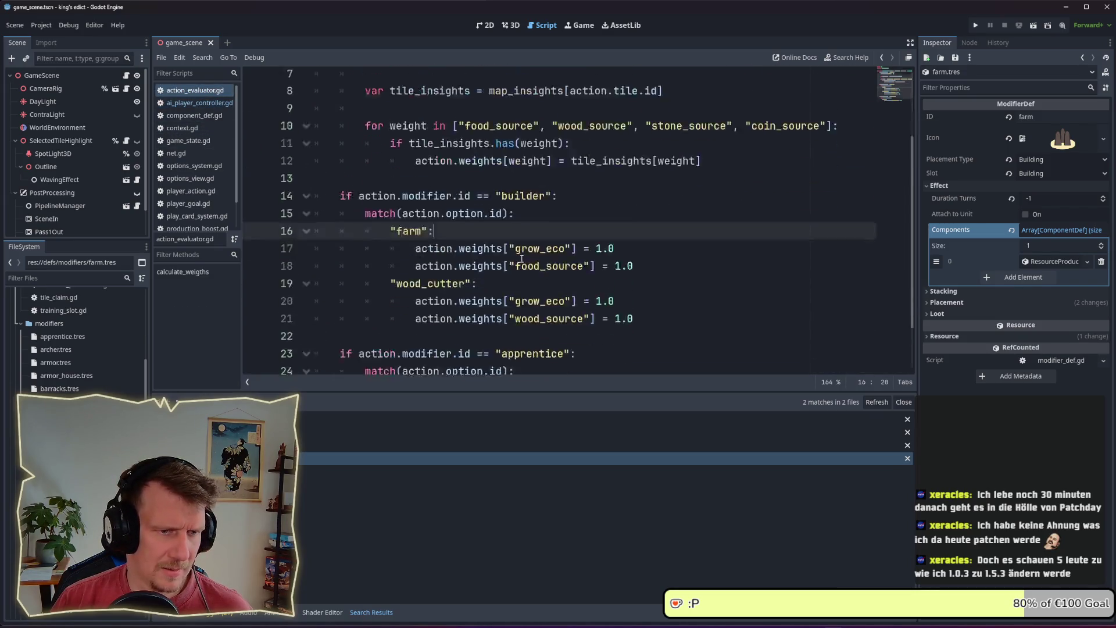
click(602, 182)
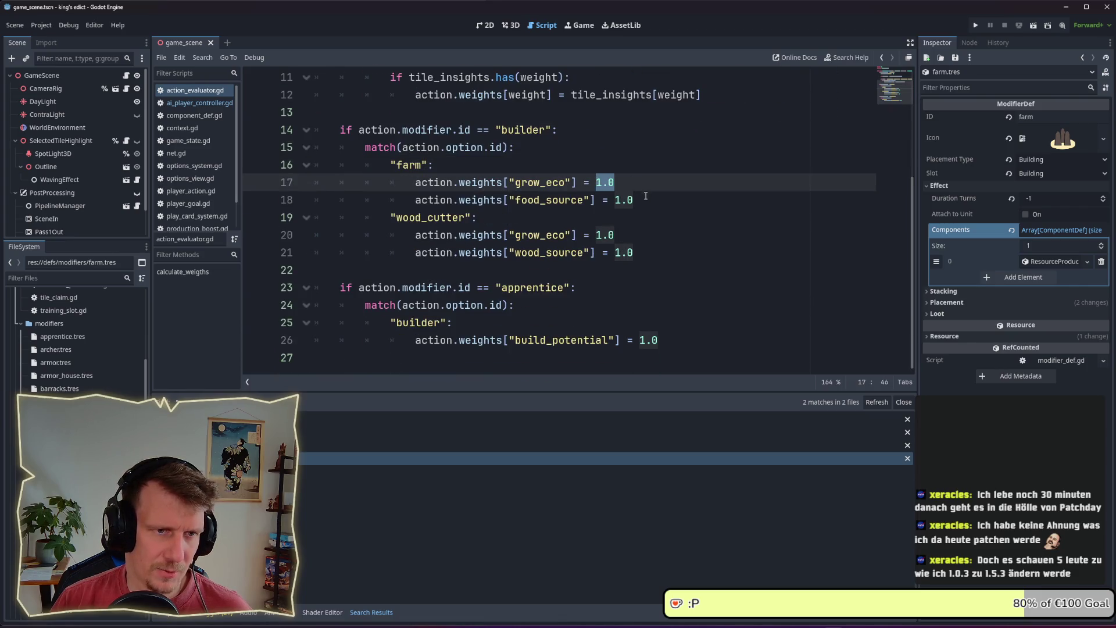
double_click(624, 200)
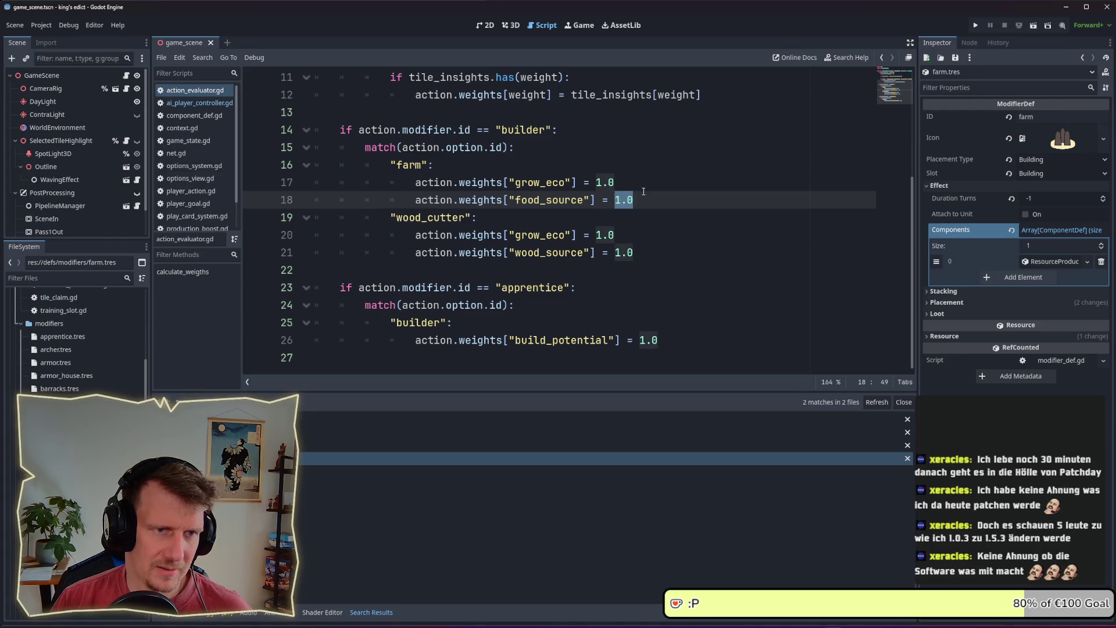
key(Up)
click(977, 27)
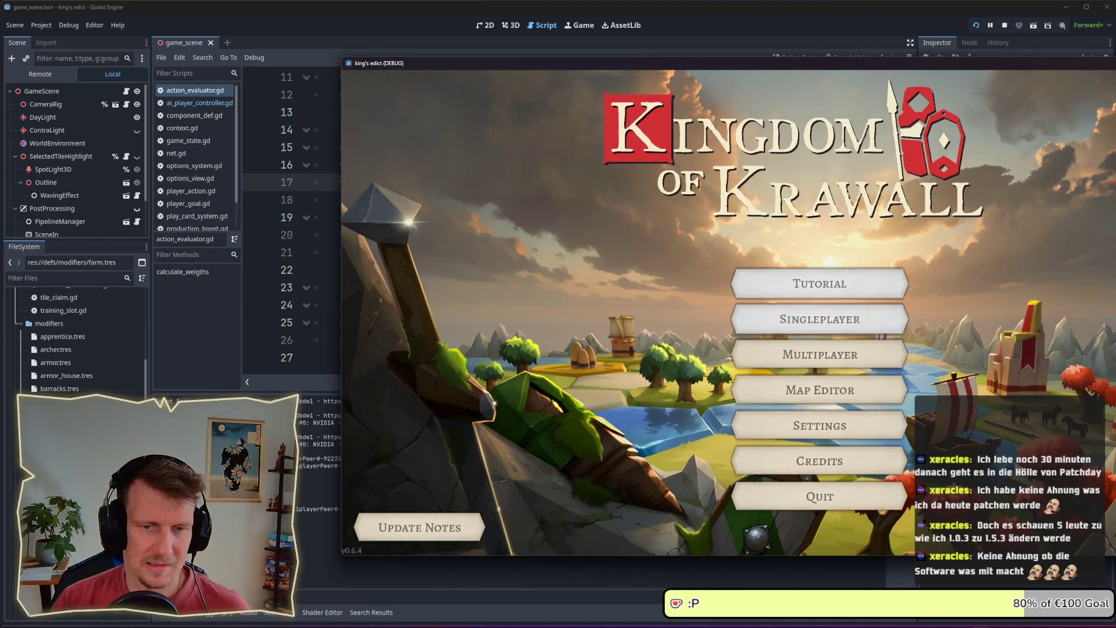
- Create a new multiplayer game from the lobby and pick a start position on the hex map
click(833, 360)
drag(1062, 68, 954, 74)
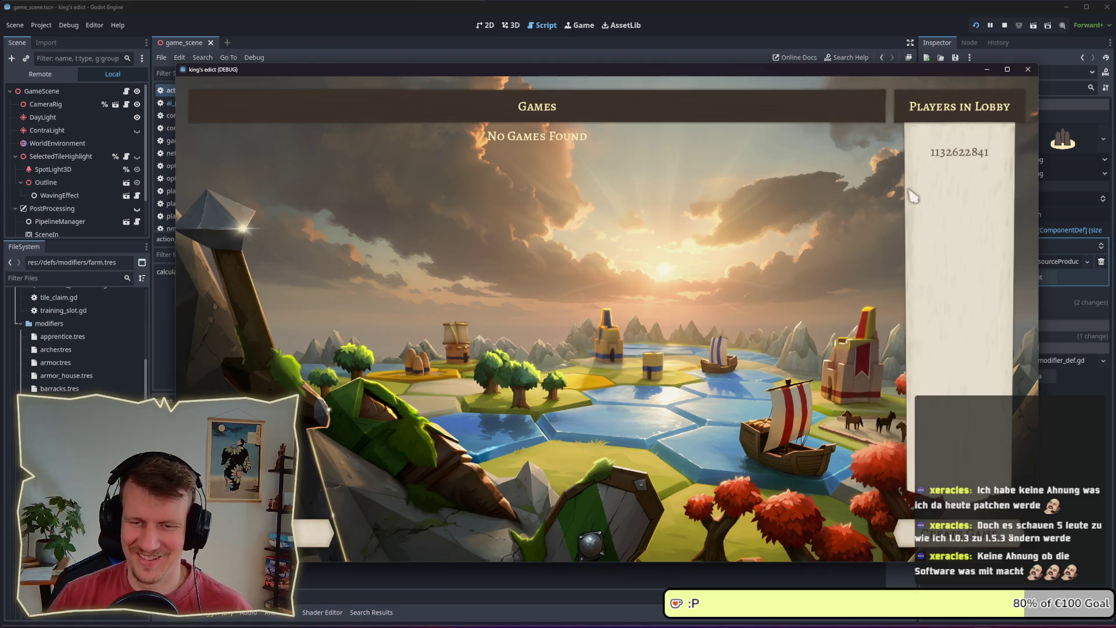
click(960, 534)
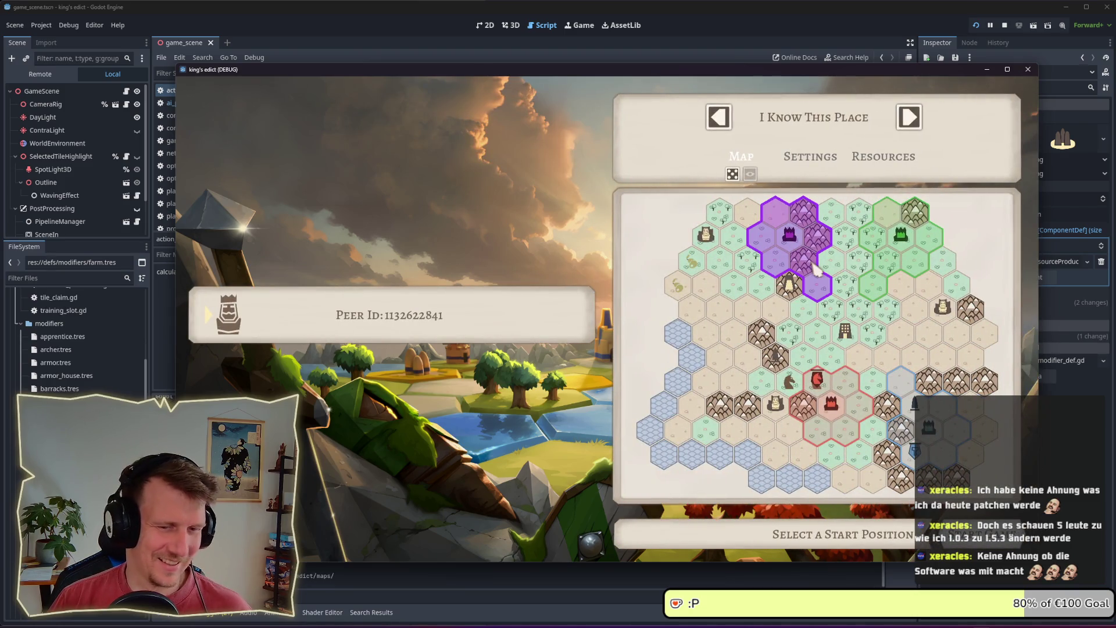
click(816, 269)
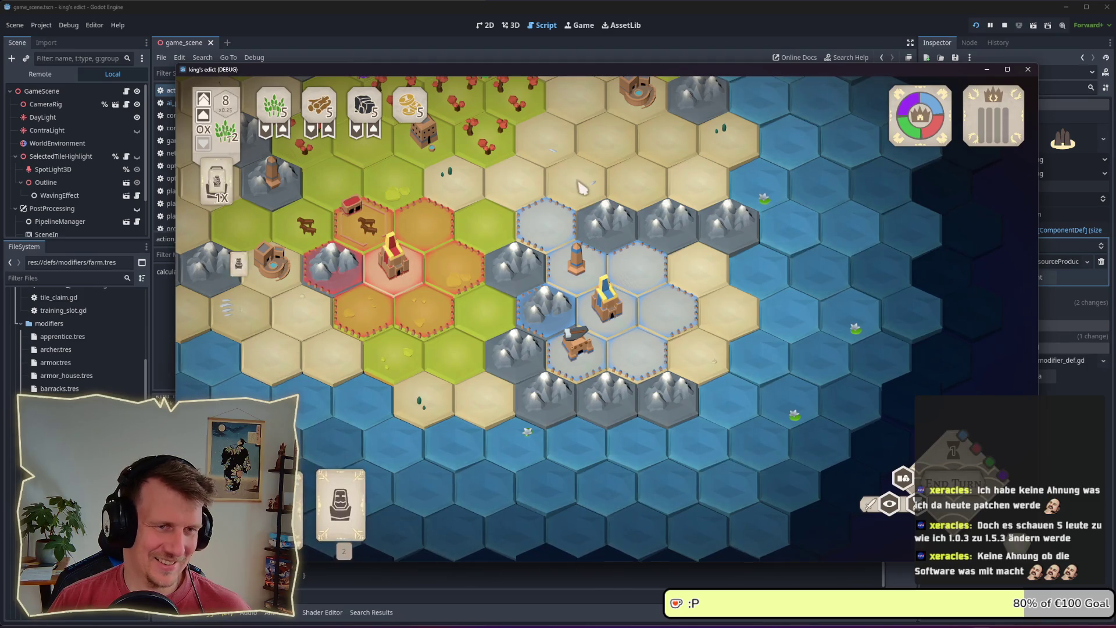
- Survey the board, place the spear unit on a blue-territory hex and pick up the next card
drag(581, 186, 705, 330)
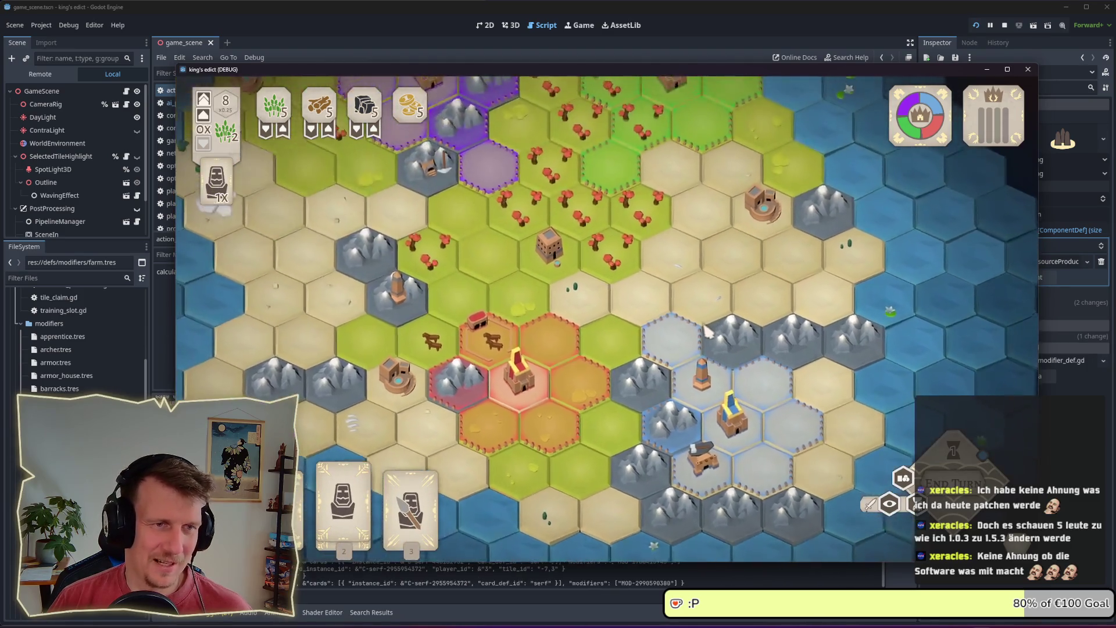
scroll(704, 329, down, 3)
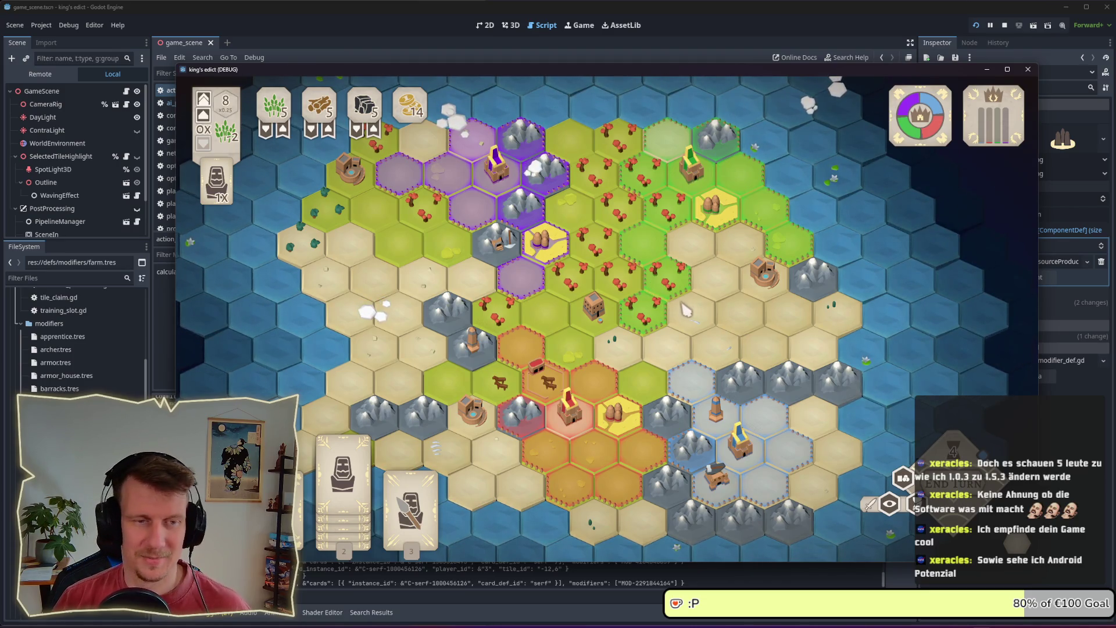
scroll(687, 311, up, 3)
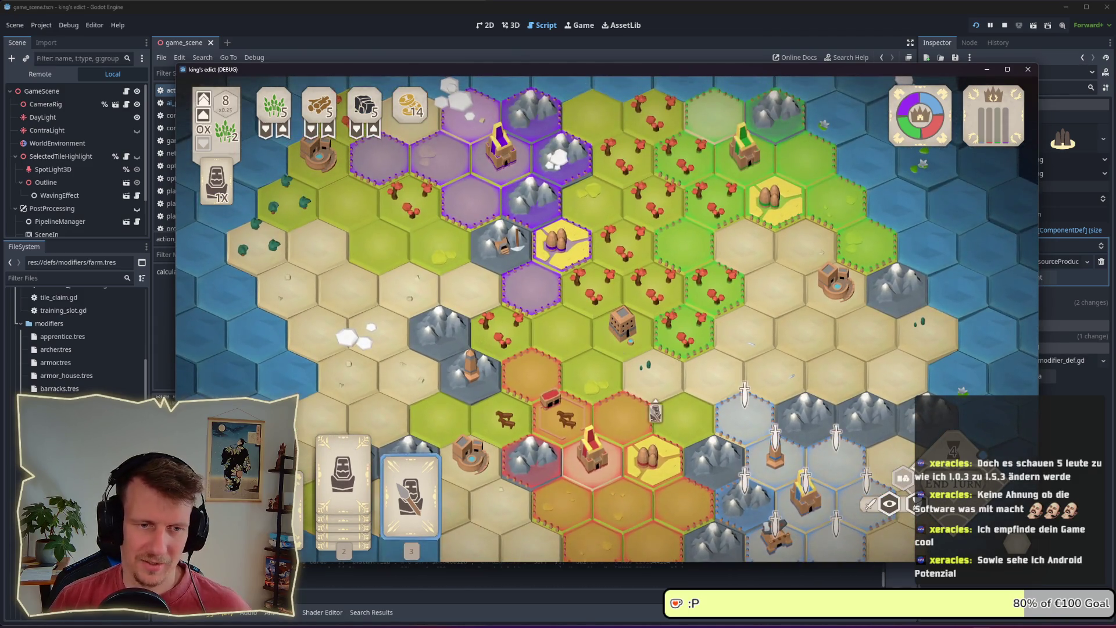
click(411, 491)
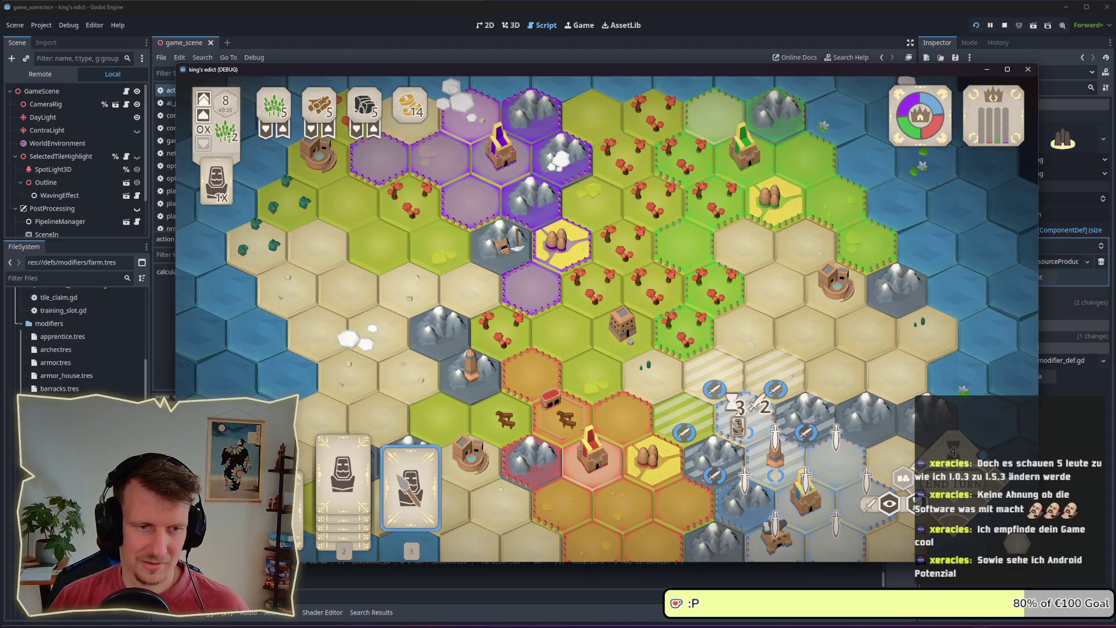
click(738, 414)
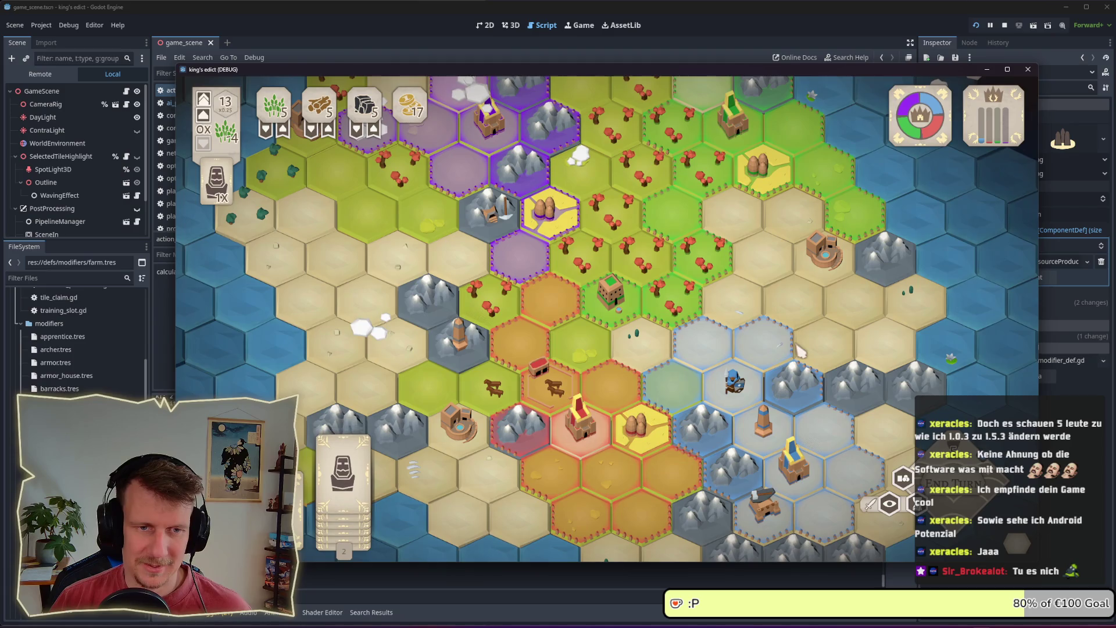
click(343, 453)
- Cancel the unit card, pan the map to watch the AI players expand, then stop the game with F8
click(803, 366)
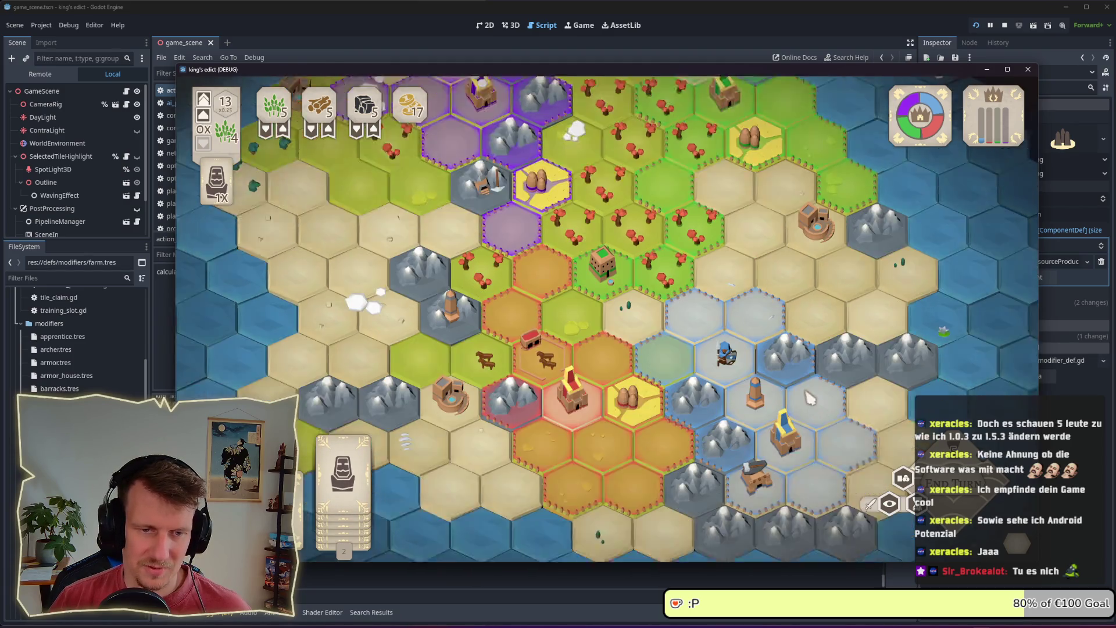
key(w)
key(1)
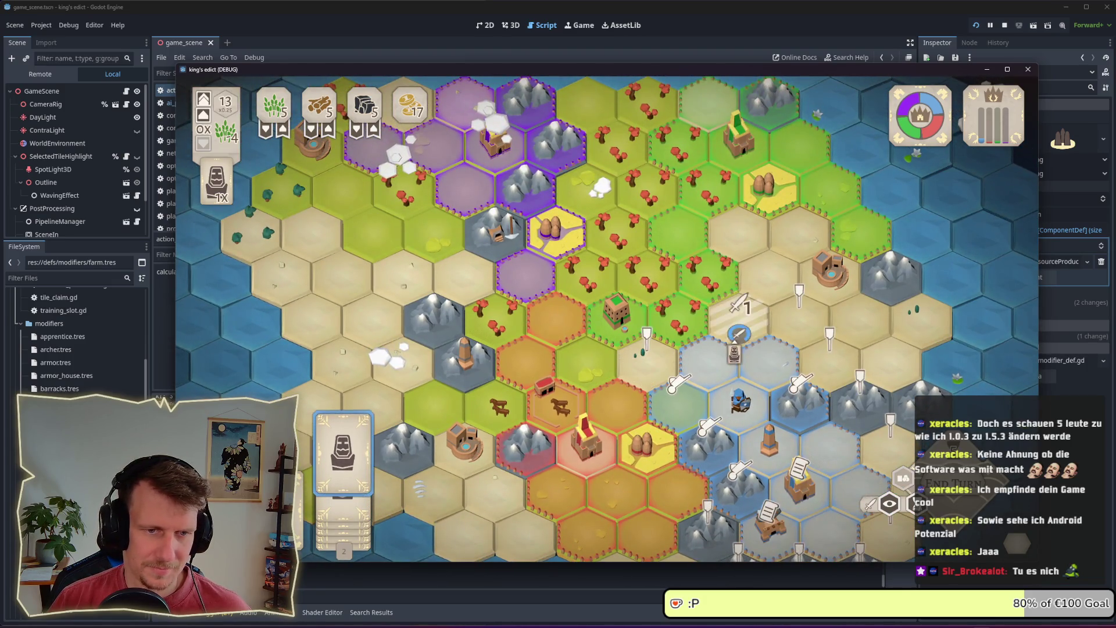
key(s)
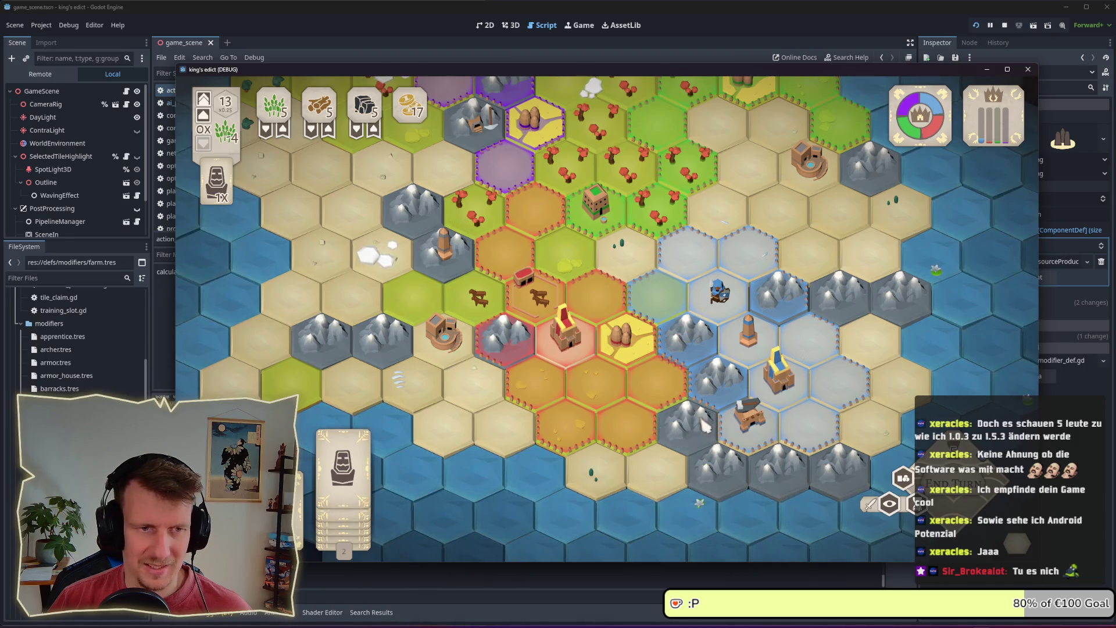
right_click(628, 243)
key(w)
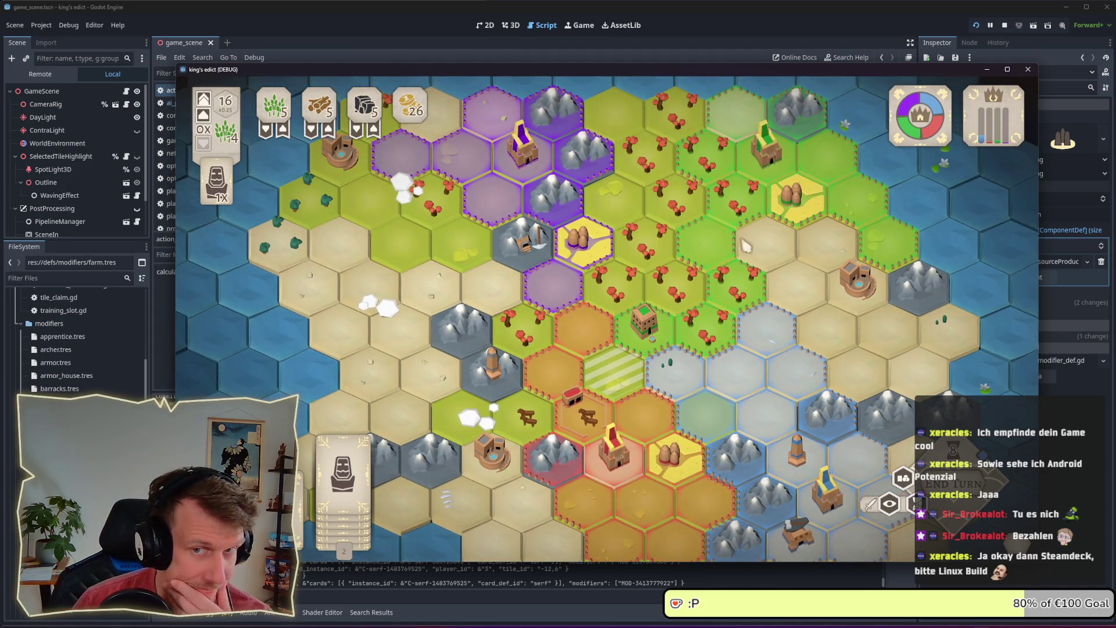
key(F8)
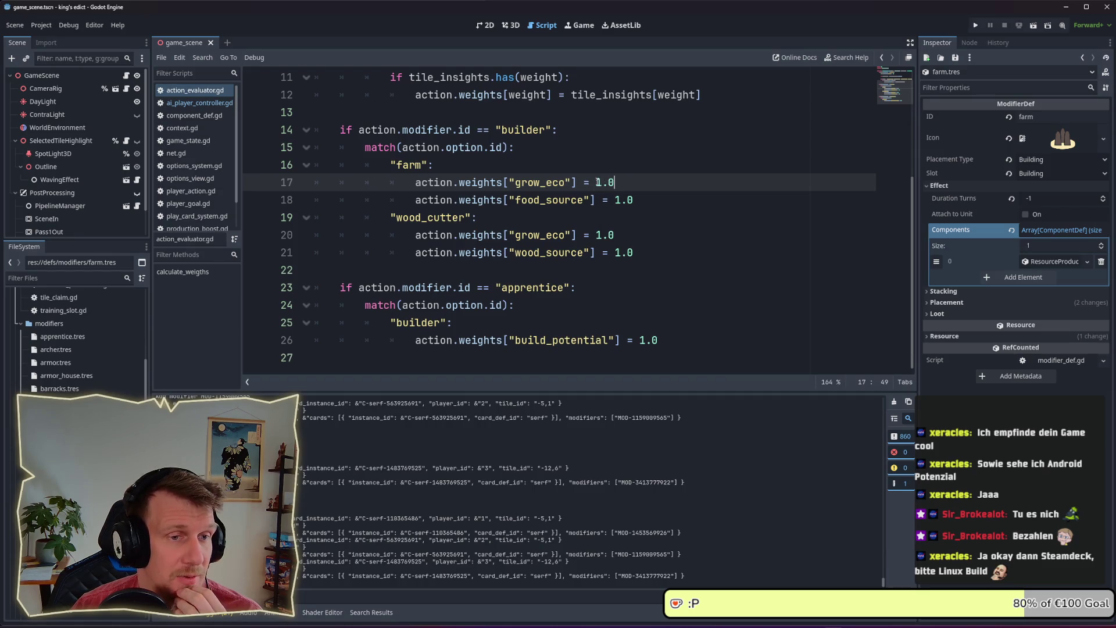
- Review the weights in action_evaluator.gd, selecting the 1.0 food_source value on line 18
drag(615, 200, 649, 203)
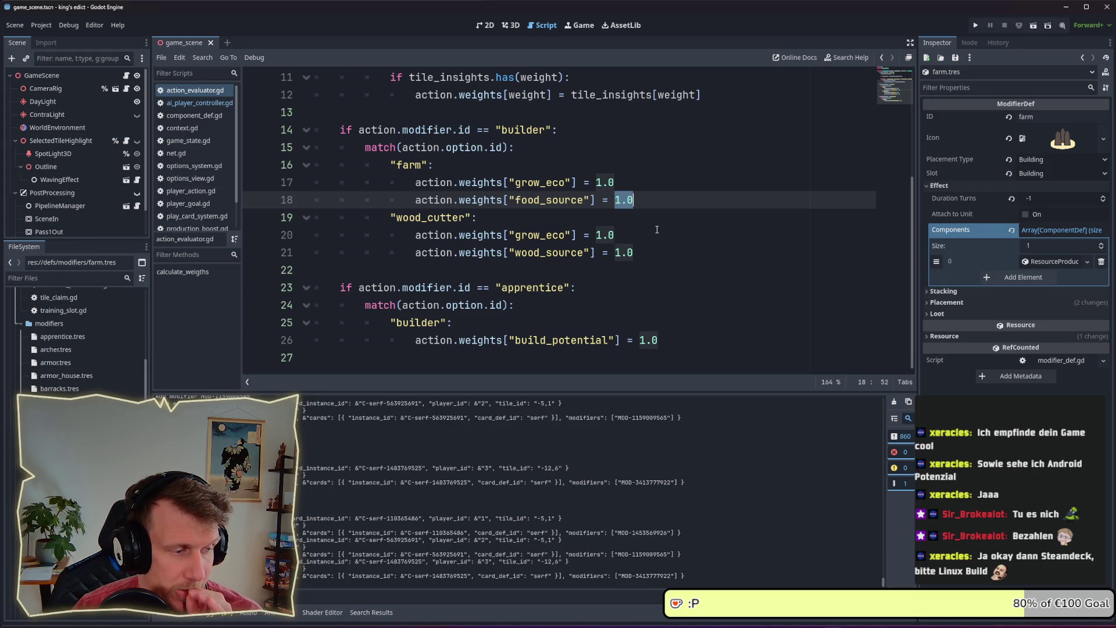
scroll(657, 229, up, 3)
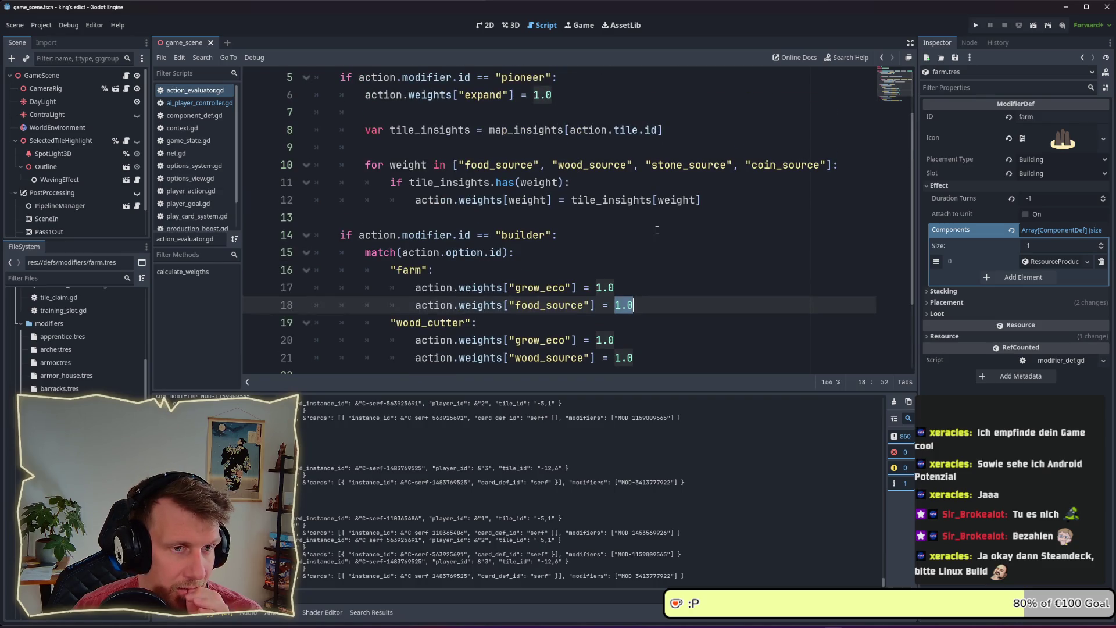
scroll(657, 232, up, 2)
click(720, 234)
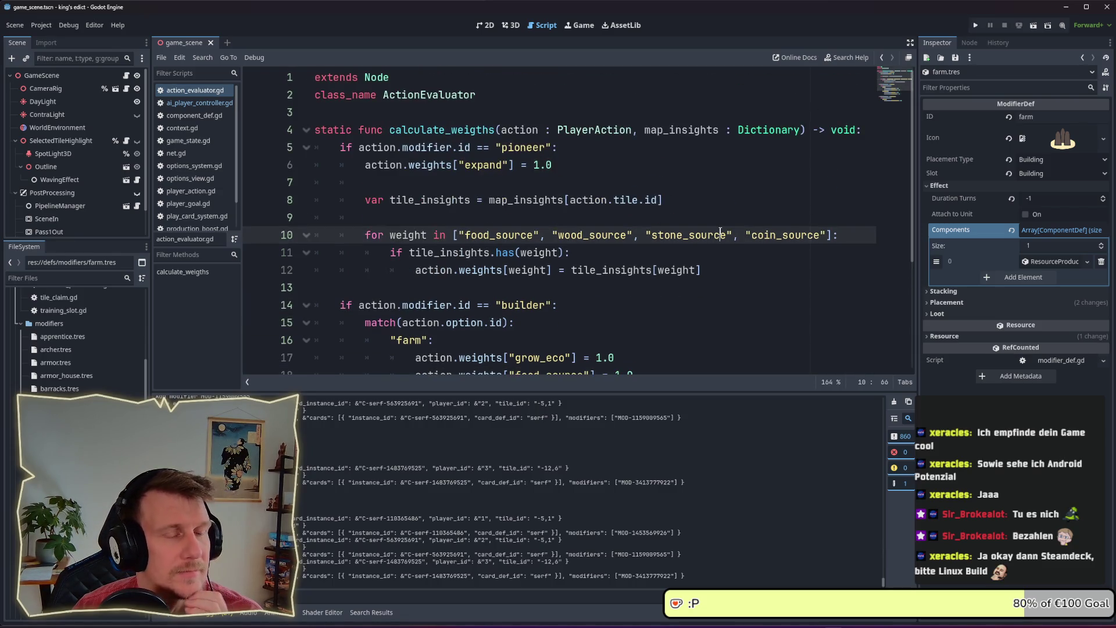
click(565, 184)
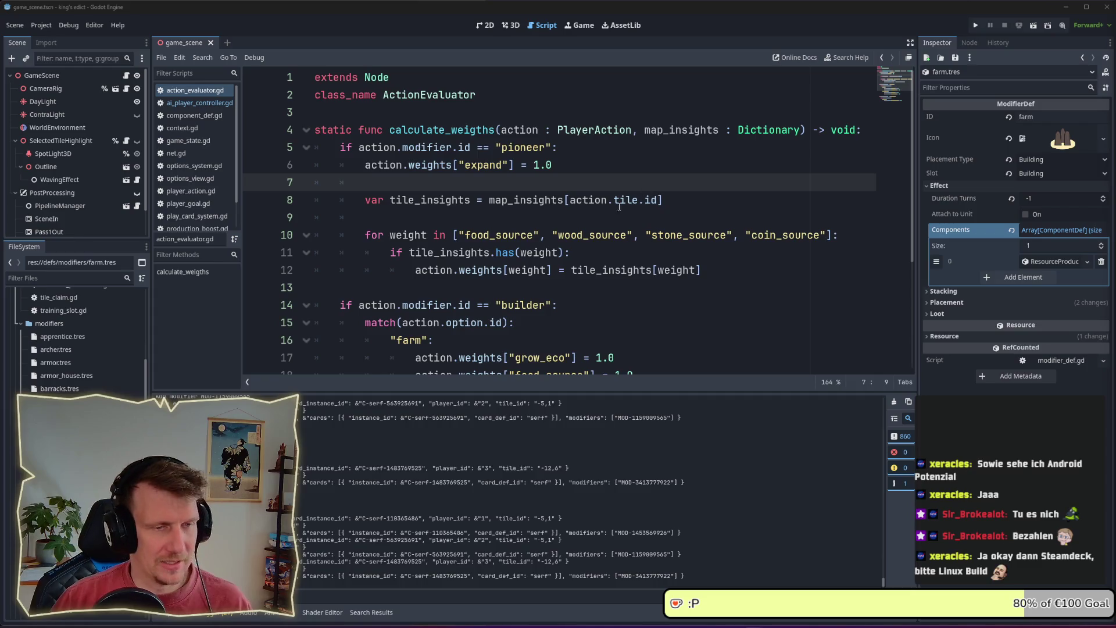
- Bring the Excalidraw AI Concept whiteboard to the front and scroll it into view
key(alt+Tab)
key(alt+Tab)
key(alt+Tab)
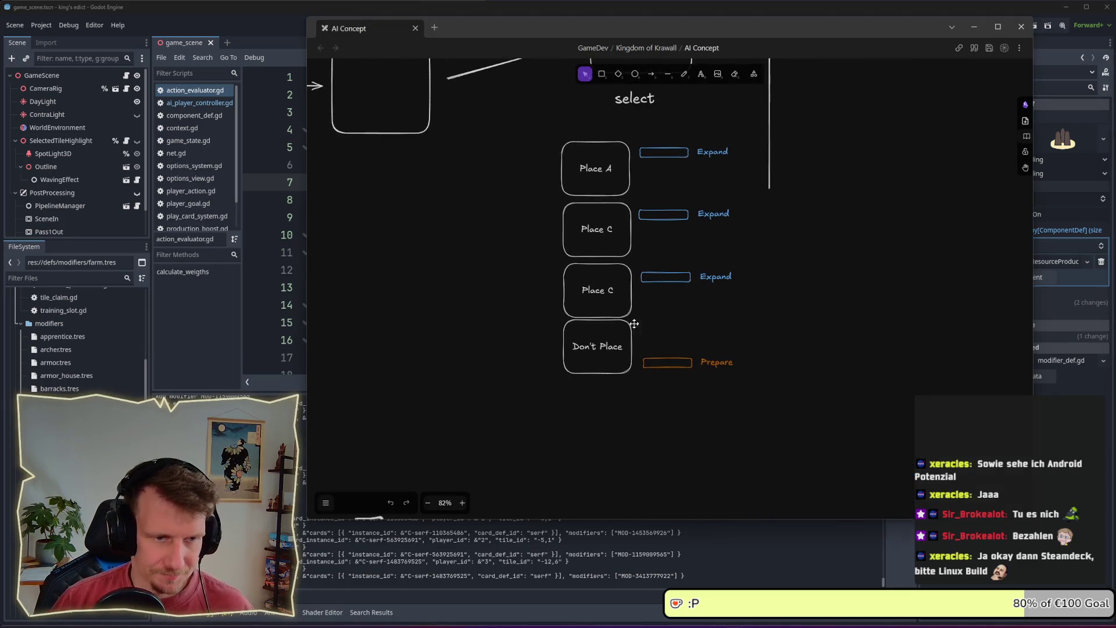
scroll(634, 324, right, 10)
scroll(686, 316, down, 5)
click(701, 74)
- Move the Expand bar and its label to the right on the board
key(v)
scroll(737, 378, up, 3)
scroll(731, 360, down, 5)
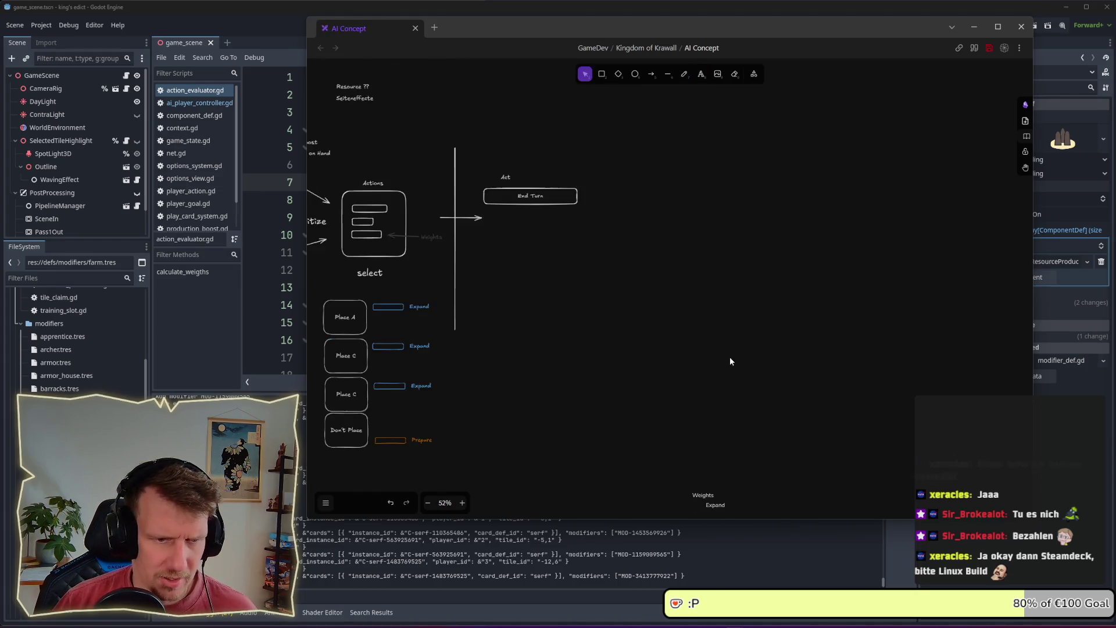
scroll(732, 360, down, 5)
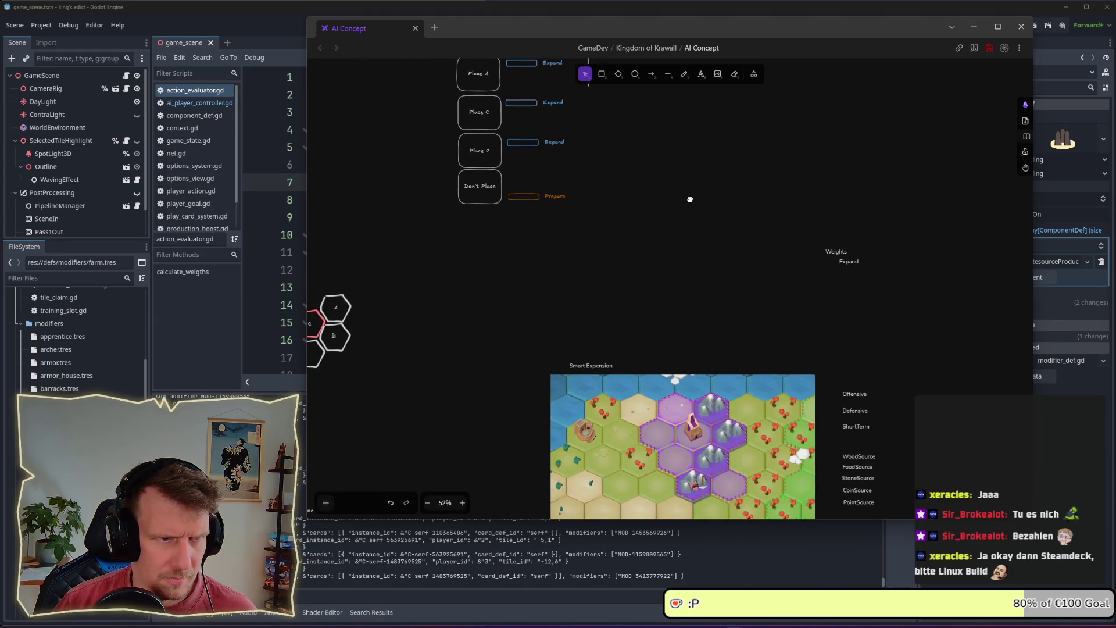
scroll(690, 200, up, 3)
click(523, 172)
shift+click(493, 171)
drag(493, 170, 948, 224)
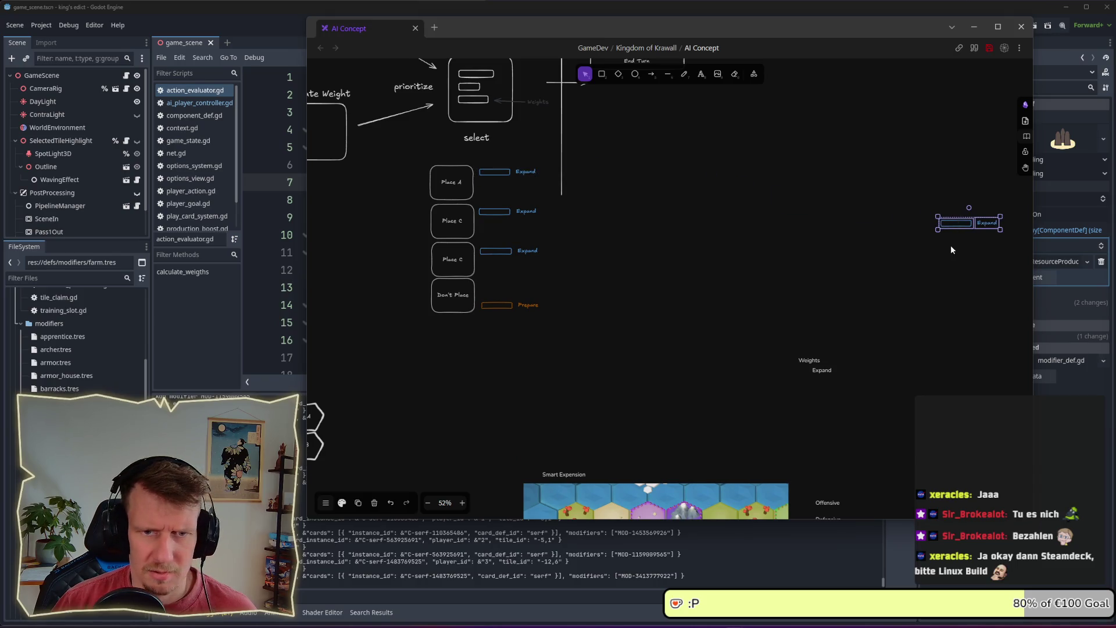
scroll(696, 203, right, 5)
scroll(694, 204, up, 8)
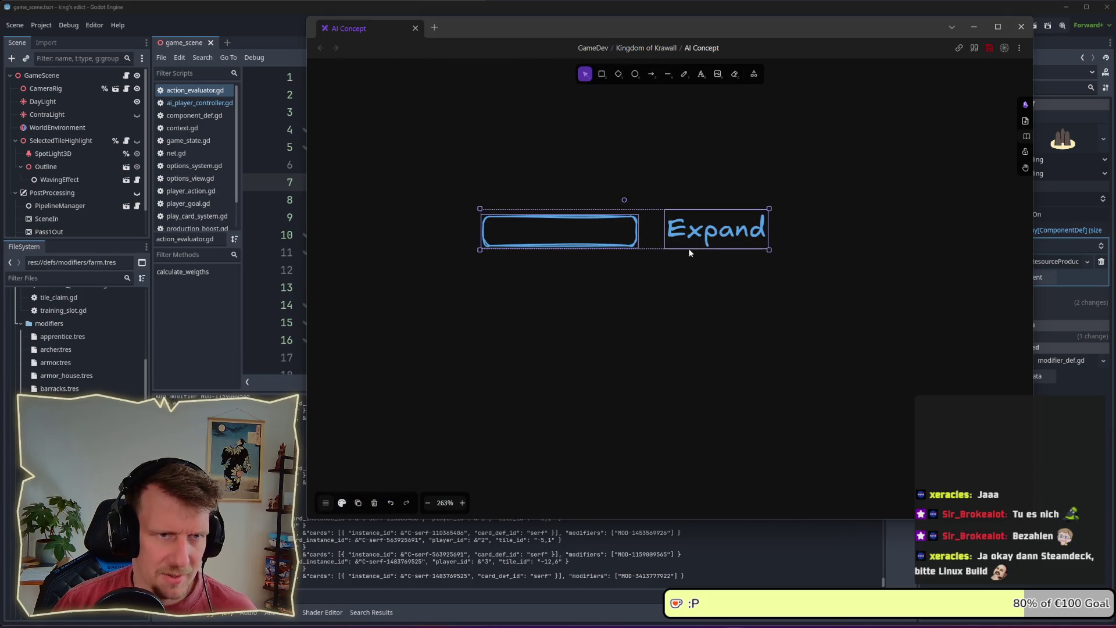
- Add a 'Goal' heading in the hand-drawn font and nudge it slightly left
click(702, 73)
click(610, 152)
text(Goal)
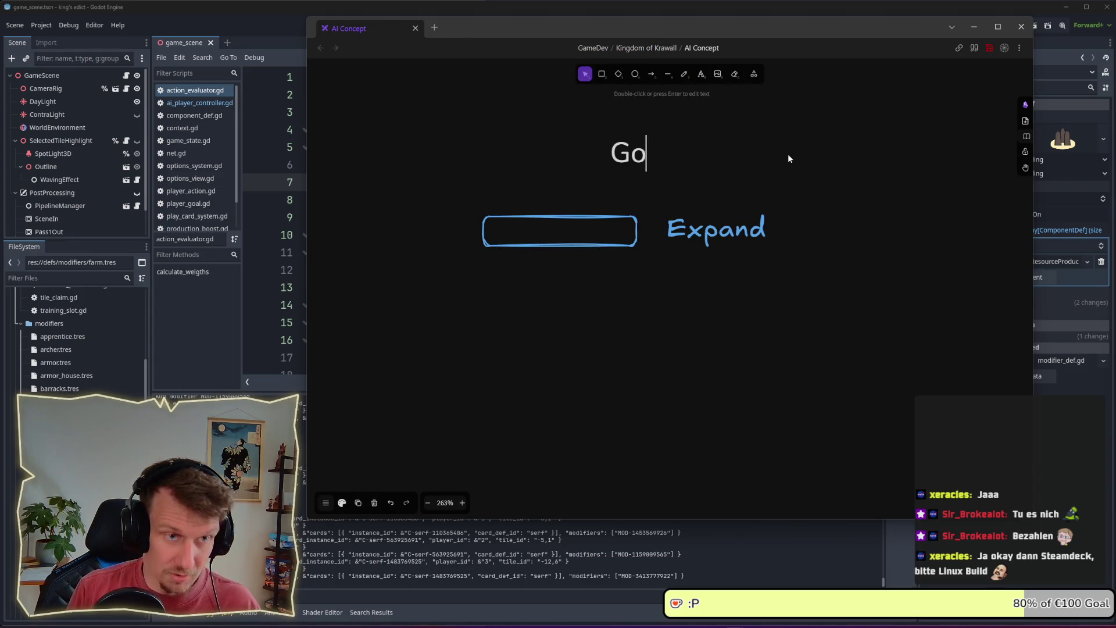
click(773, 162)
click(659, 161)
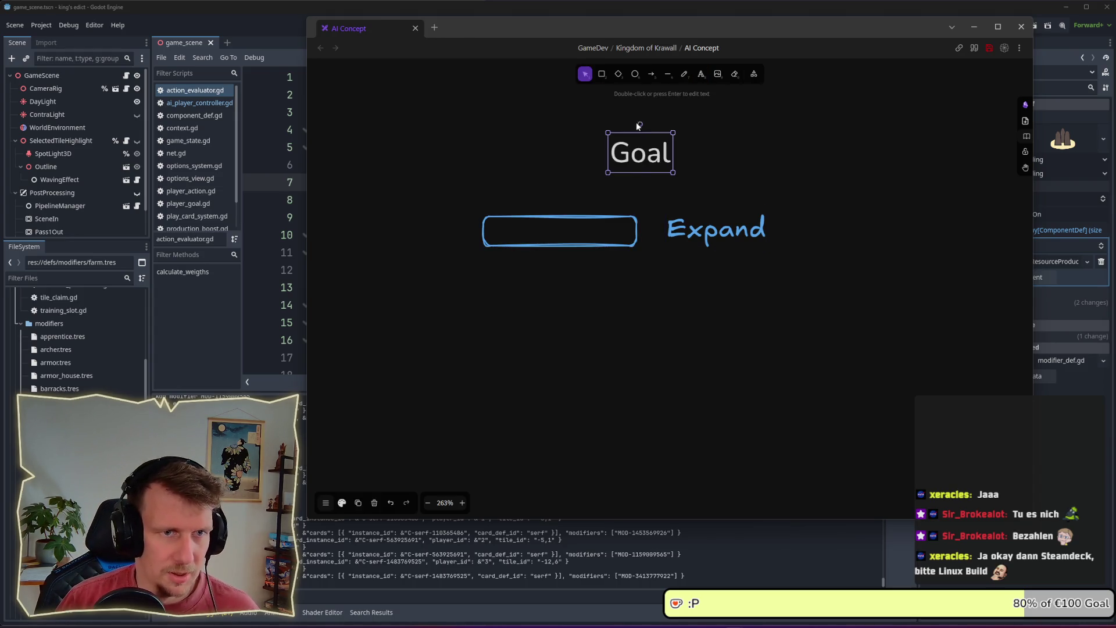
click(341, 503)
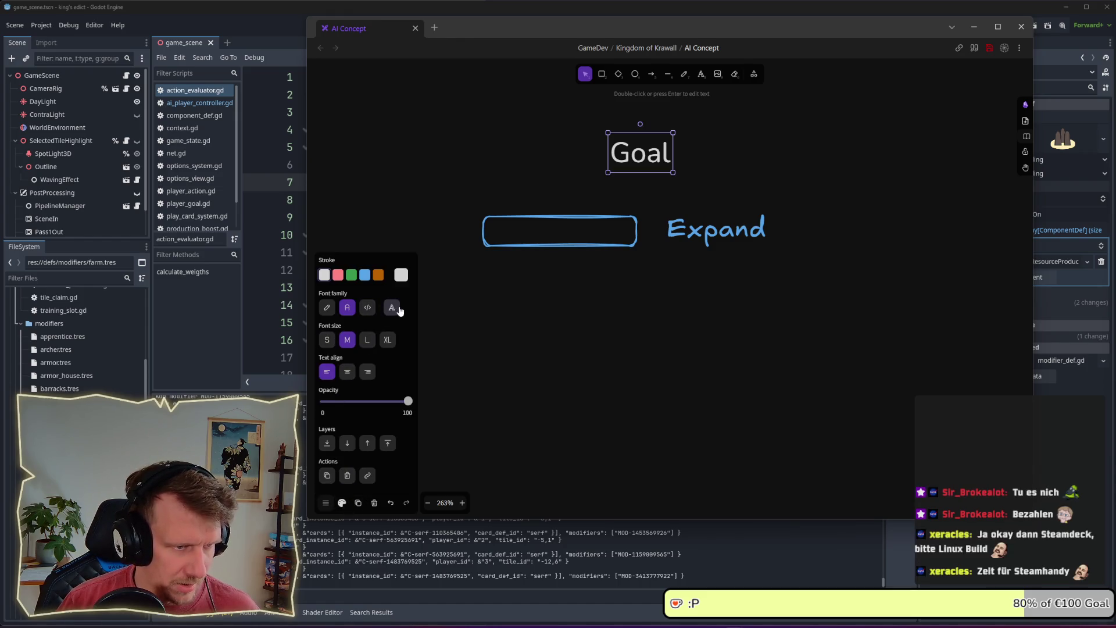
click(329, 310)
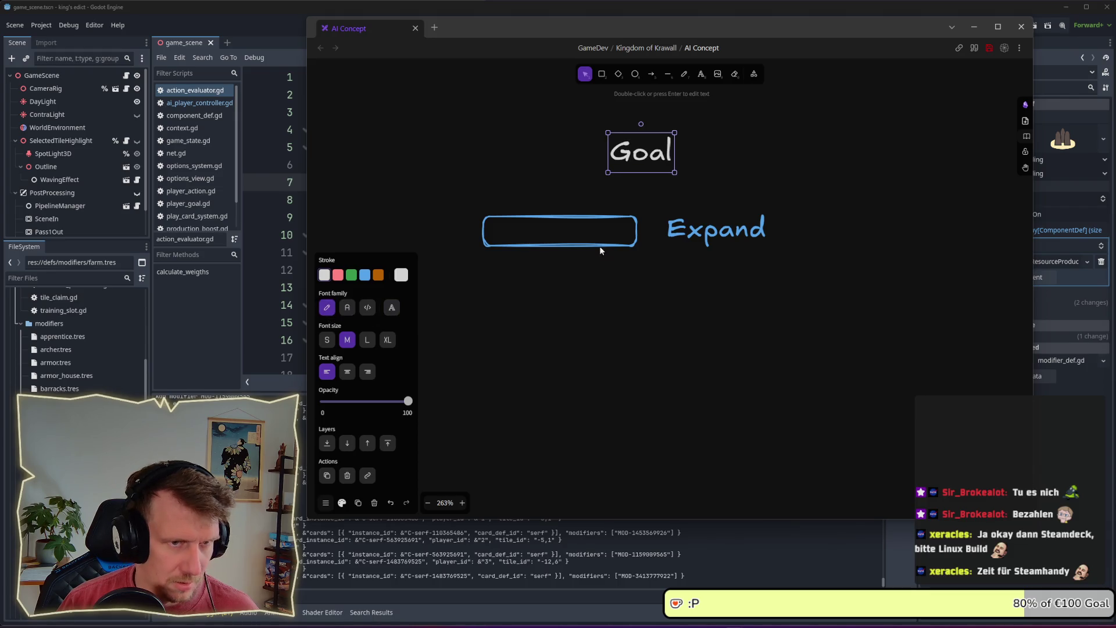
click(721, 173)
drag(646, 153, 632, 156)
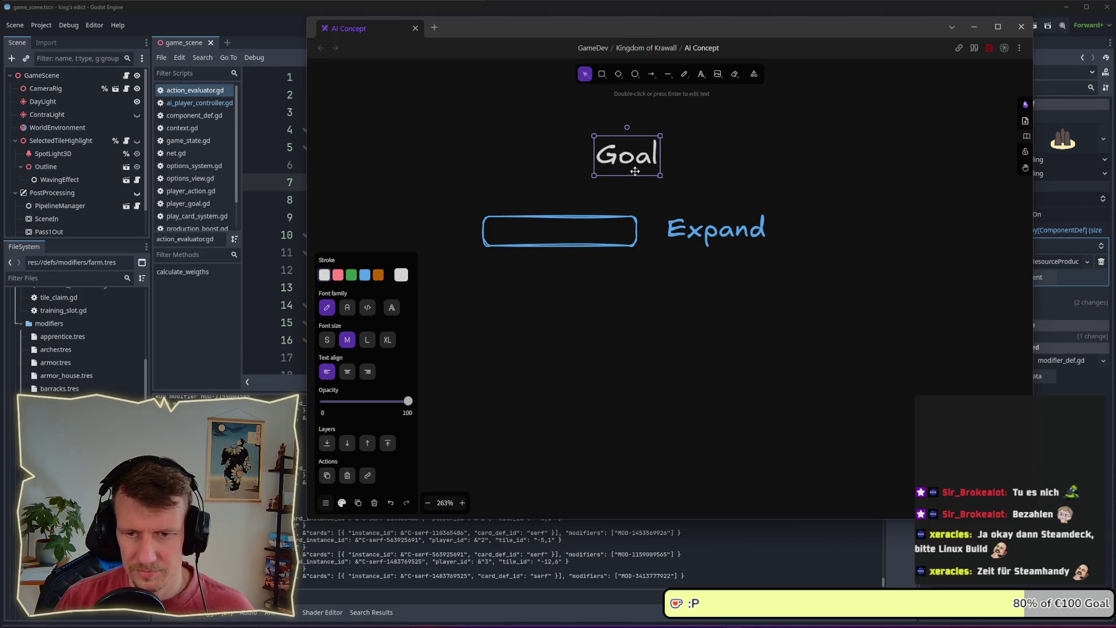
click(798, 194)
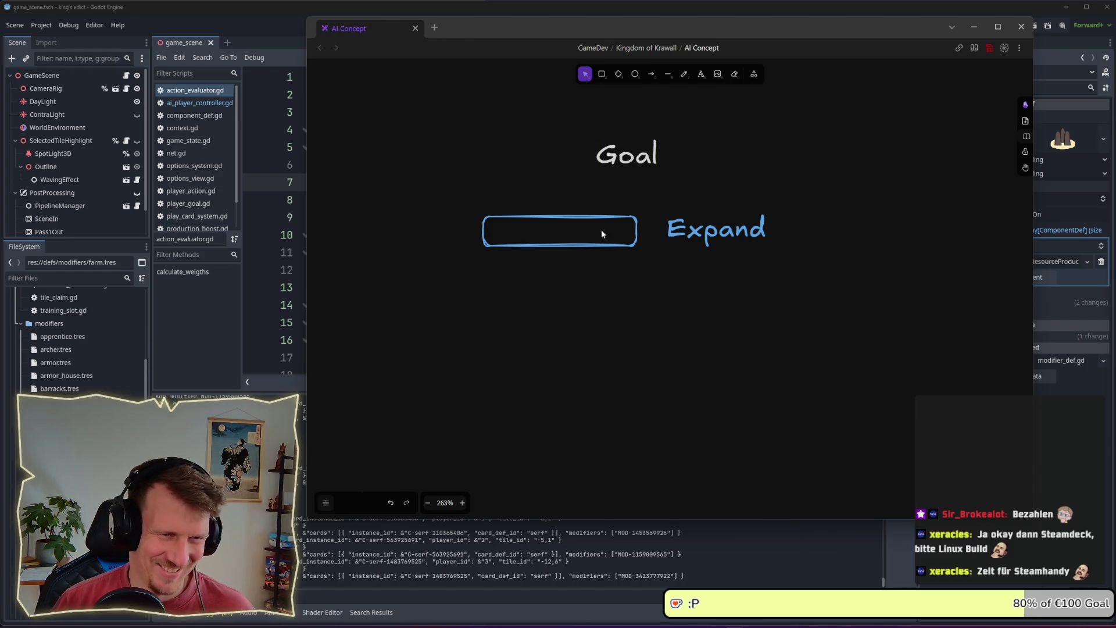
- Place the Expand box-and-label row beneath the Goal heading
drag(815, 269, 406, 189)
drag(630, 231, 721, 232)
scroll(721, 232, right, 3)
click(703, 269)
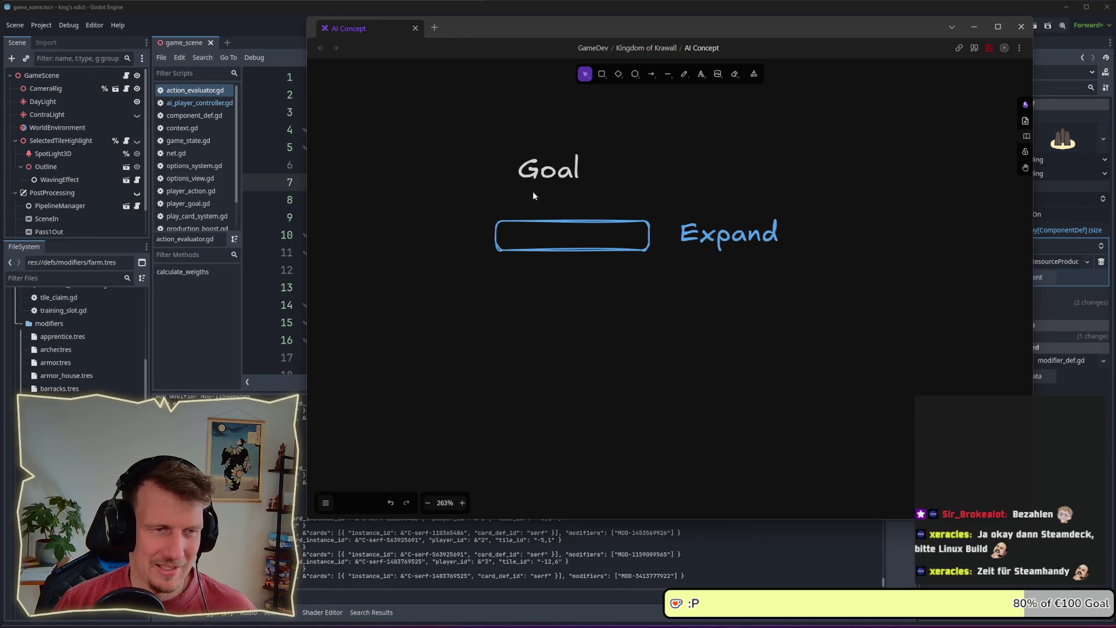
- Duplicate the Expand row below it and relabel the copy 'Grow Eco'
drag(870, 294, 445, 202)
drag(696, 239, 702, 289)
double_click(702, 289)
text(Grwo)
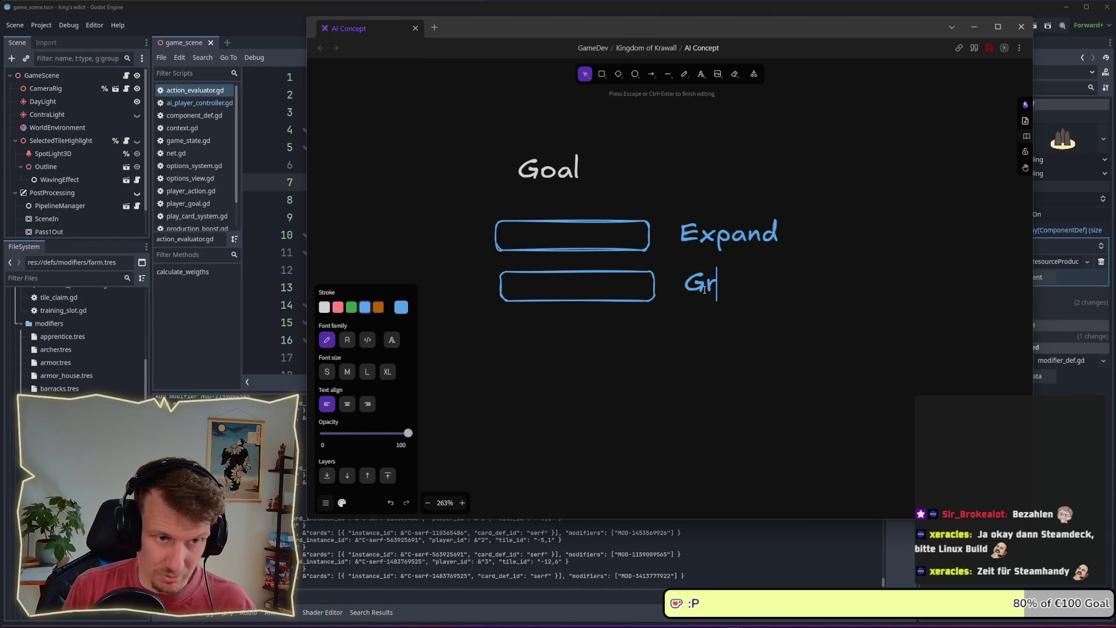
key(BackSpace)
key(BackSpace)
text(ow_)
key(BackSpace)
text(Eco)
click(871, 332)
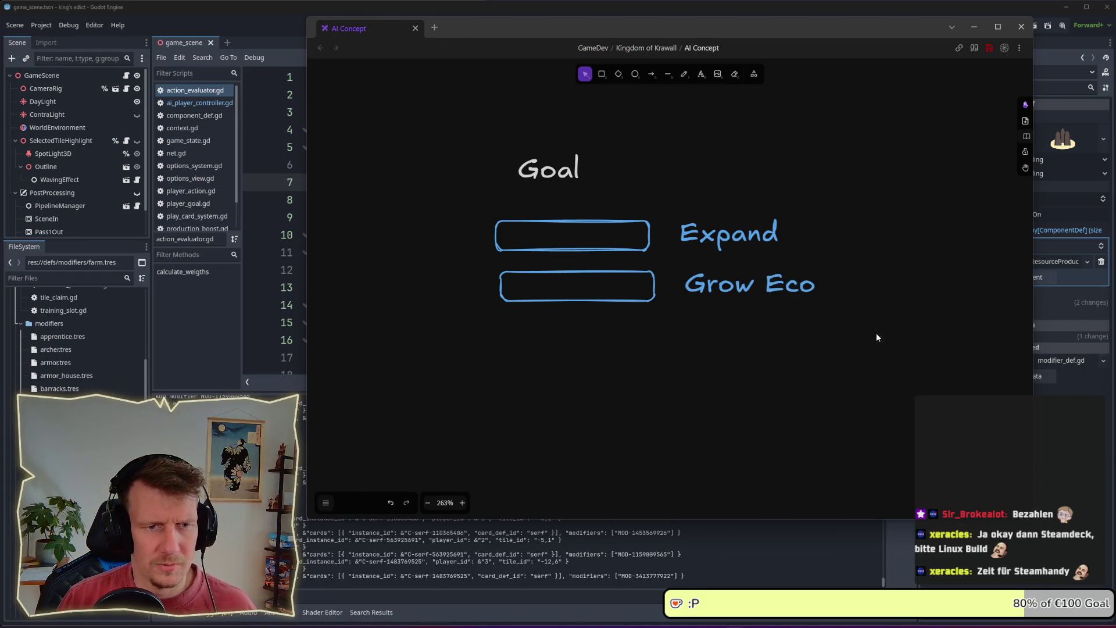
- Duplicate the Grow Eco row below it and relabel the copy 'Food Source'
drag(870, 333, 477, 266)
mouse_move(723, 280)
alt+mouse_down()
mouse_move(710, 339)
mouse_move(723, 327)
alt+mouse_up()
double_click(723, 328)
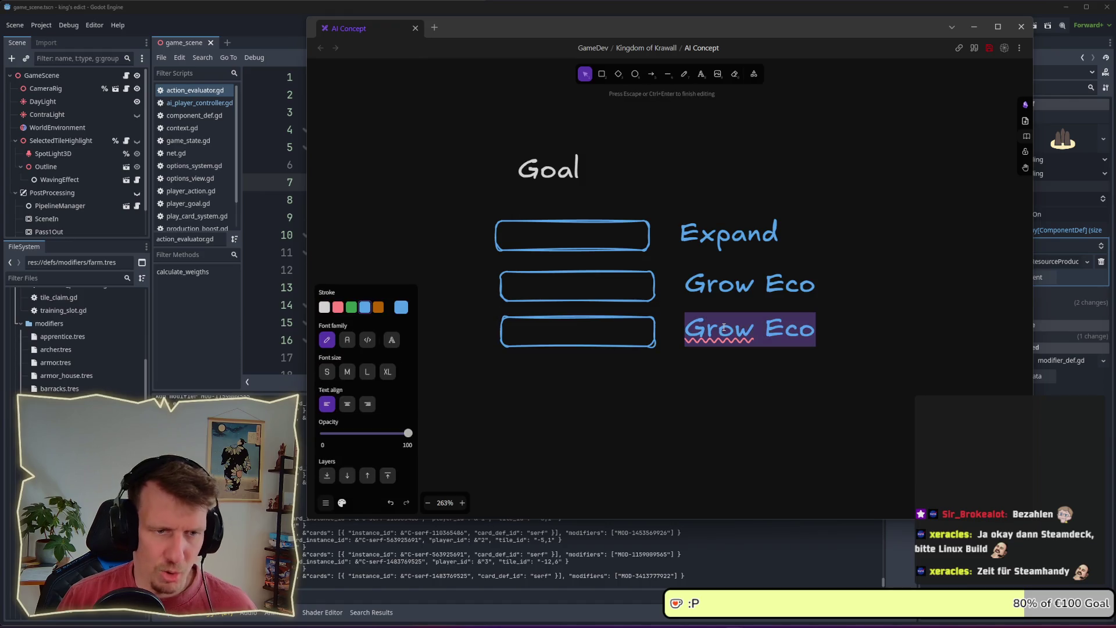
text(FOOD)
key(BackSpace)
key(BackSpace)
key(BackSpace)
key(BackSpace)
text(D)
key(BackSpace)
text(Food SOur)
key(BackSpace)
key(BackSpace)
key(BackSpace)
text(ource)
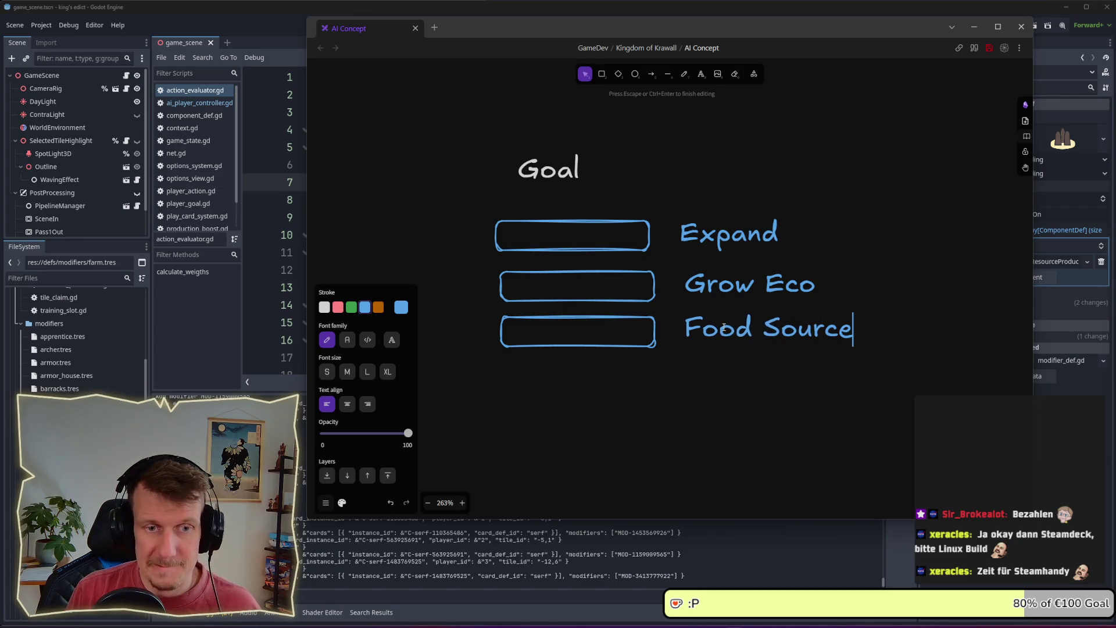
key(Escape)
mouse_move(916, 271)
mouse_down()
mouse_move(742, 268)
mouse_move(754, 243)
mouse_up()
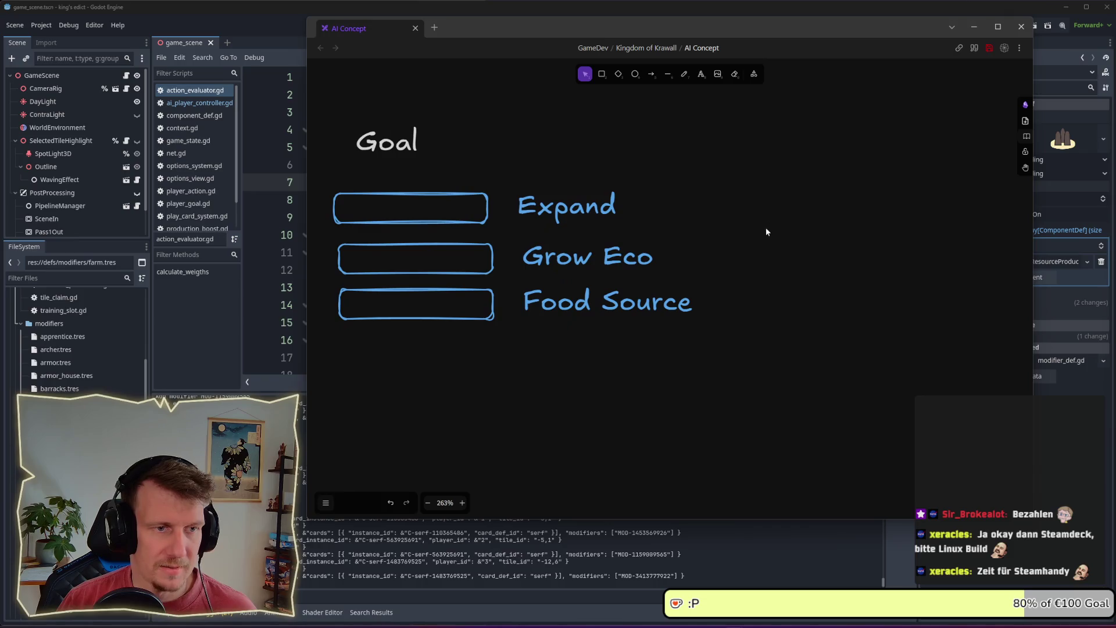
- Shrink the box in Goal's Expand row to a thin sliver
click(486, 218)
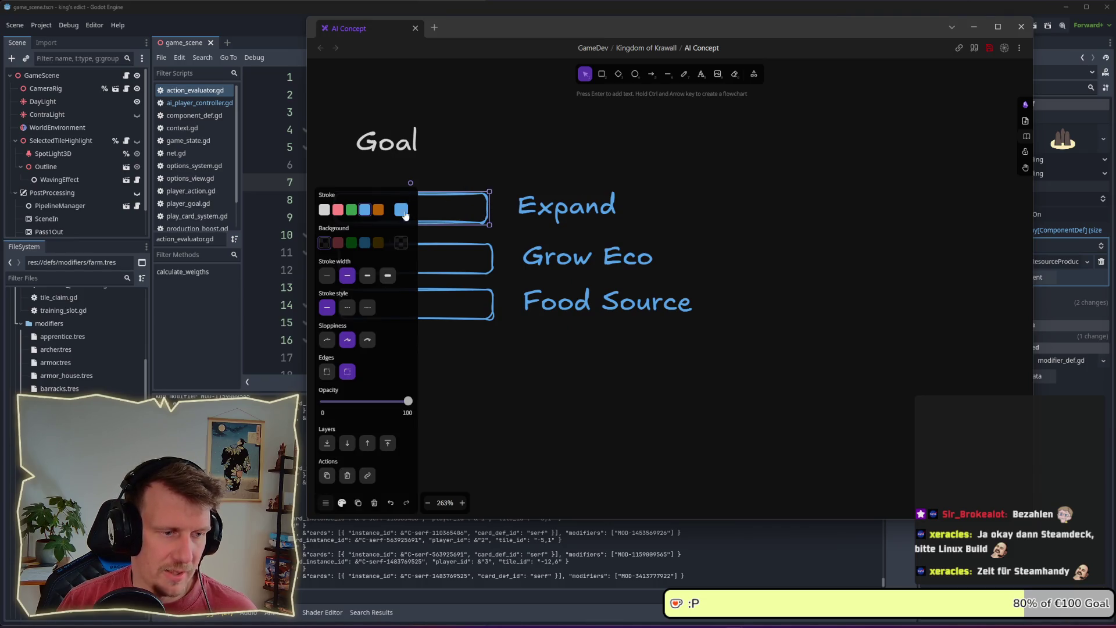
click(340, 505)
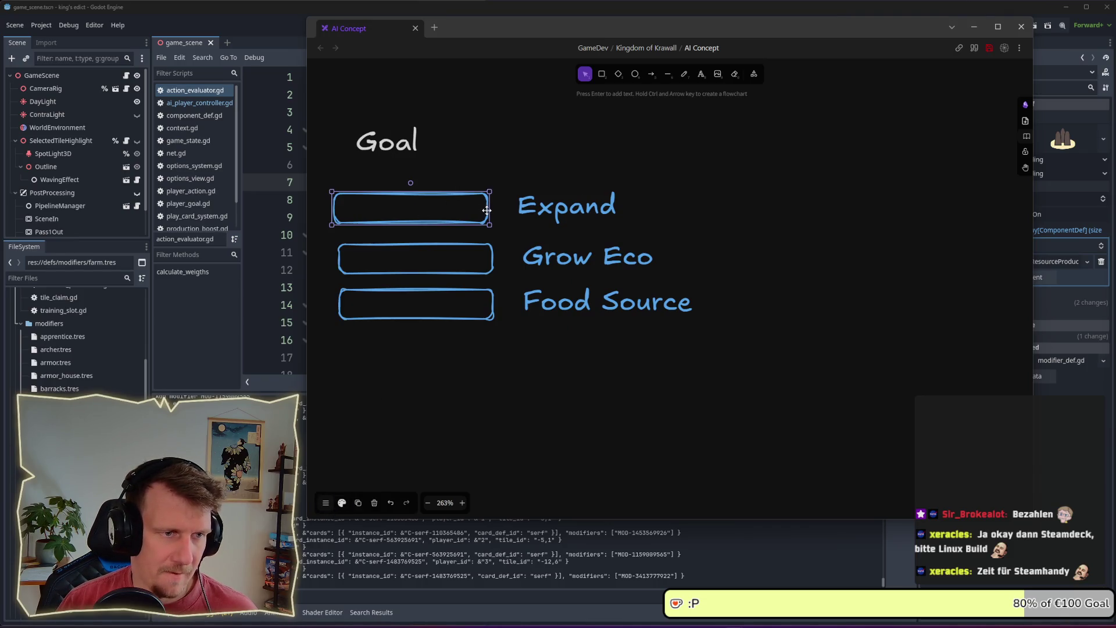
drag(487, 210, 342, 207)
key(Escape)
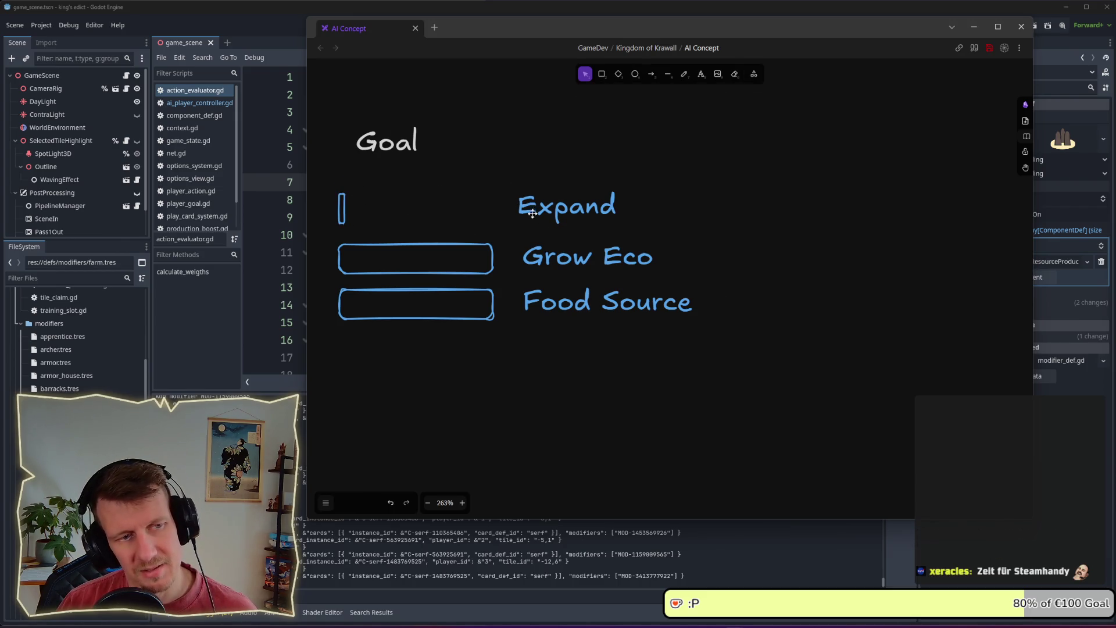
- Copy the Goal heading to the right and rename it 'Pioneer'
mouse_move(776, 368)
mouse_down()
mouse_move(459, 301)
mouse_move(331, 193)
mouse_up()
click(384, 159)
drag(384, 158, 831, 154)
double_click(831, 155)
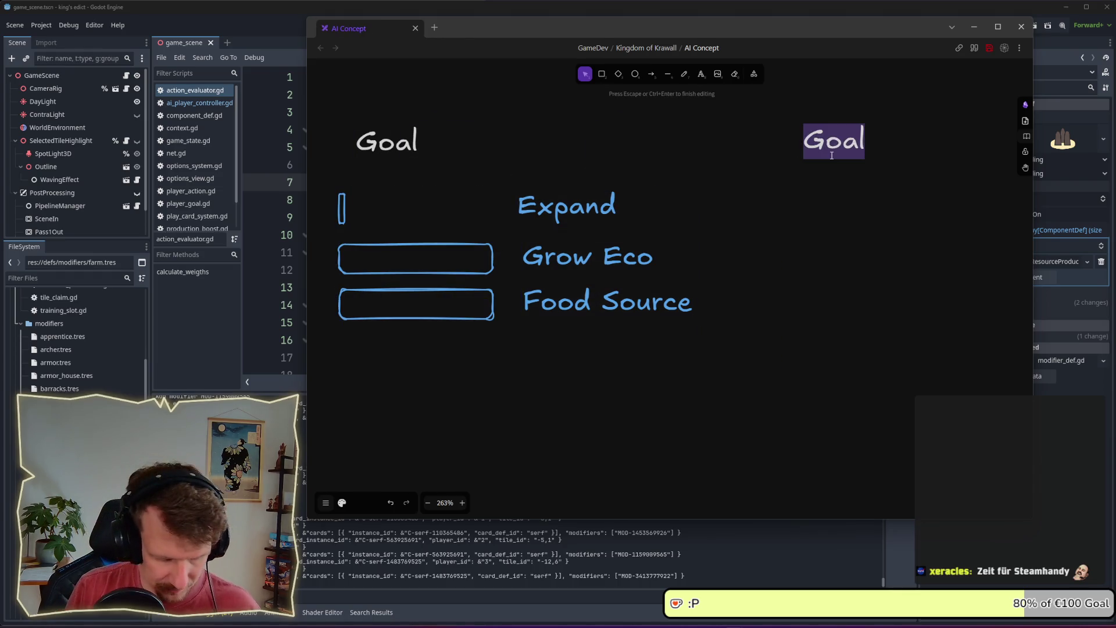
text(E)
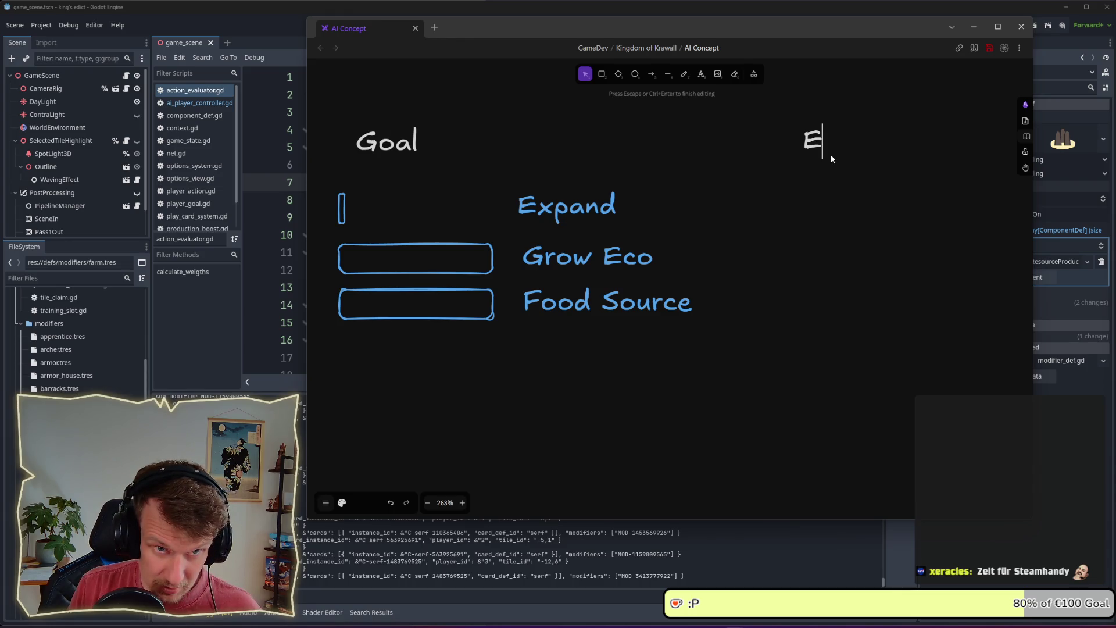
text(ioneer)
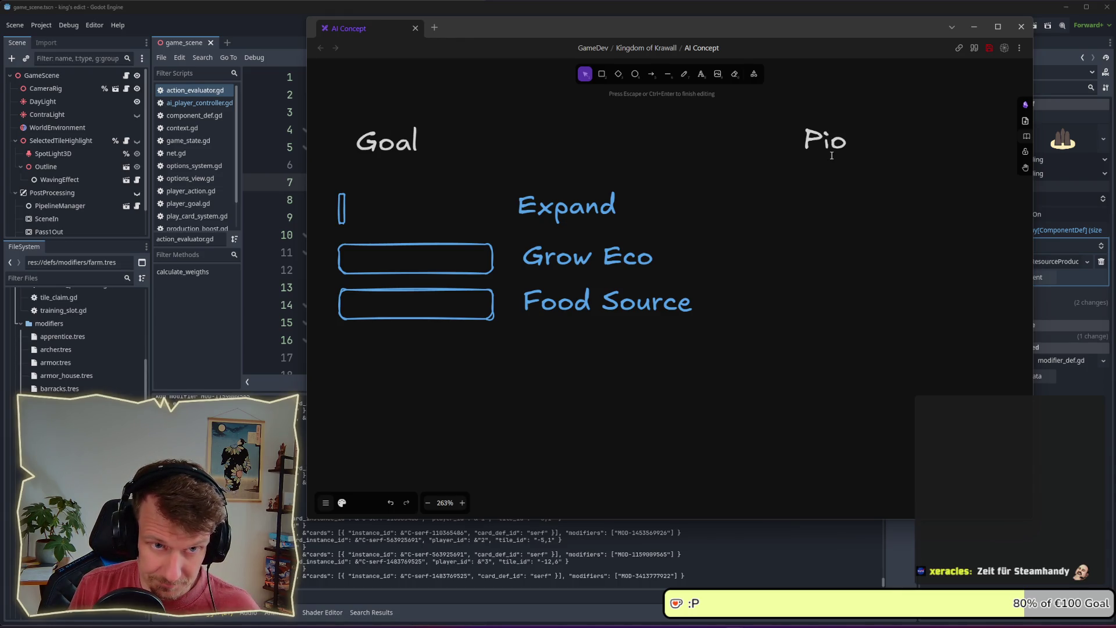
click(849, 165)
drag(852, 142, 872, 138)
click(841, 192)
- Copy the Food Source and Expand rows under Pioneer, widening the Expand box
drag(723, 329, 334, 278)
mouse_move(441, 301)
alt+mouse_down()
mouse_move(884, 262)
mouse_move(911, 297)
alt+mouse_up()
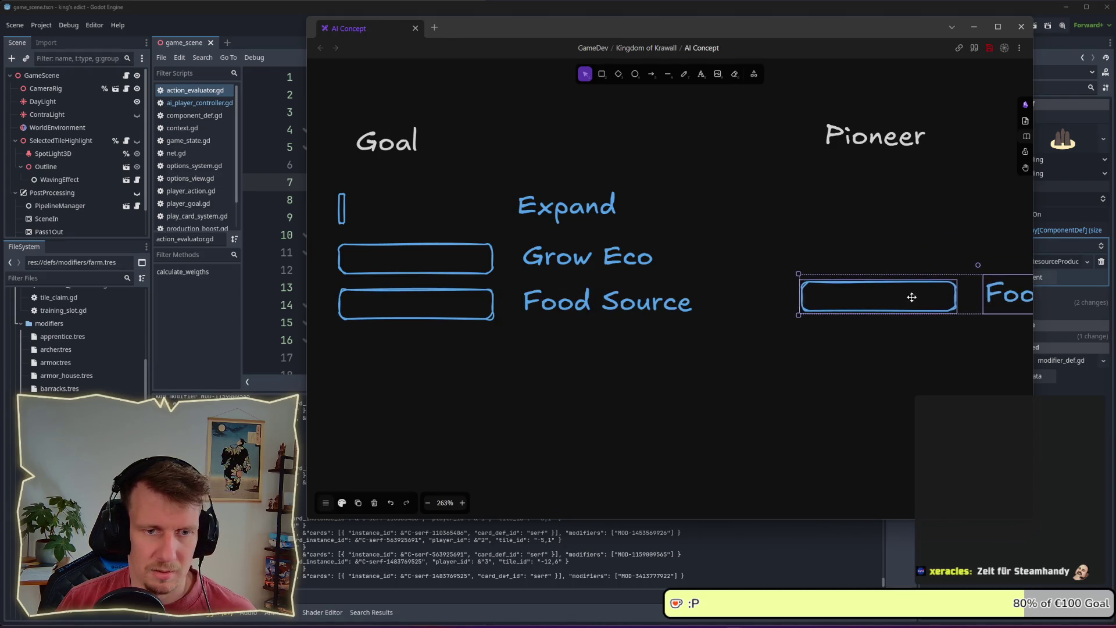
scroll(825, 291, down, 4)
click(840, 322)
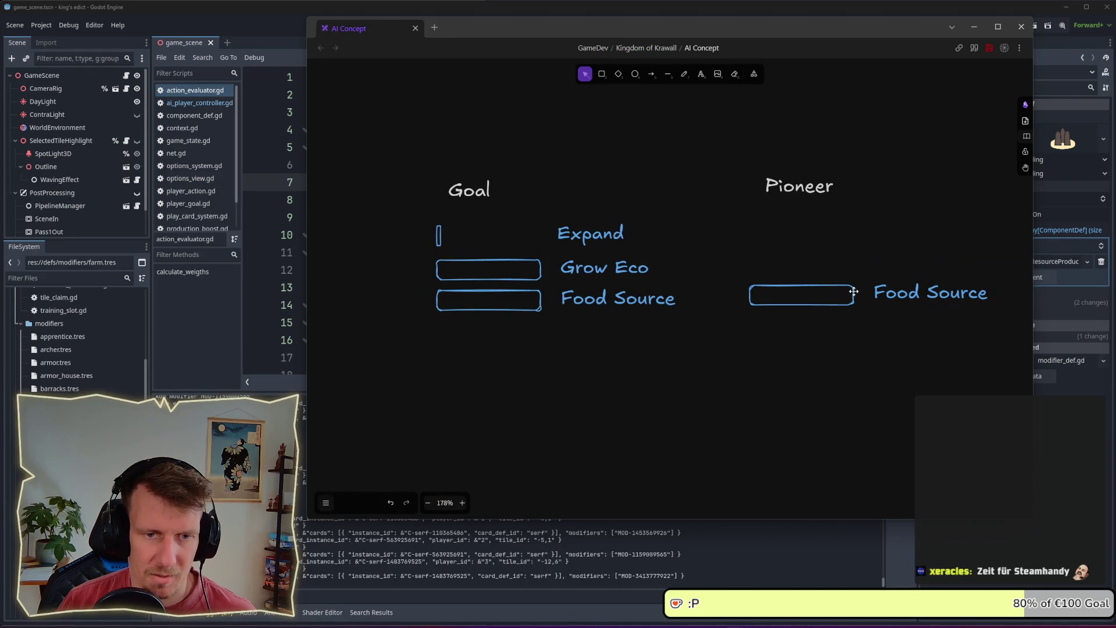
mouse_move(411, 215)
mouse_down()
mouse_move(685, 252)
mouse_move(926, 232)
mouse_up()
click(776, 244)
click(751, 229)
drag(754, 229, 854, 228)
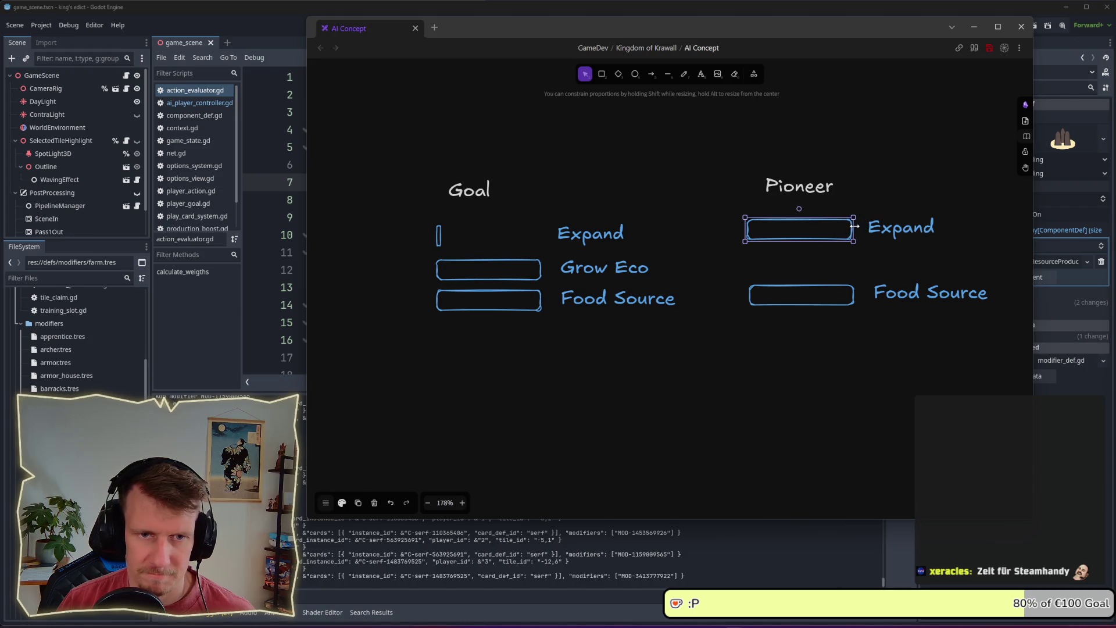
click(847, 355)
- Add Pioneer weights: 0 beside Expand and 1 beside Food Source
scroll(919, 235, right, 2)
ctrl+scroll(782, 242, up, 2)
scroll(580, 227, right, 3)
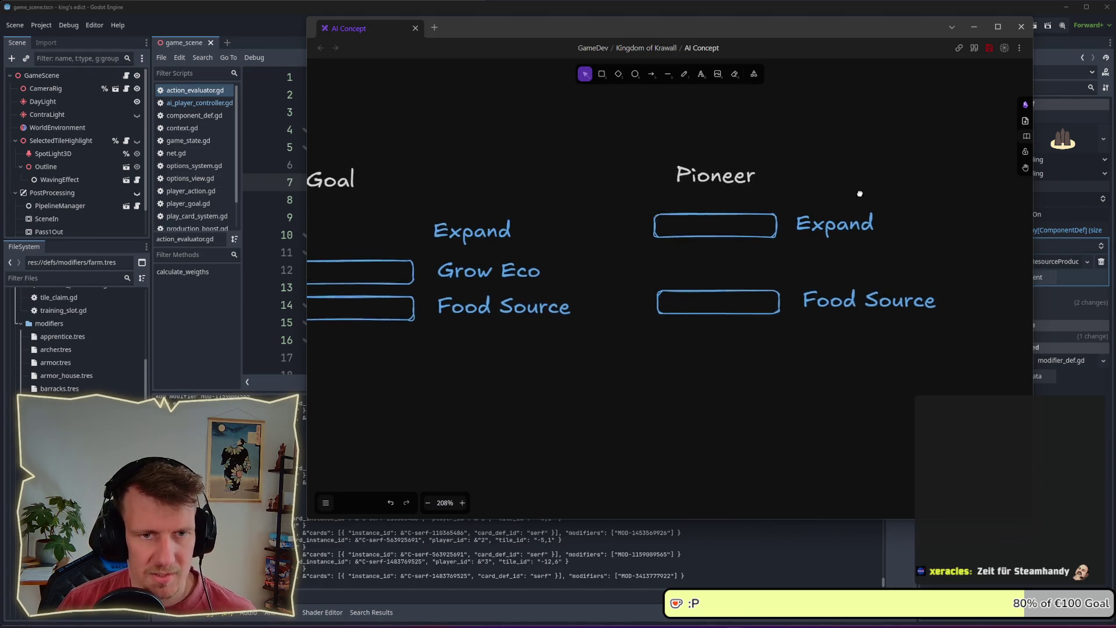
click(636, 78)
click(701, 74)
click(913, 218)
text(0)
click(917, 198)
drag(917, 197, 920, 279)
double_click(921, 279)
text(1)
click(910, 333)
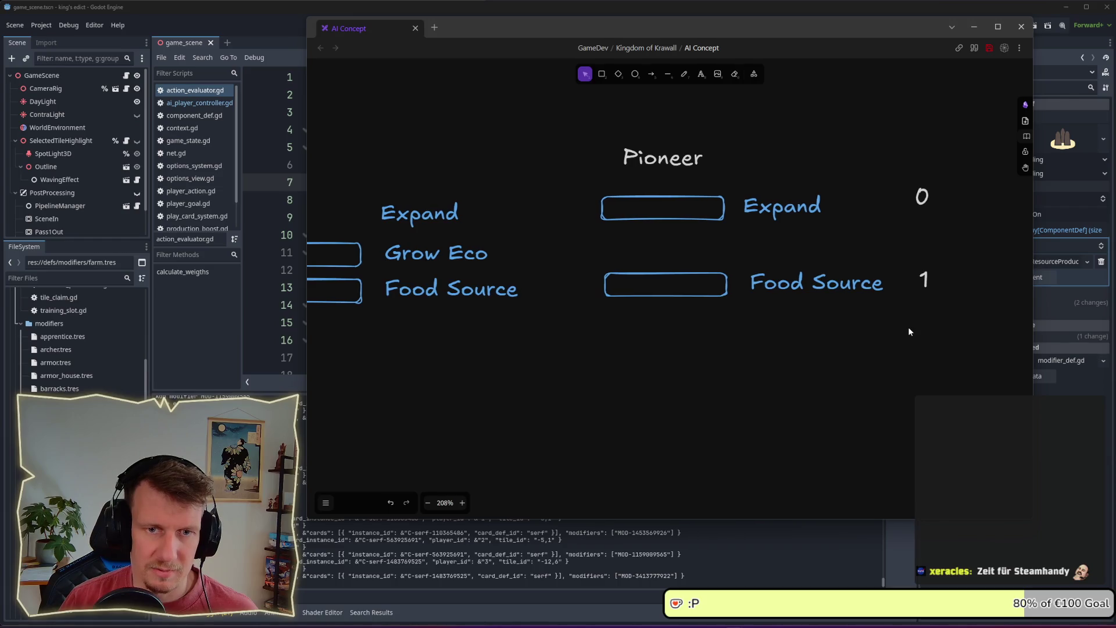
- Shift the Pioneer column slightly left and draw a vertical divider between Goal and Pioneer
scroll(908, 326, down, 2)
drag(652, 141, 969, 336)
drag(756, 256, 744, 257)
click(578, 164)
click(668, 74)
drag(627, 157, 626, 341)
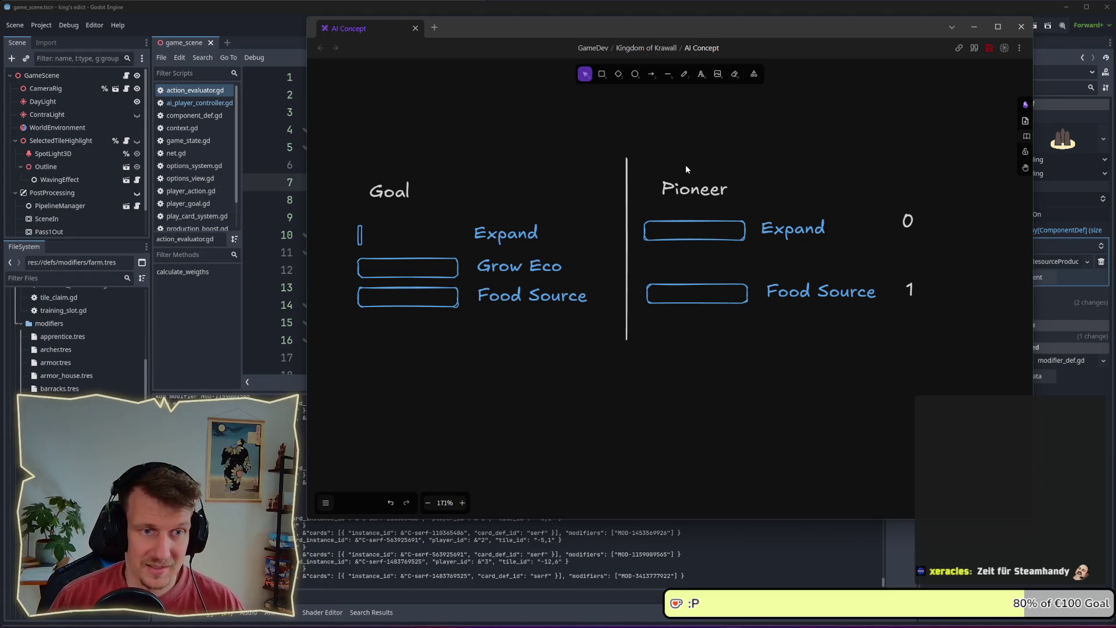
drag(655, 165, 734, 204)
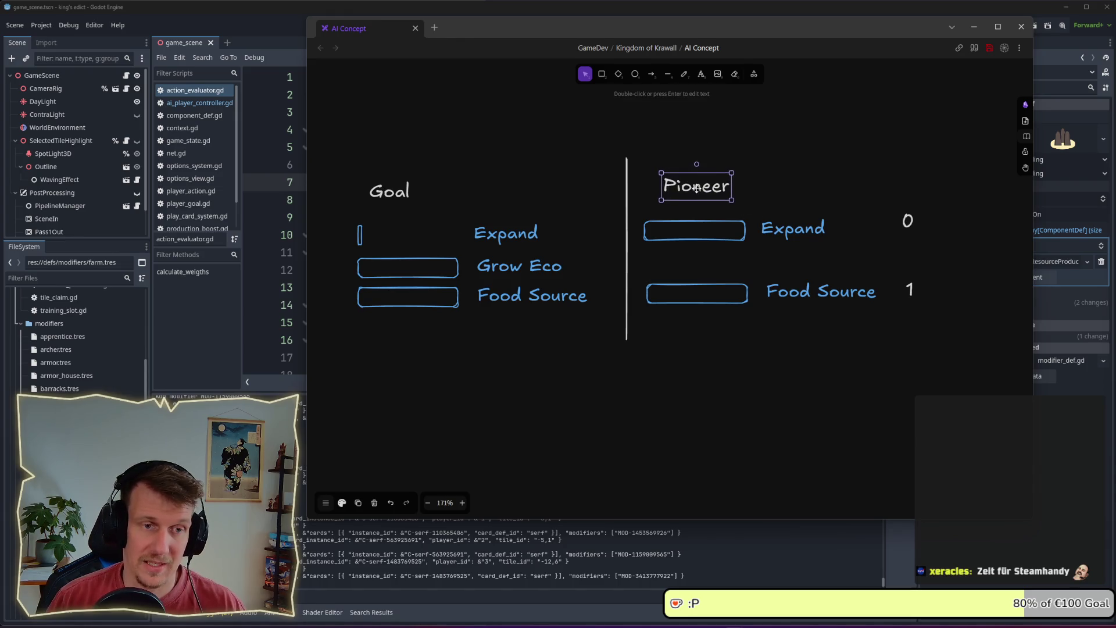
- Copy the Pioneer column below and rename its heading 'Apprentice'
key(Escape)
drag(604, 159, 928, 298)
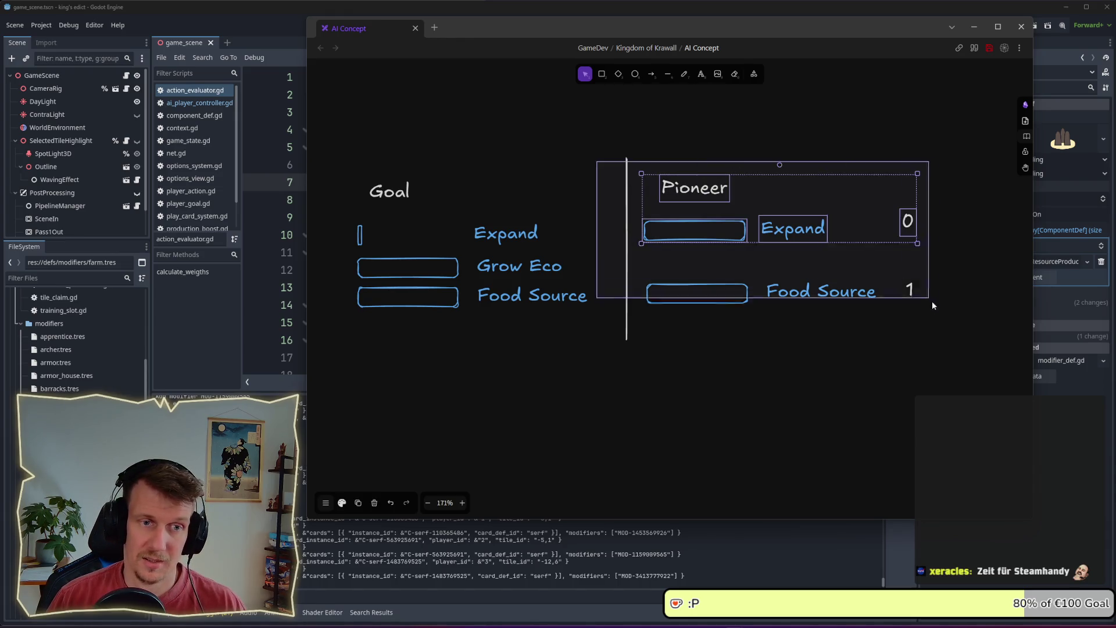
alt+drag(782, 285, 782, 459)
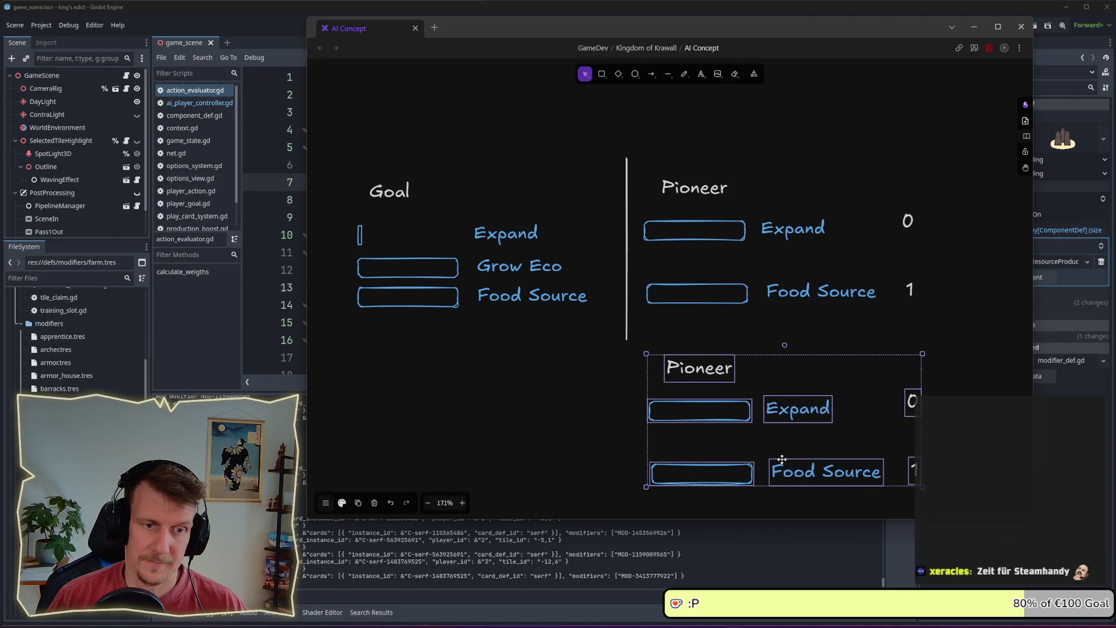
double_click(688, 382)
text(Aoo)
key(BackSpace)
key(BackSpace)
text(pprentice)
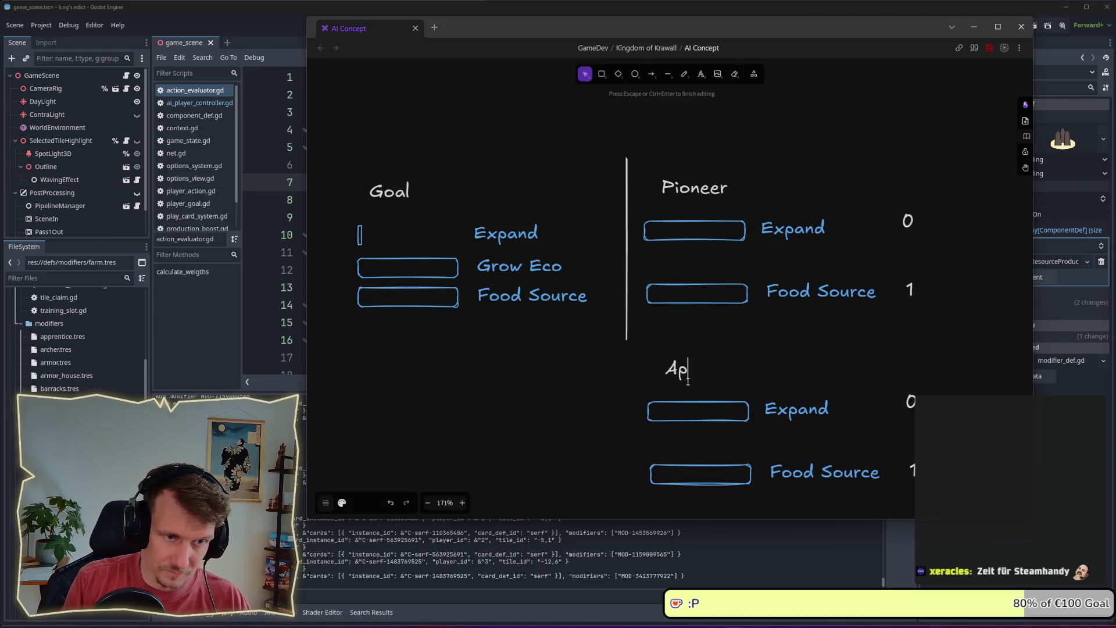
key(Escape)
drag(731, 356, 719, 357)
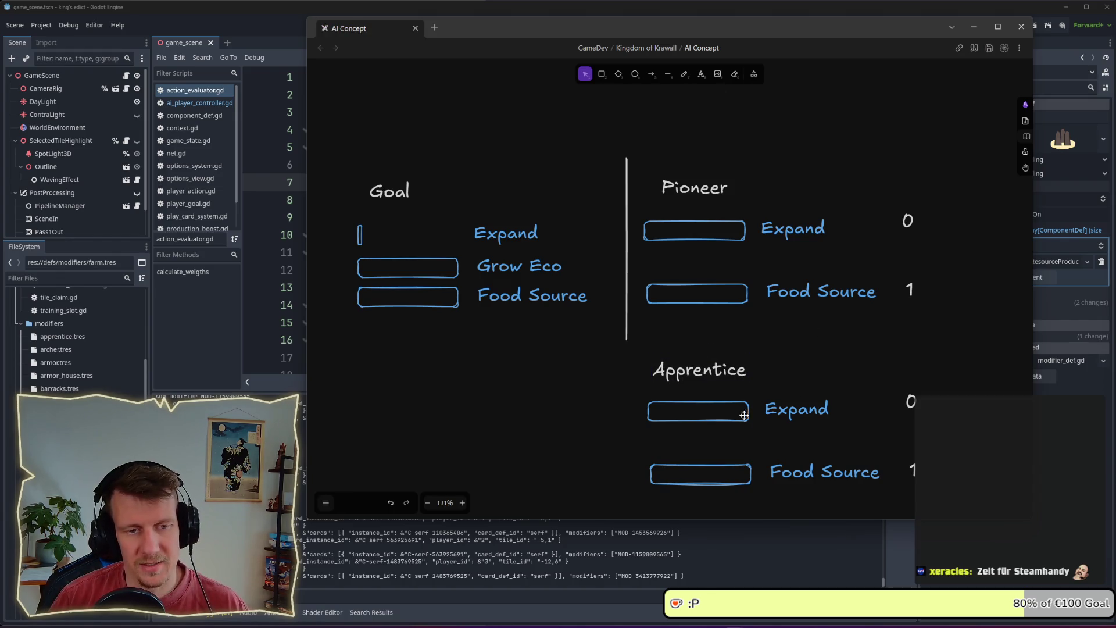
- Make Apprentice's first row 'Build Potential' weighted 1, and copy Goal's Expand row below
double_click(807, 410)
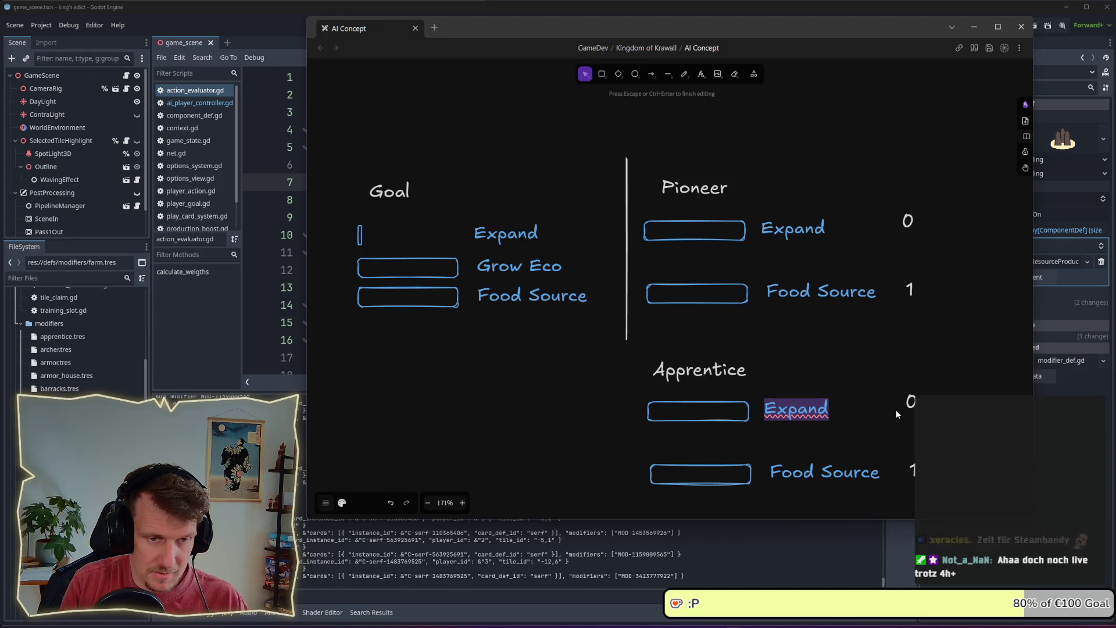
text(Build Pro)
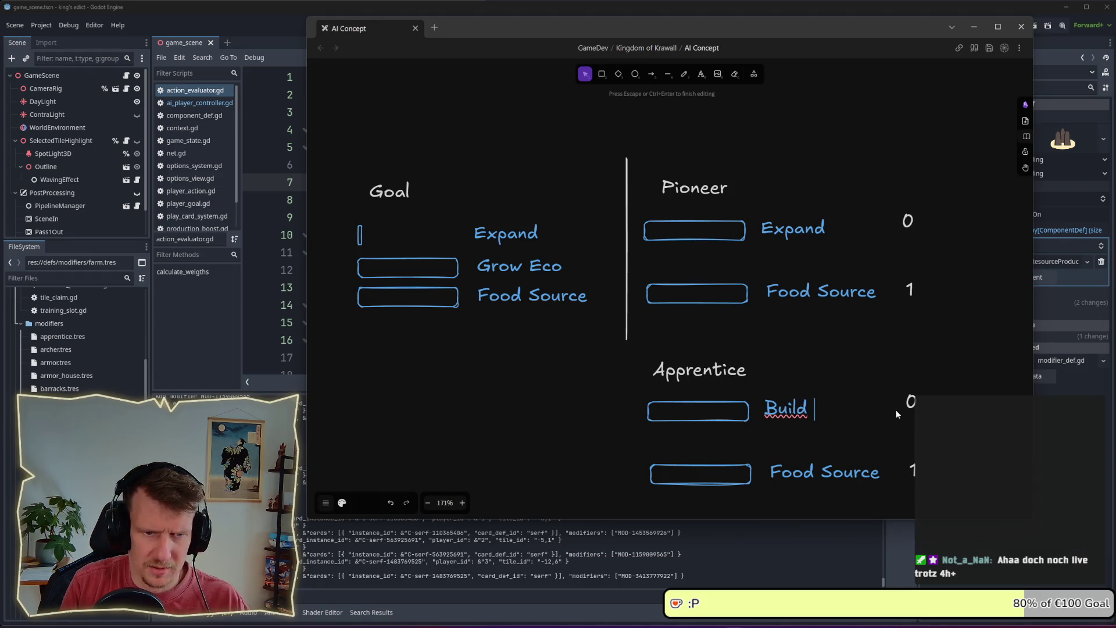
key(BackSpace)
key(BackSpace)
text(otential)
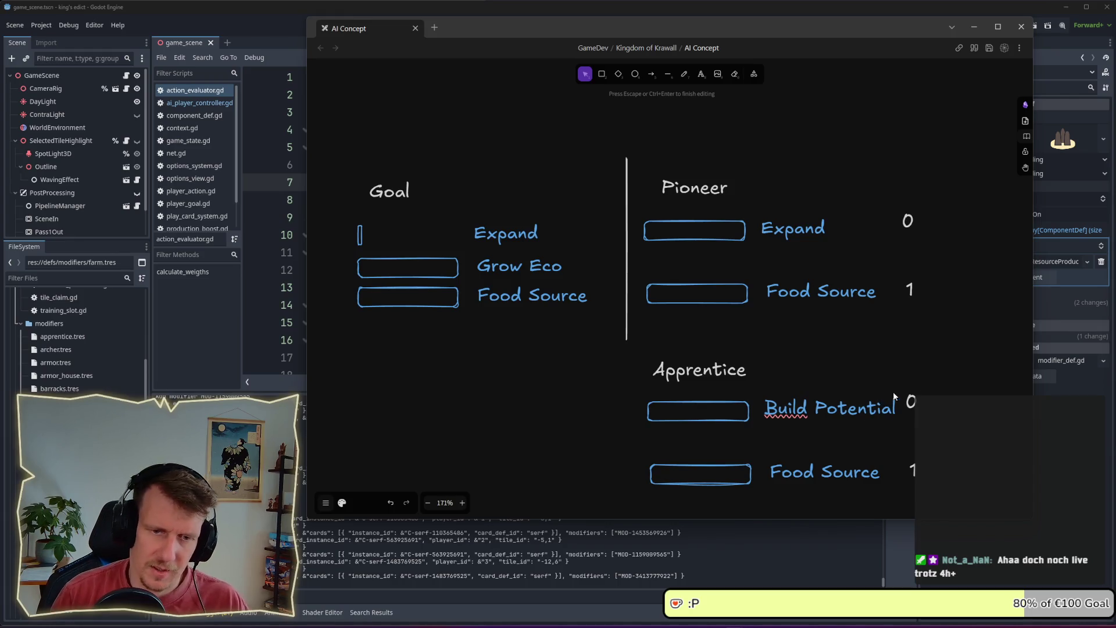
double_click(908, 402)
text(1)
key(Escape)
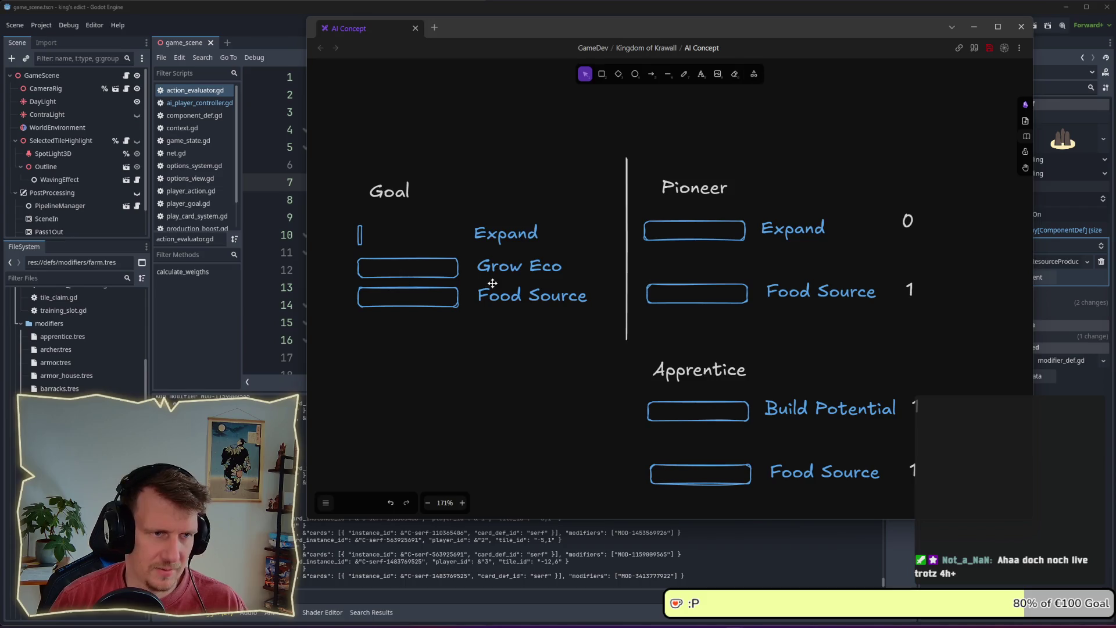
mouse_move(344, 215)
mouse_down()
mouse_move(571, 248)
mouse_move(515, 337)
mouse_up()
- Relabel Goal's fourth row 'Build Potential' and widen its bar to match the others
click(399, 344)
double_click(483, 342)
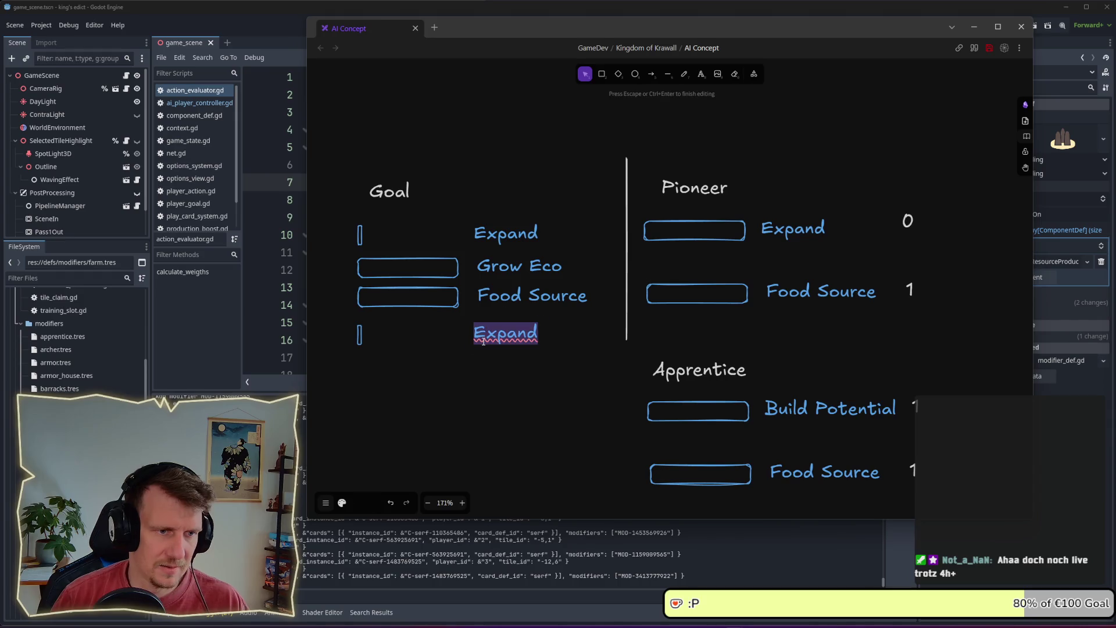
text(Build)
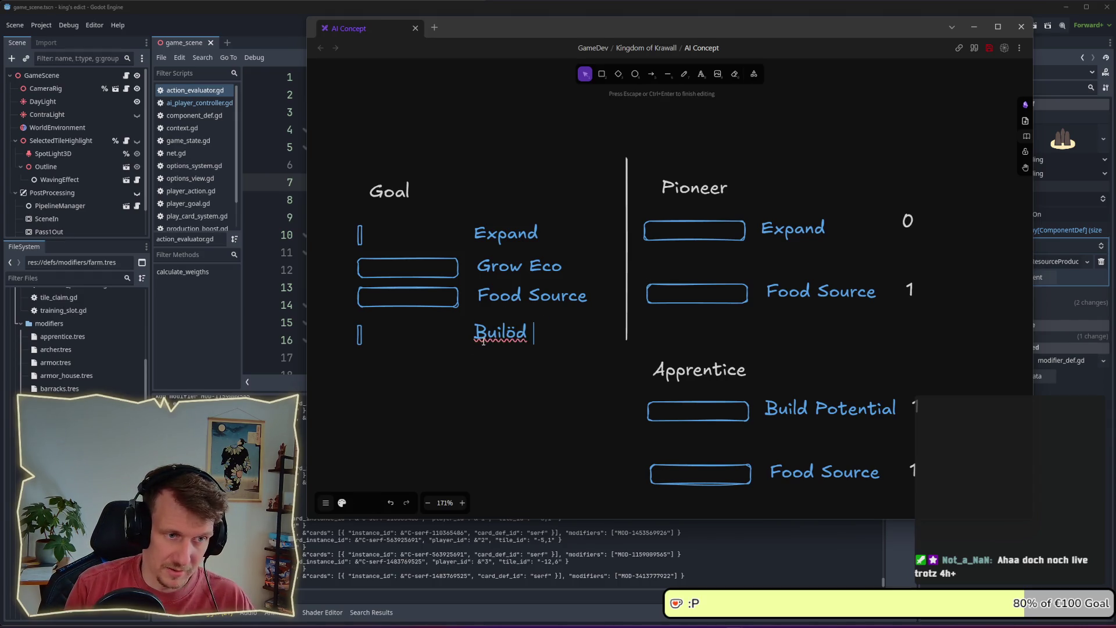
text( Pote)
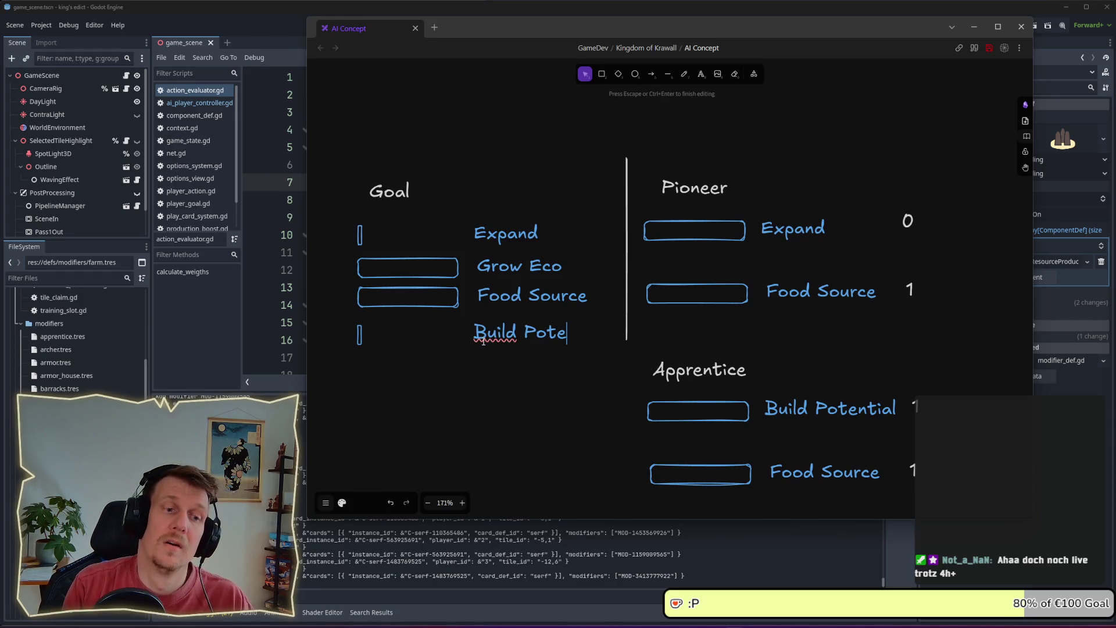
text(ntial)
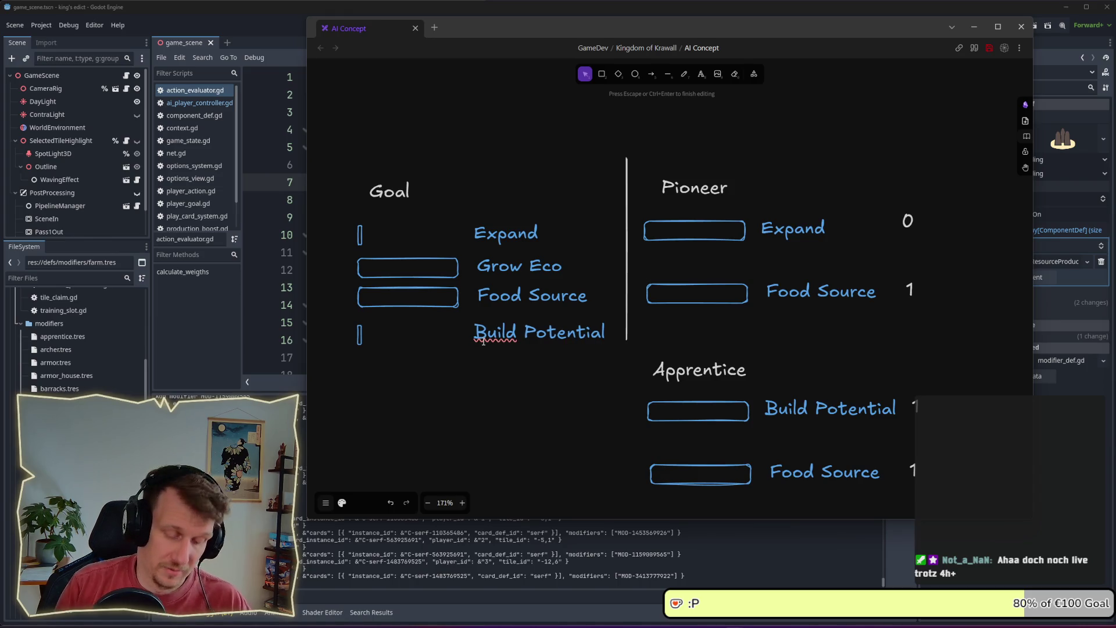
key(Escape)
click(360, 335)
drag(362, 335, 456, 337)
click(448, 382)
- Move the Apprentice group slightly lower on the board
scroll(459, 359, down, 1)
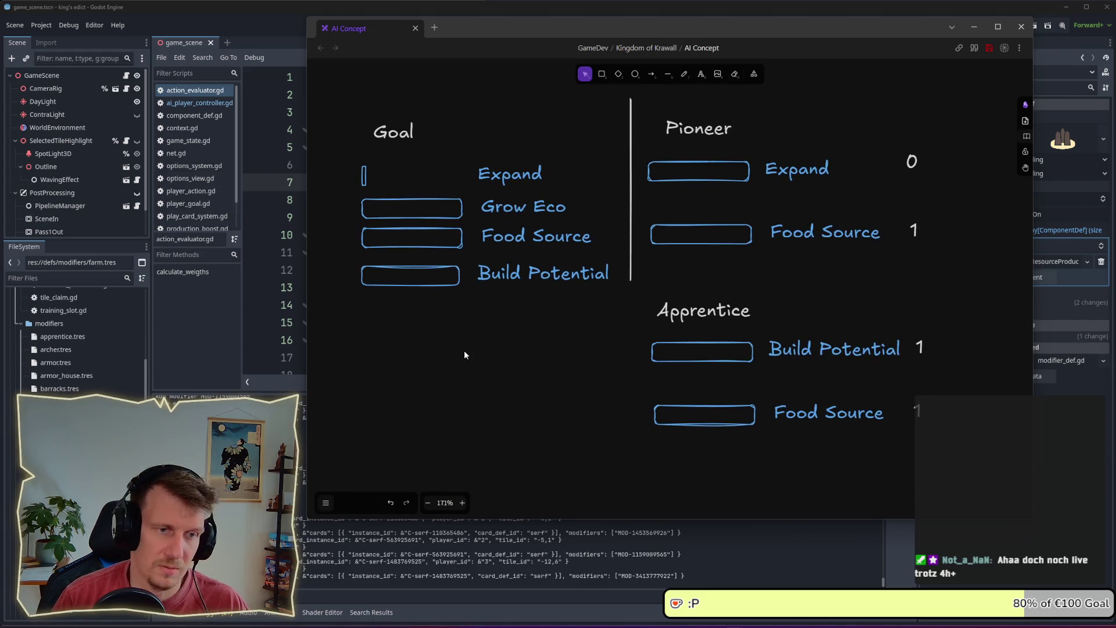
drag(651, 294, 943, 428)
drag(853, 358, 854, 370)
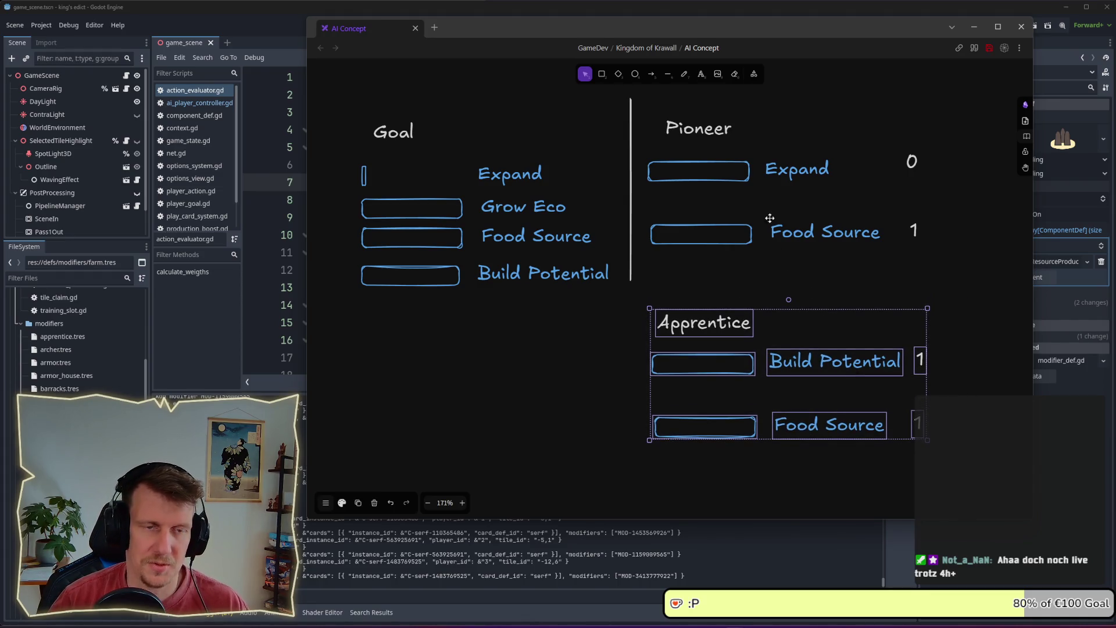
click(809, 272)
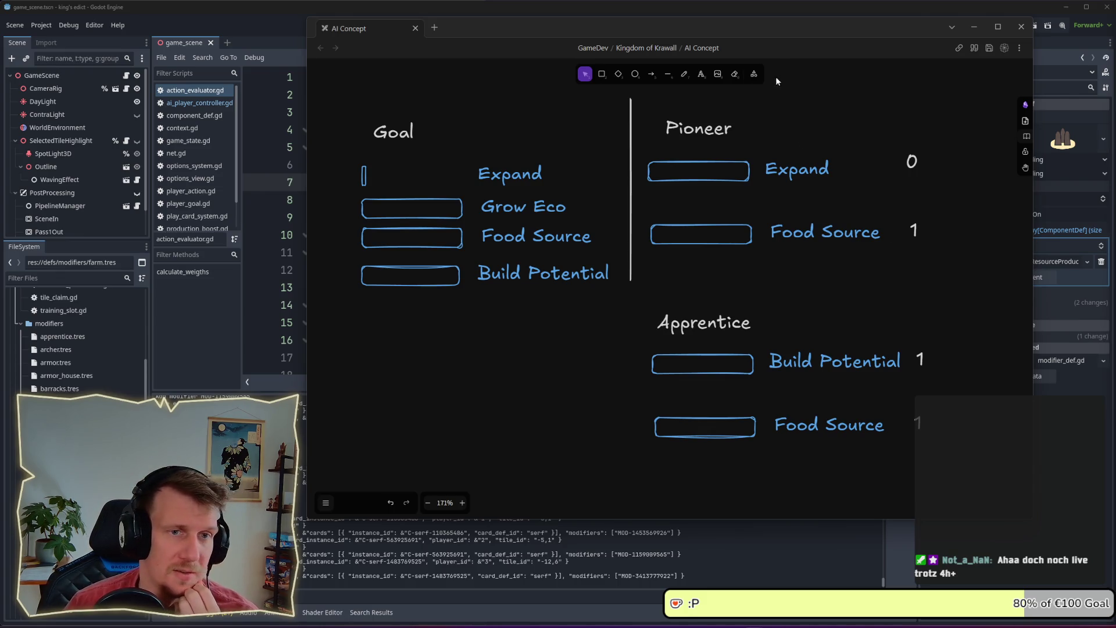
drag(783, 39, 705, 45)
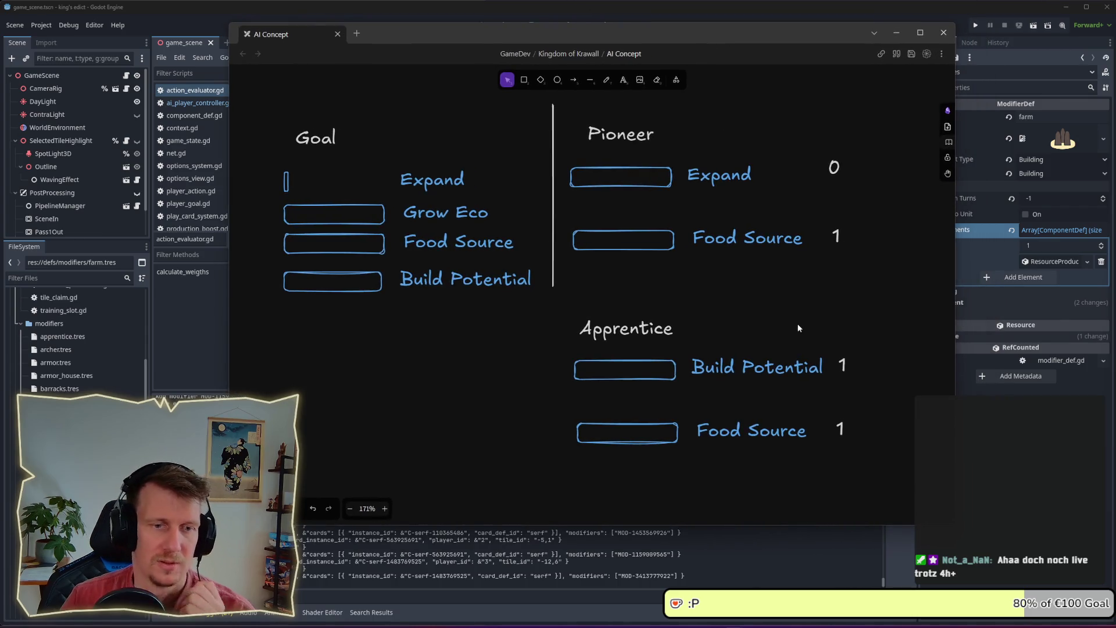
- Copy the two Apprentice 1 values further right, change one copy to 2, and delete the spare
drag(910, 474, 808, 338)
click(871, 389)
drag(867, 456, 822, 325)
mouse_move(842, 433)
mouse_down()
mouse_move(887, 433)
mouse_move(905, 297)
mouse_up()
double_click(886, 430)
text(2)
click(867, 361)
key(Delete)
- Place a copied 1 left of the 2 and sketch a small pencil stroke between them
drag(838, 235, 893, 305)
key(p)
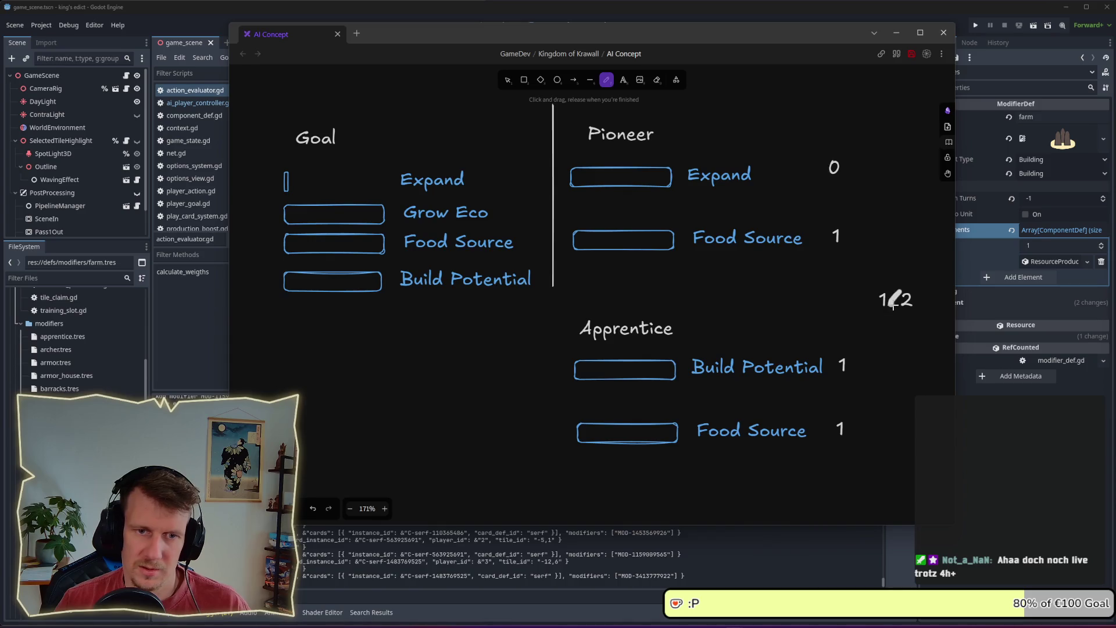
scroll(888, 307, right, 2)
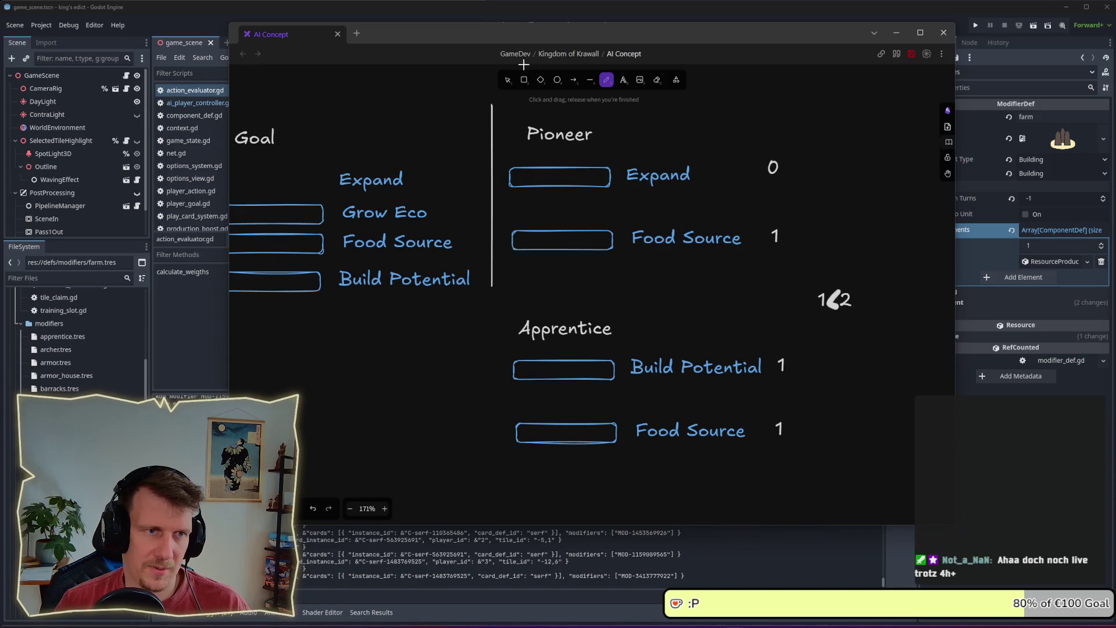
click(511, 83)
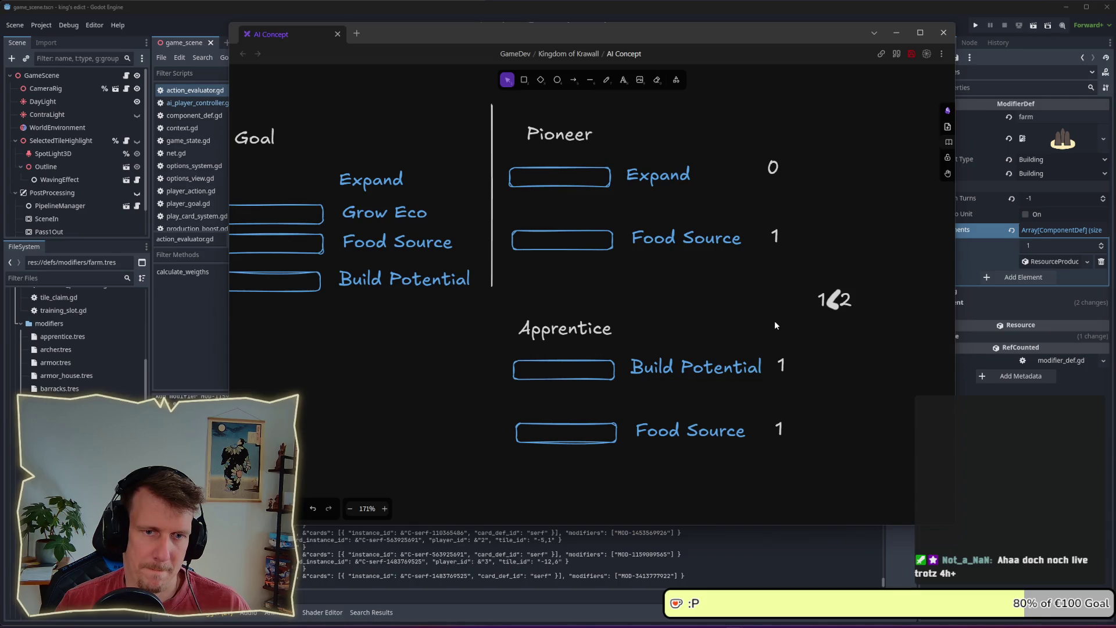
scroll(747, 316, down, 2)
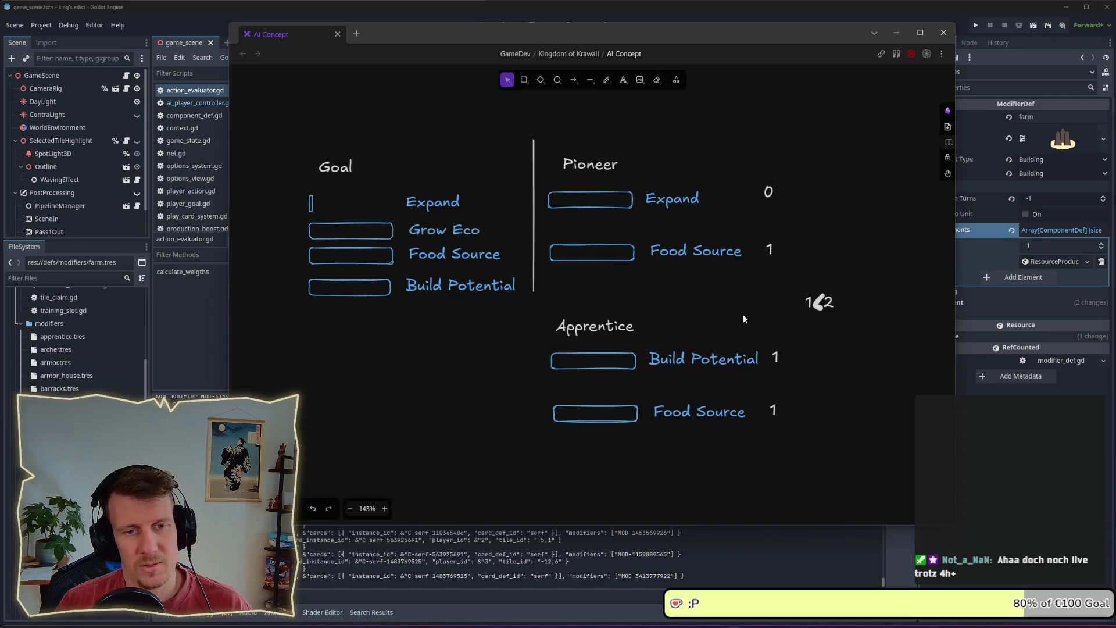
click(203, 320)
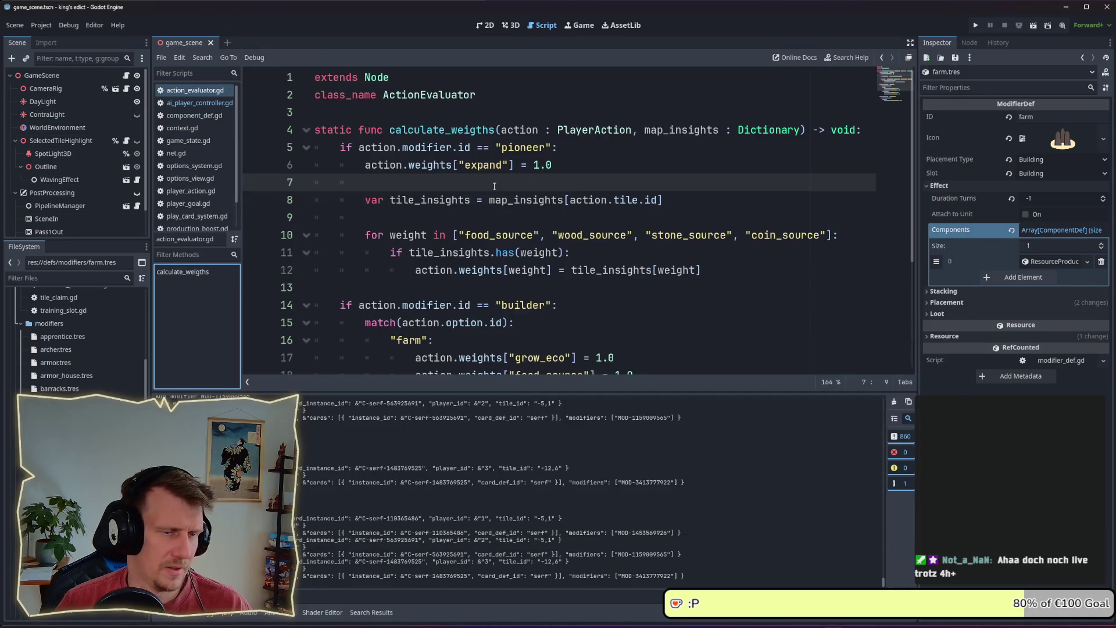
- Open ai_player_controller.gd from the script list
scroll(563, 239, down, 3)
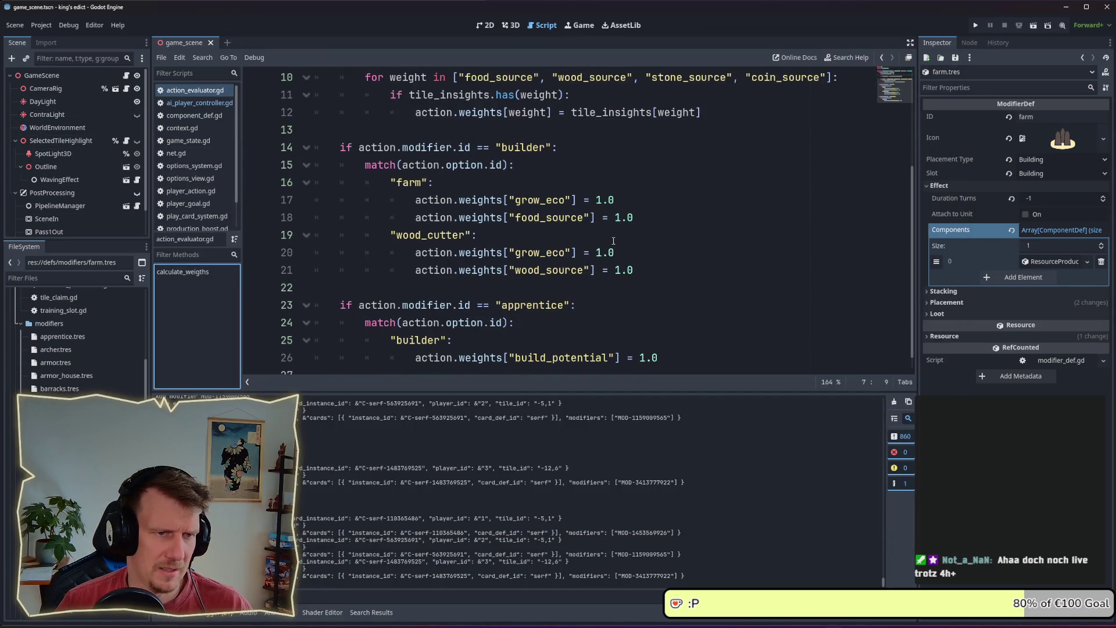
scroll(614, 240, down, 1)
scroll(702, 182, up, 3)
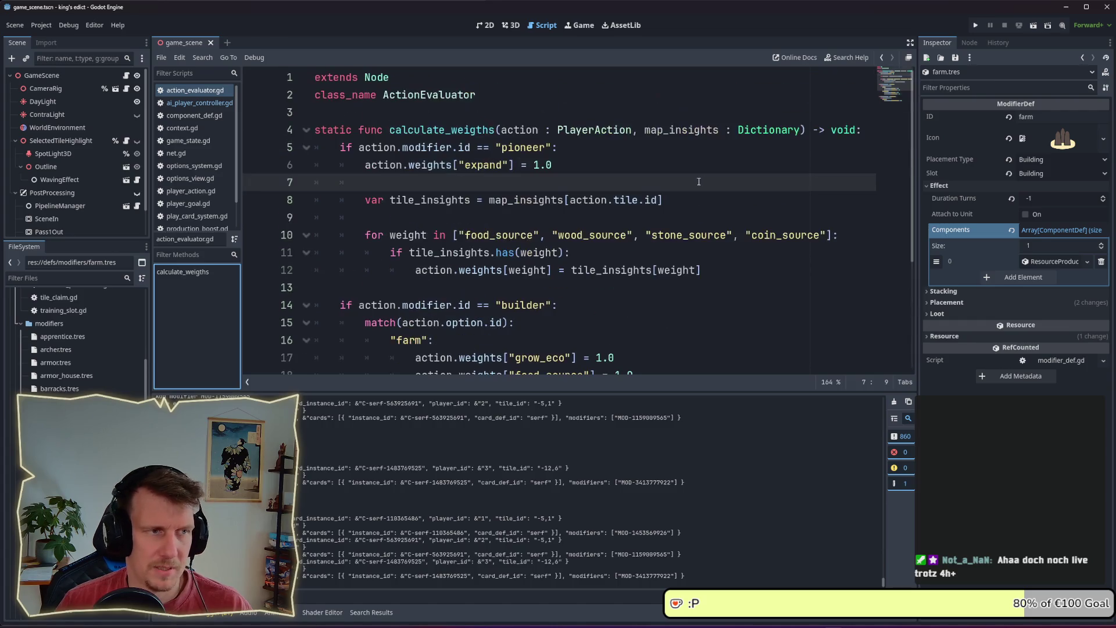
click(221, 103)
- Change the build_potential goal weight on line 16 from 0.1 to 1.0 and run the project
scroll(489, 202, up, 13)
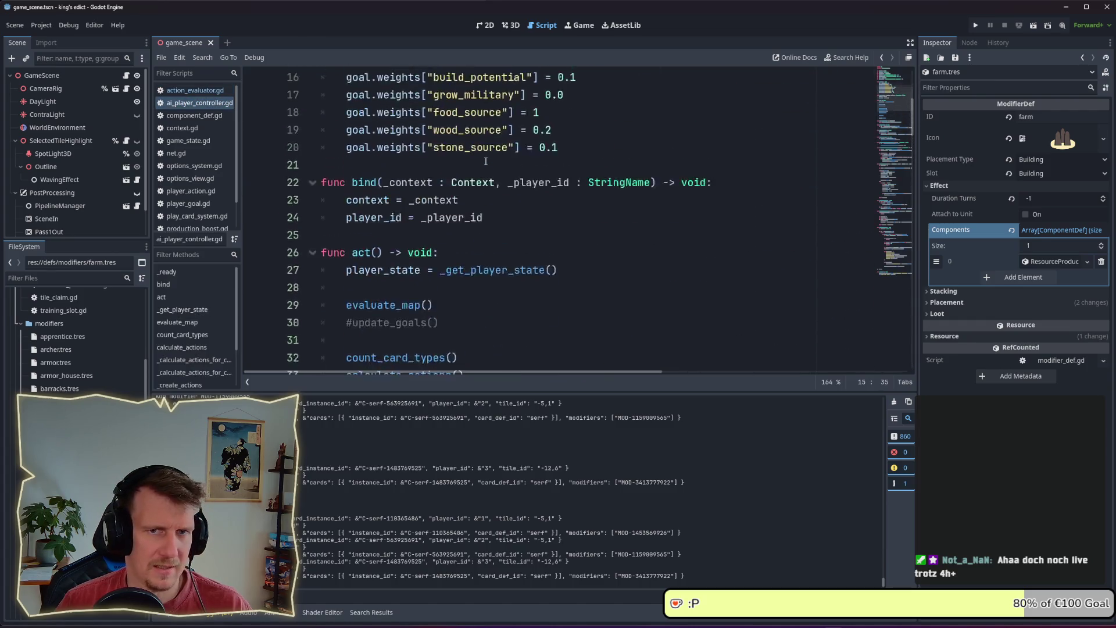
scroll(489, 202, down, 1)
click(573, 238)
double_click(567, 235)
text(1)
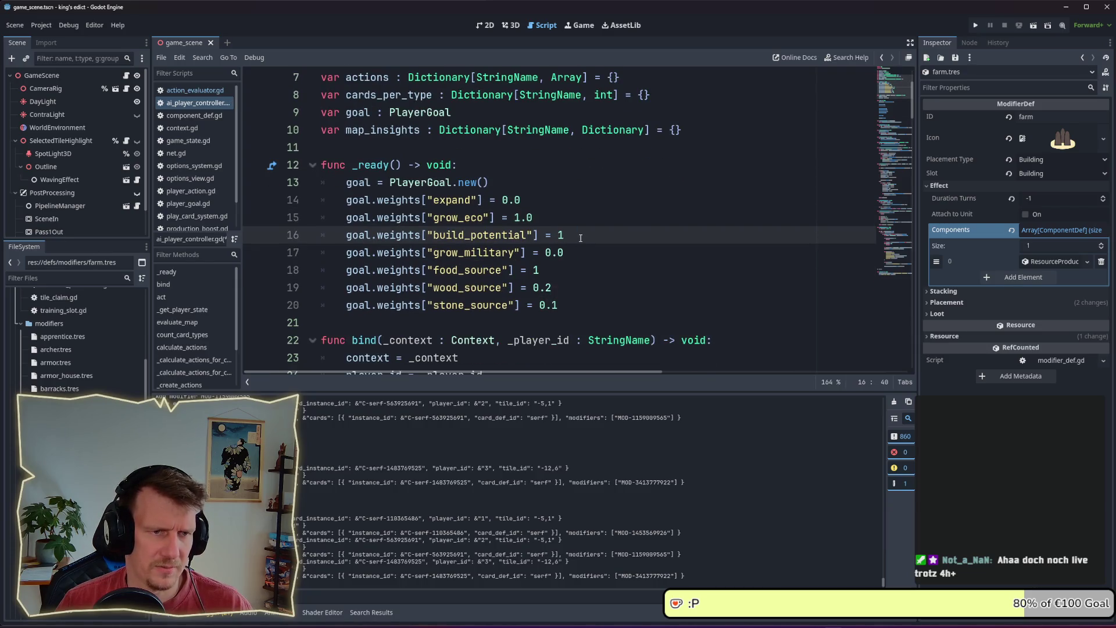
text(.0)
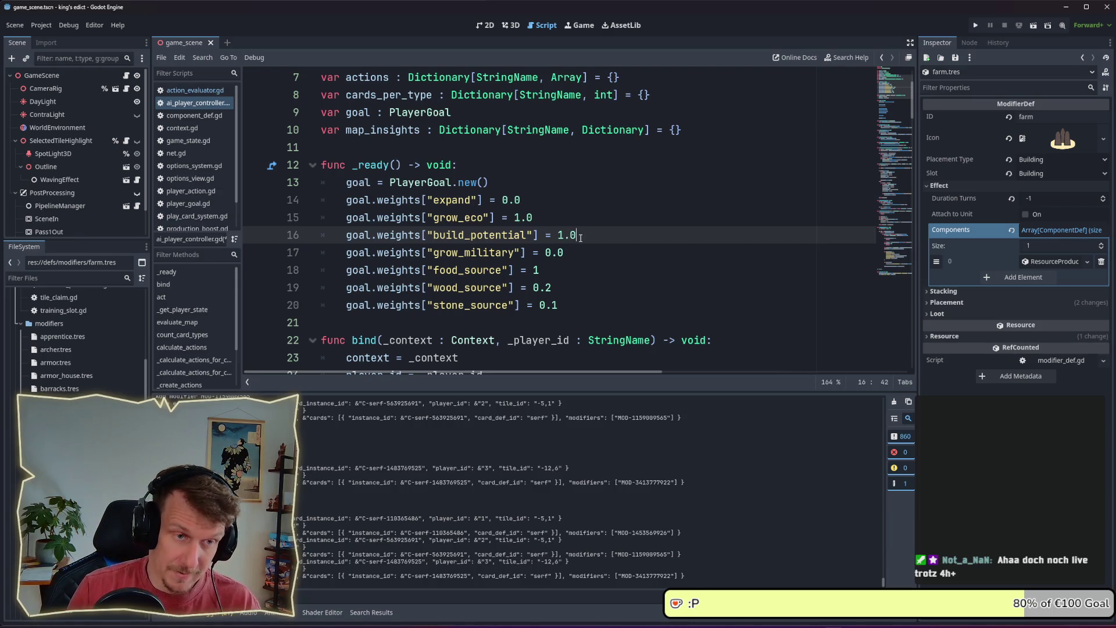
key(F5)
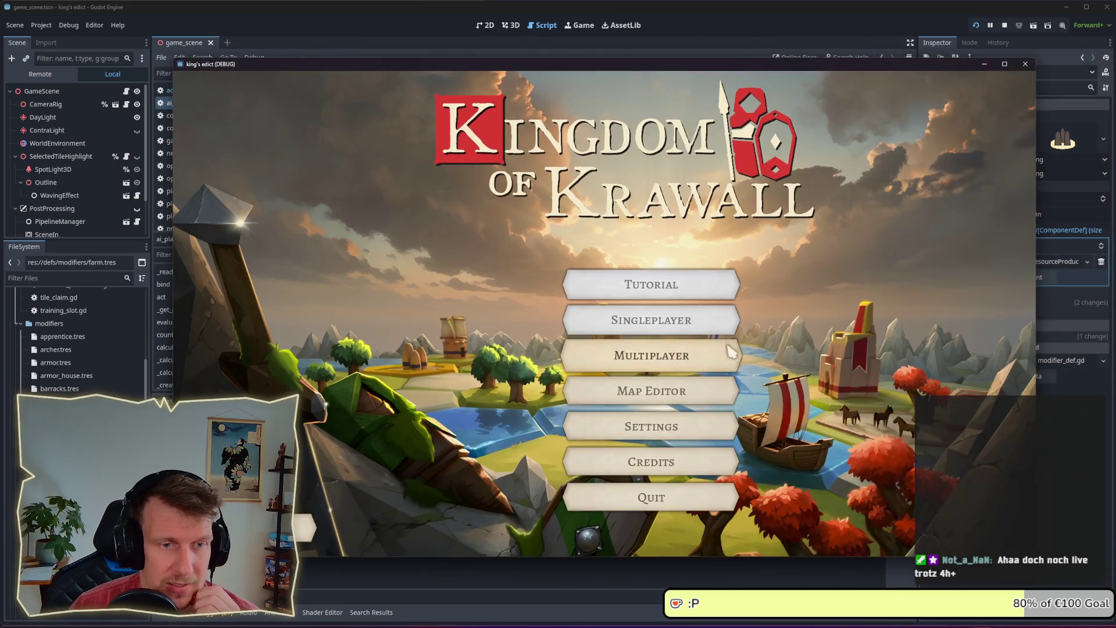
- Create a multiplayer game room and claim a start position on the lobby map
click(729, 351)
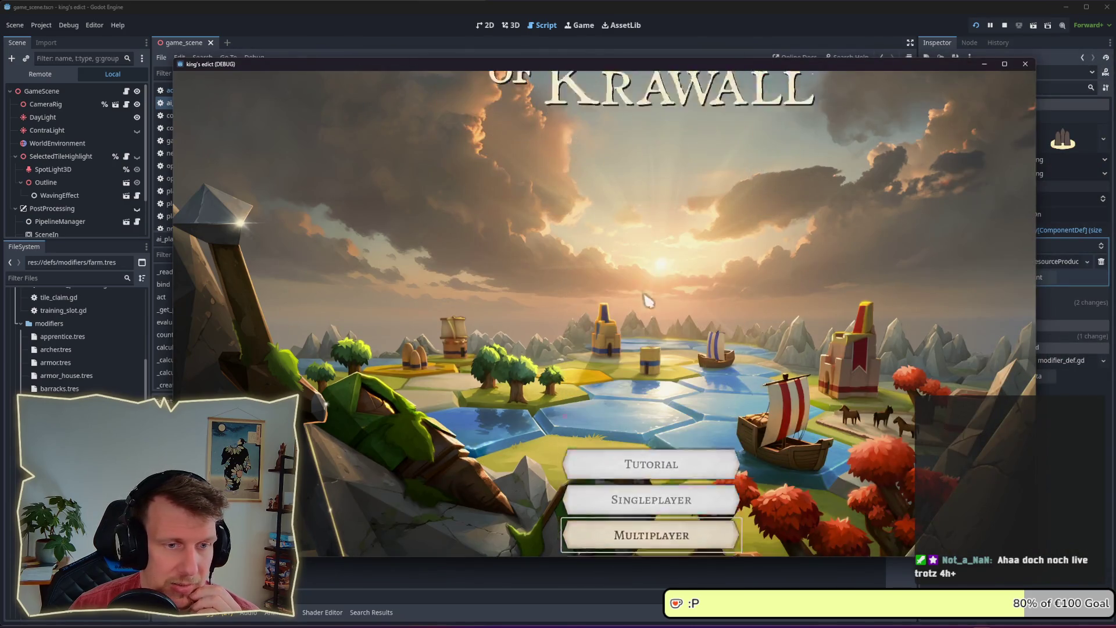
click(956, 528)
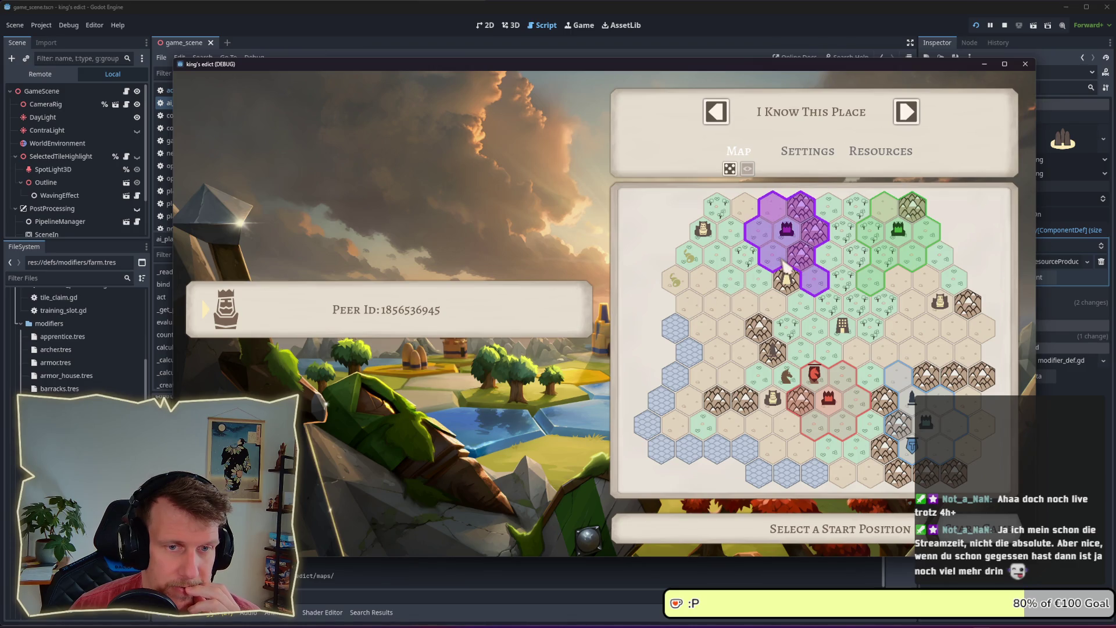
click(944, 440)
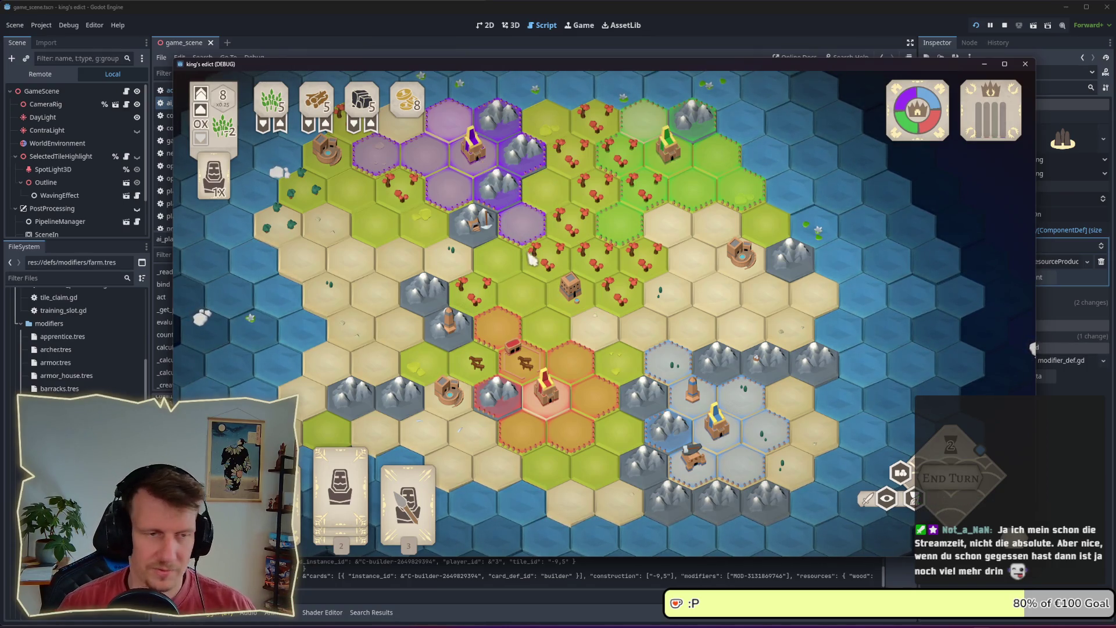
- Pan and zoom the board camera, then end two turns so the AI players act
drag(515, 247, 557, 283)
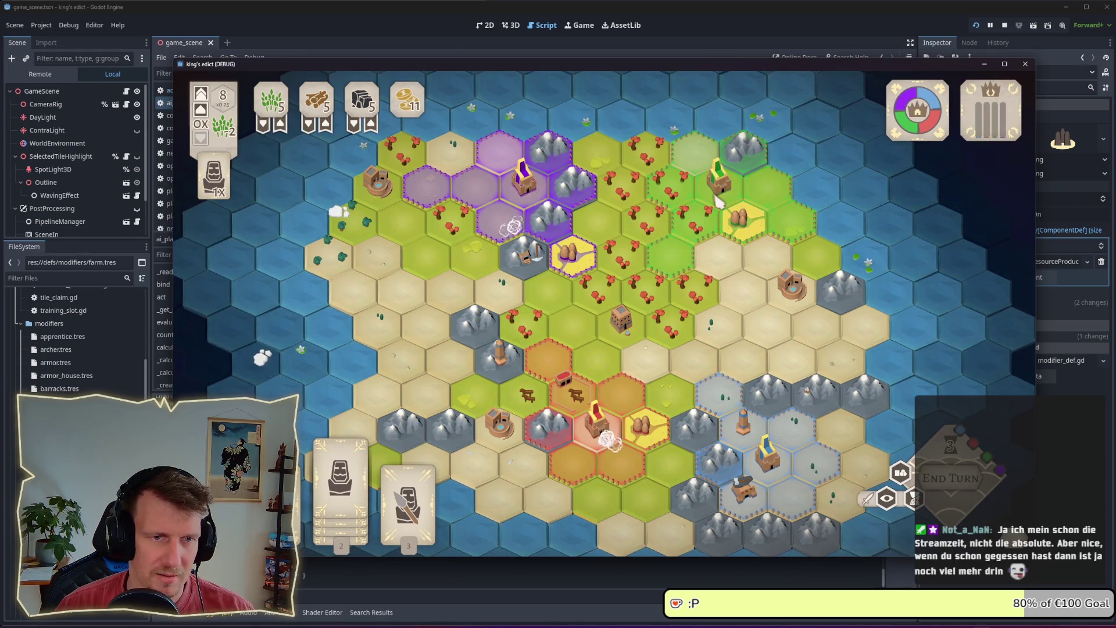
scroll(618, 245, up, 2)
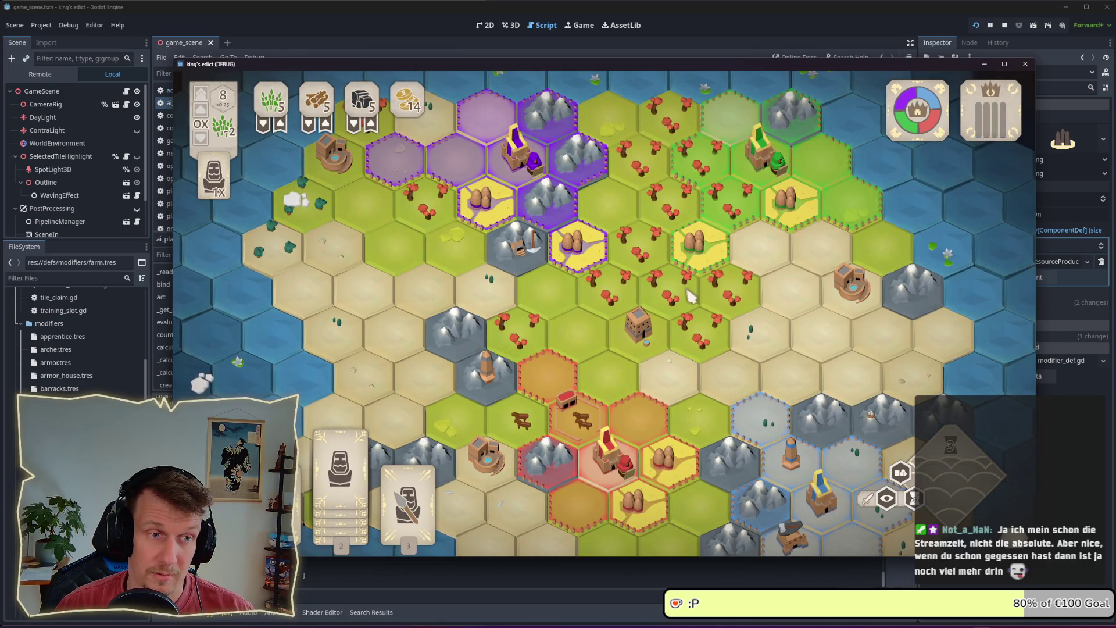
click(969, 485)
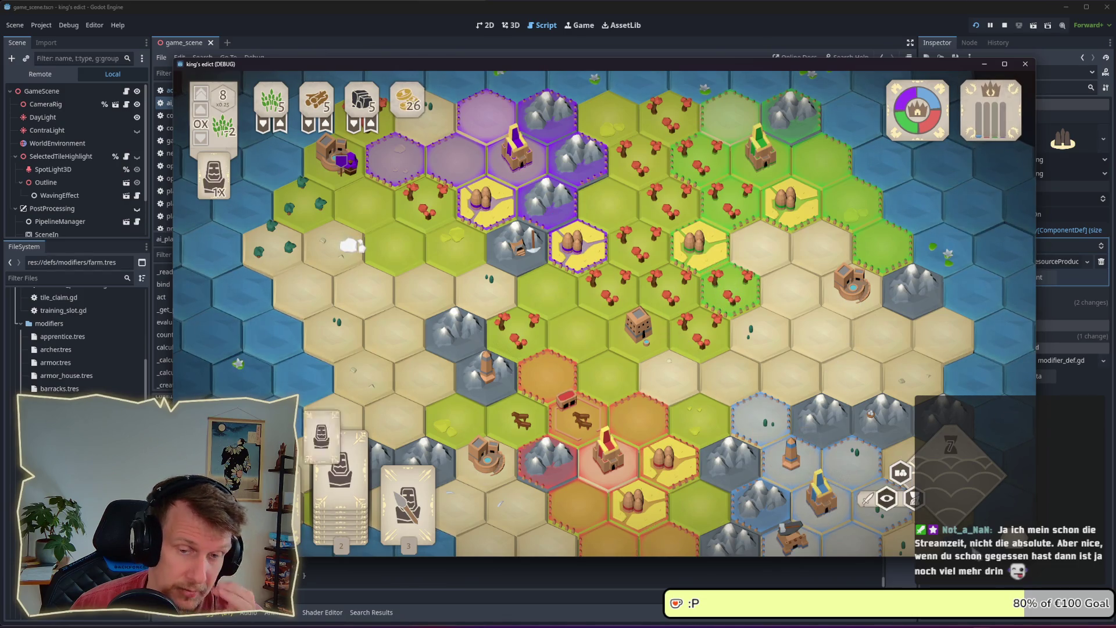
click(967, 488)
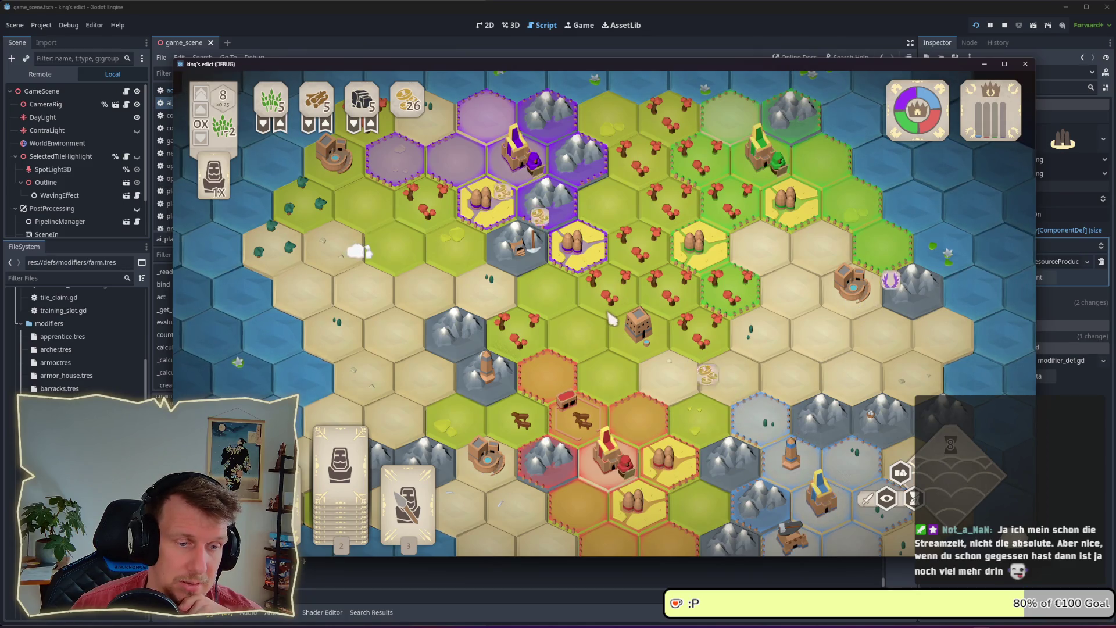
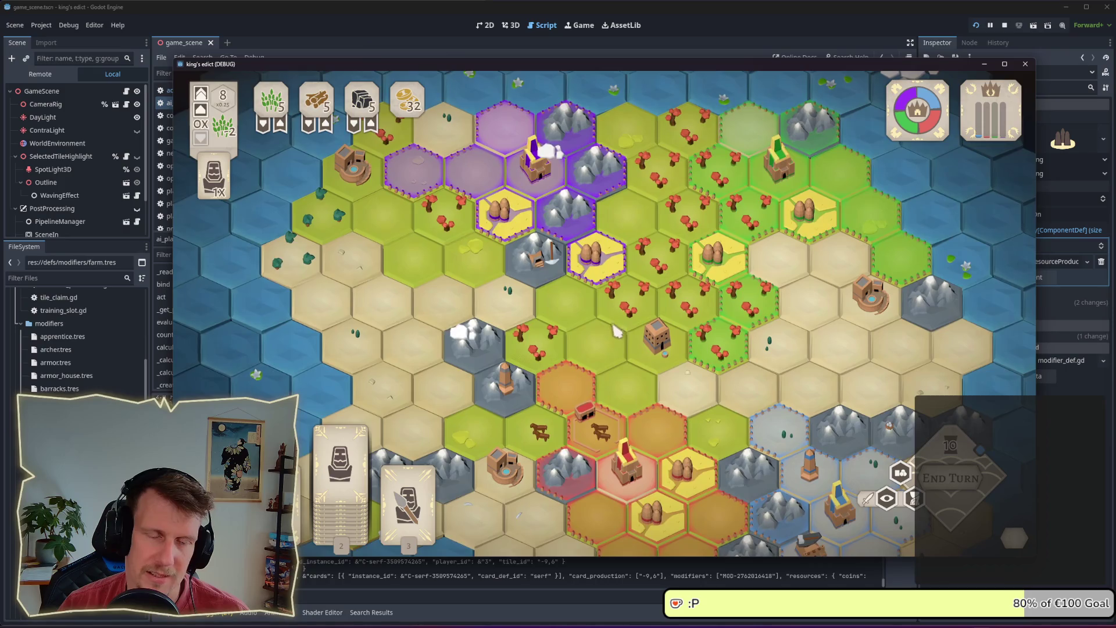
- Return from the game to ai_player_controller.gd and select the _ready() goal weight lines 14–20
key(alt+Tab)
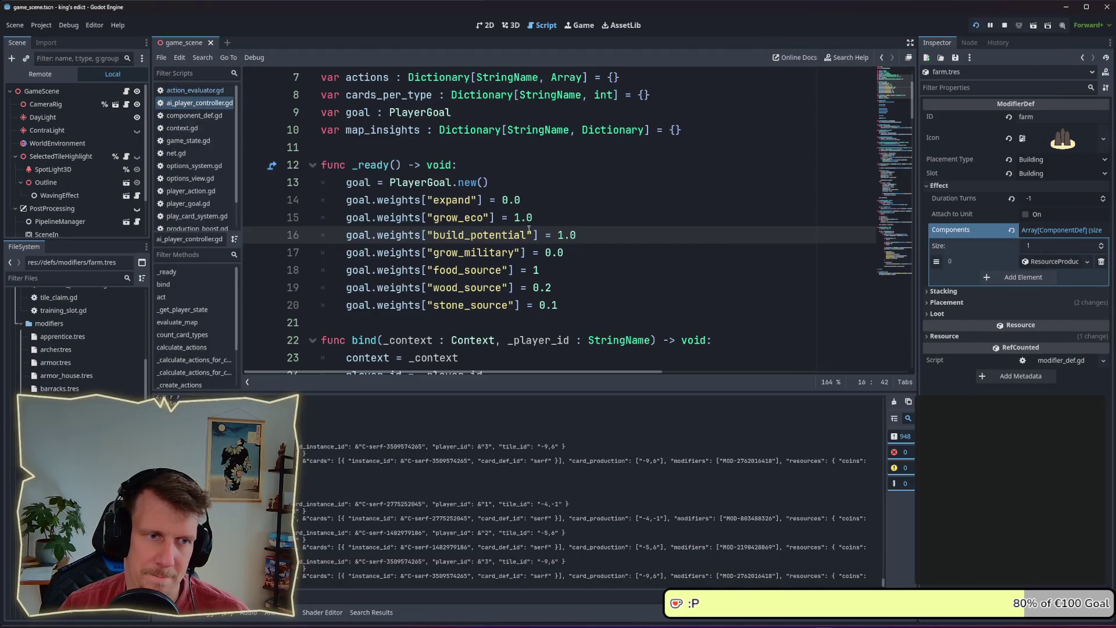
mouse_move(584, 309)
mouse_down()
mouse_move(326, 235)
mouse_move(298, 198)
mouse_up()
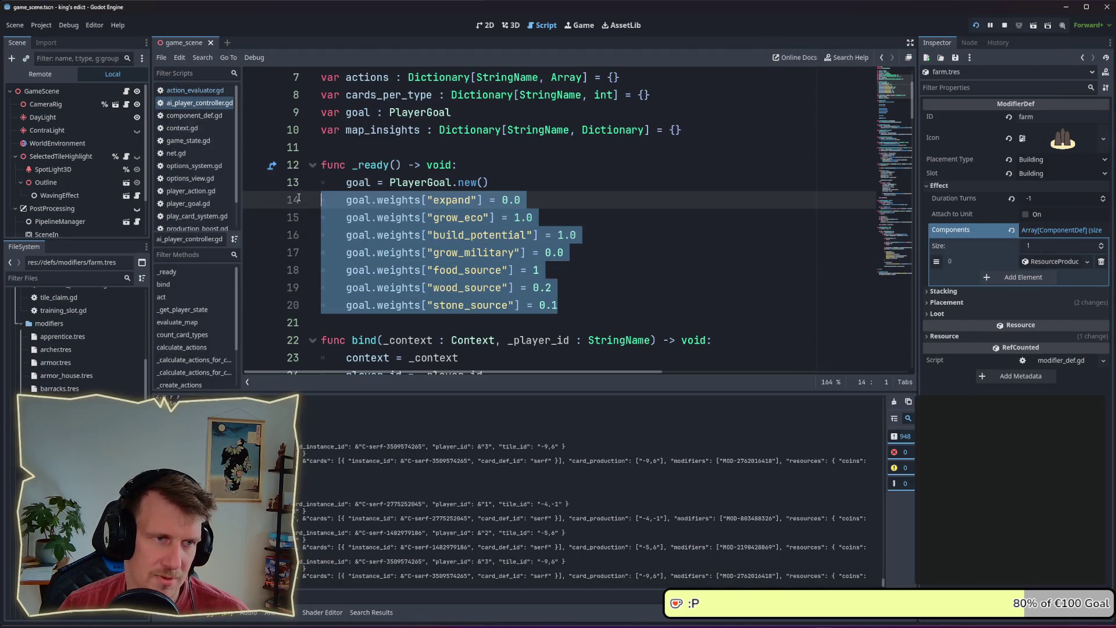
drag(558, 306, 310, 206)
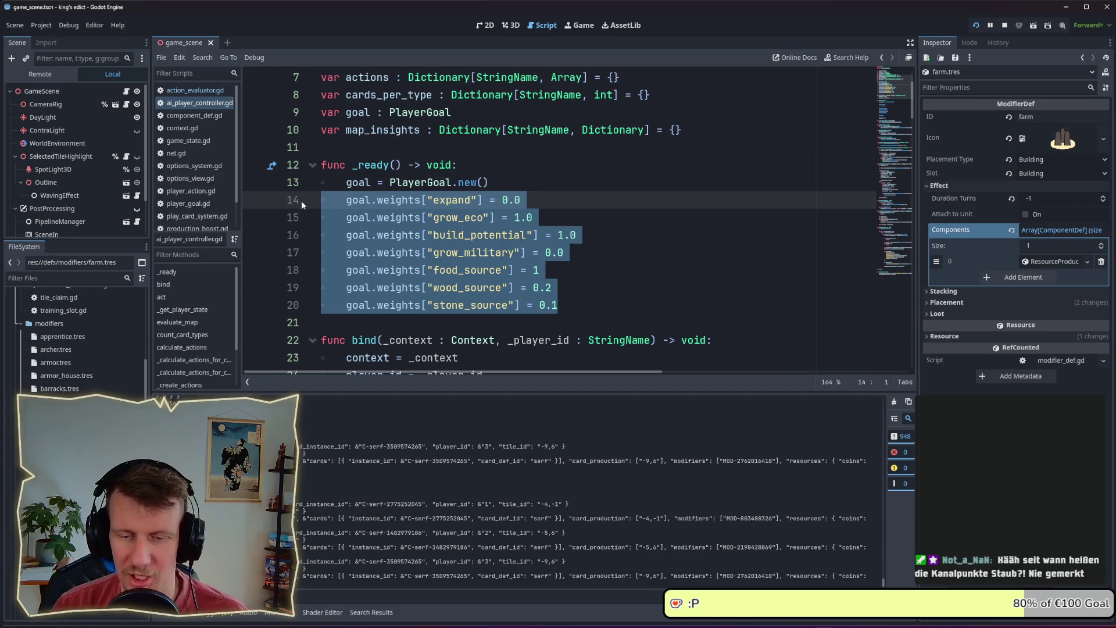
click(647, 295)
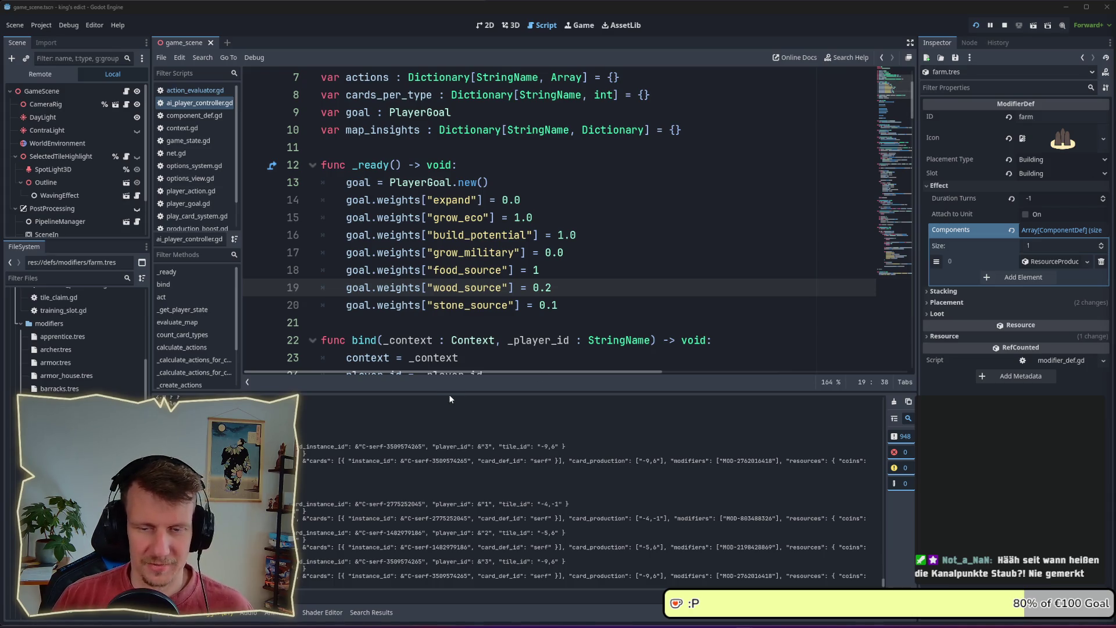
click(565, 306)
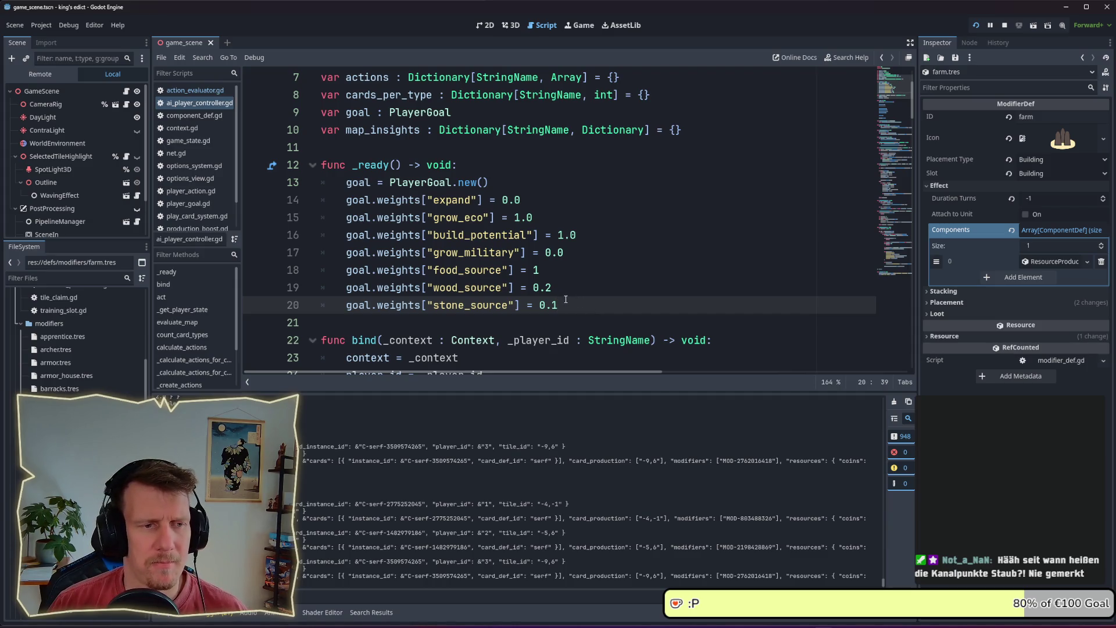
drag(557, 306, 320, 202)
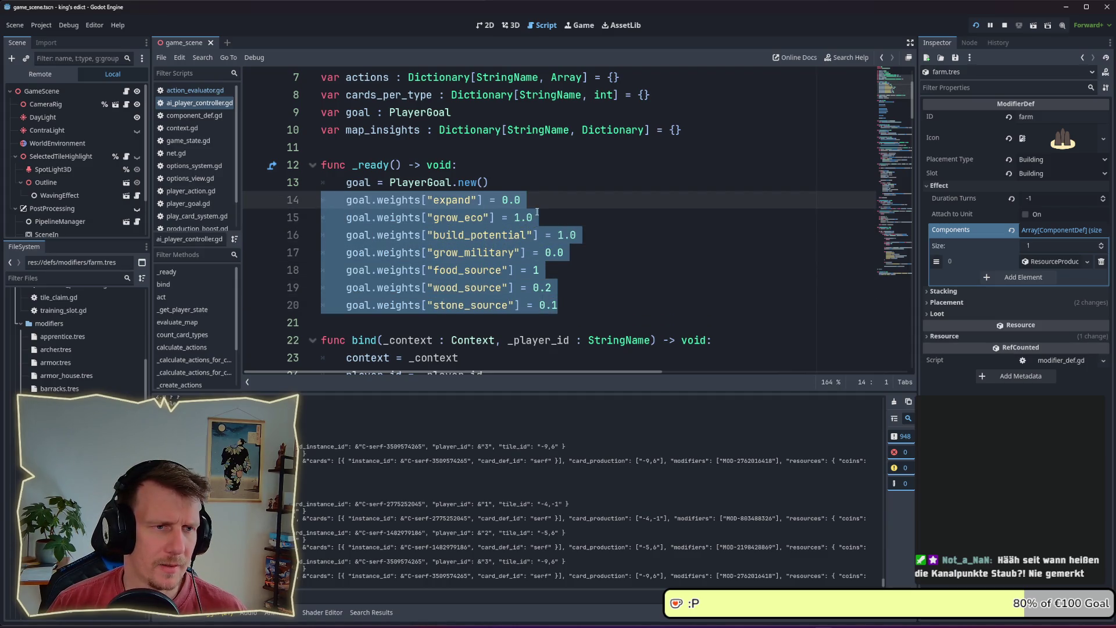
- Review the food_source and wood_source weight lines, then bring up the '3.x AI' Obsidian note
click(537, 213)
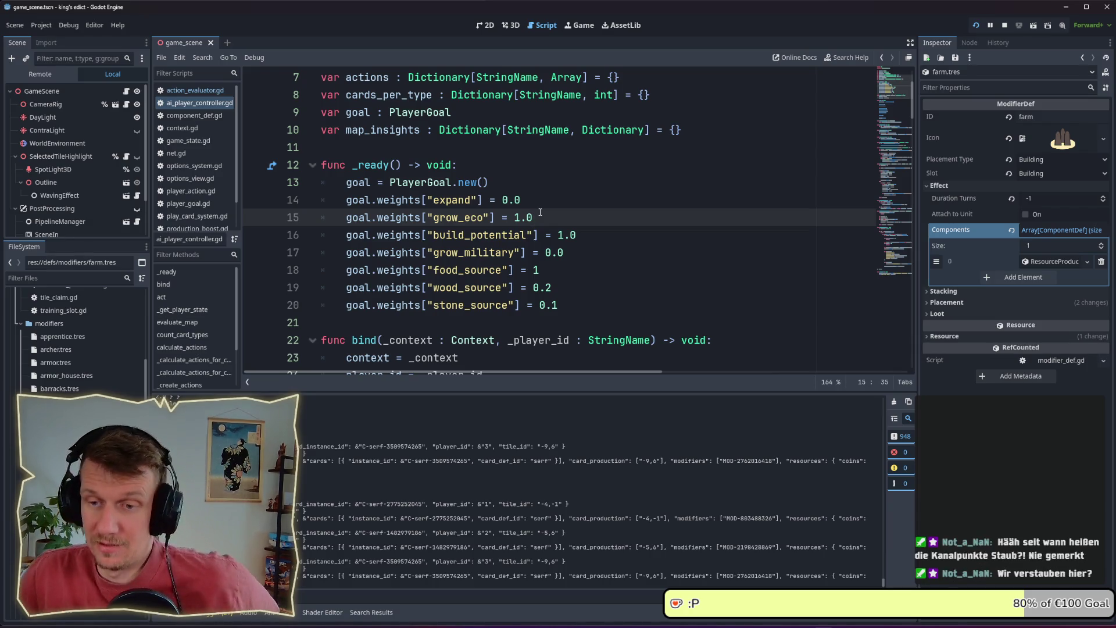
click(569, 268)
click(569, 289)
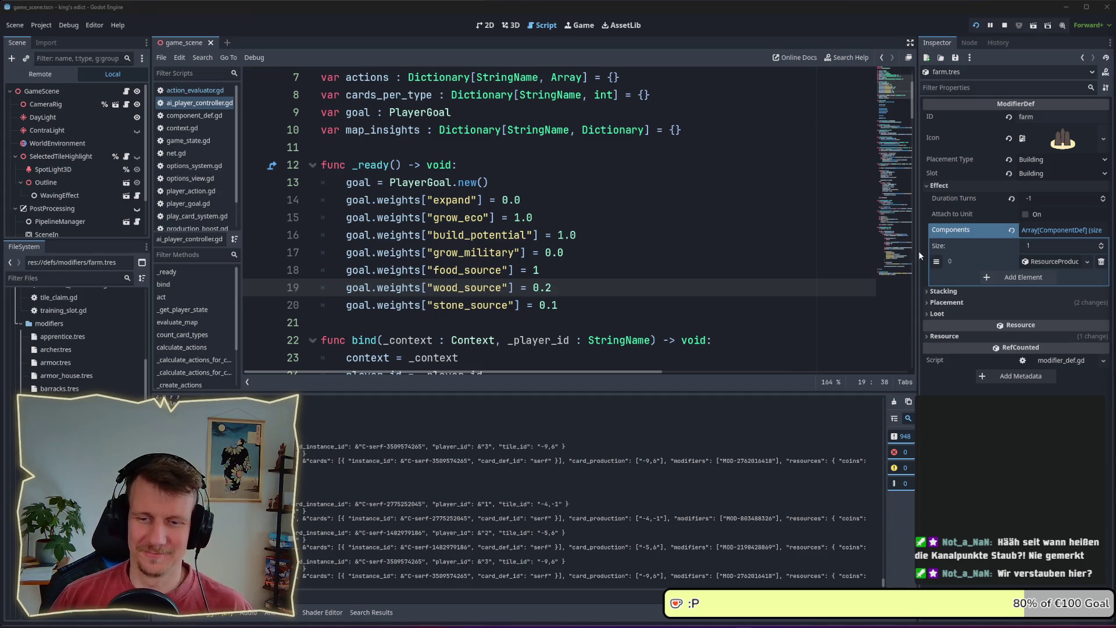
click(581, 263)
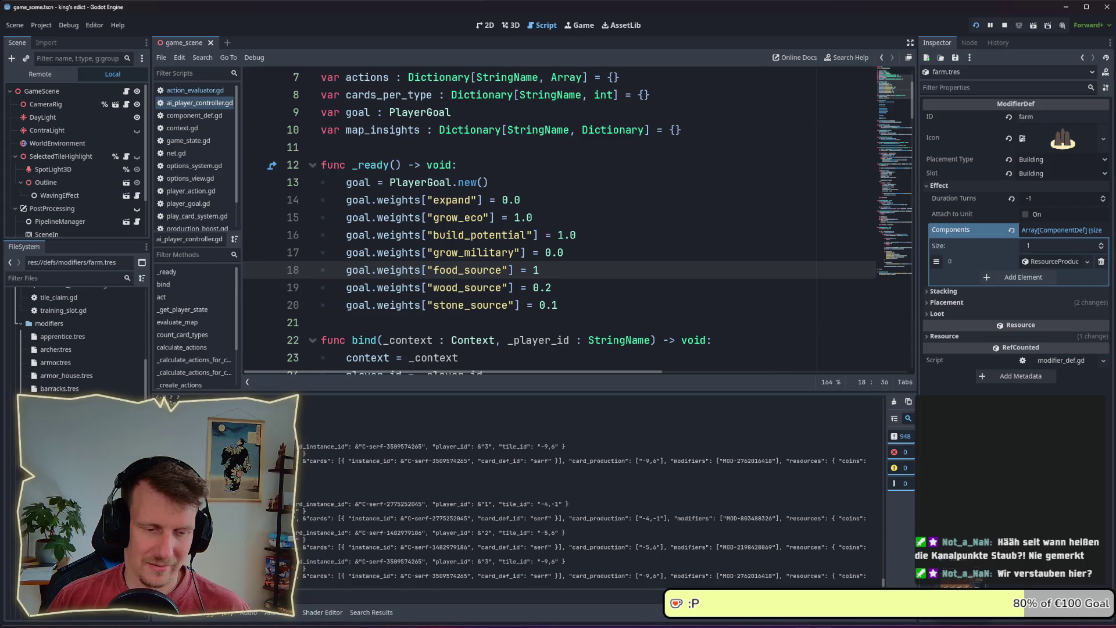
mouse_move(725, 617)
mouse_move(686, 573)
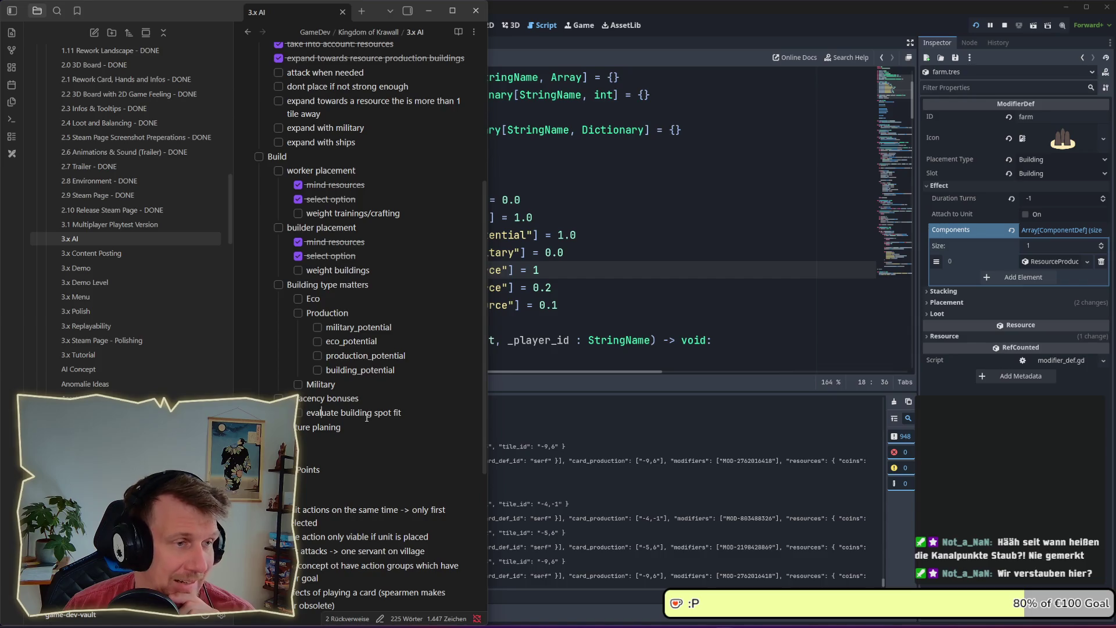
scroll(361, 404, down, 1)
scroll(360, 404, up, 5)
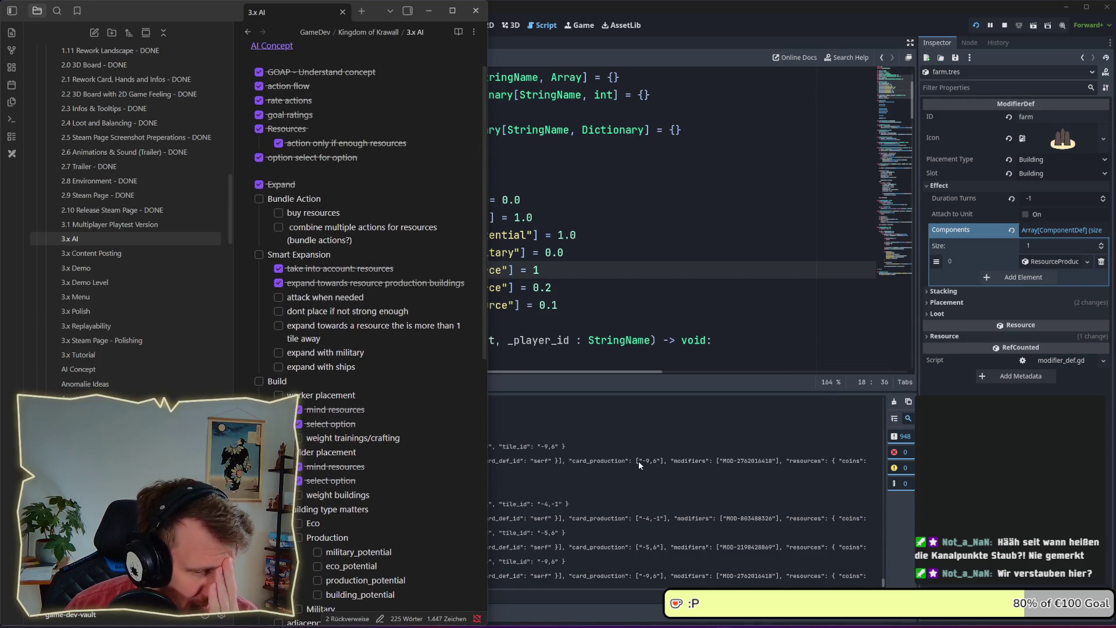
mouse_move(824, 604)
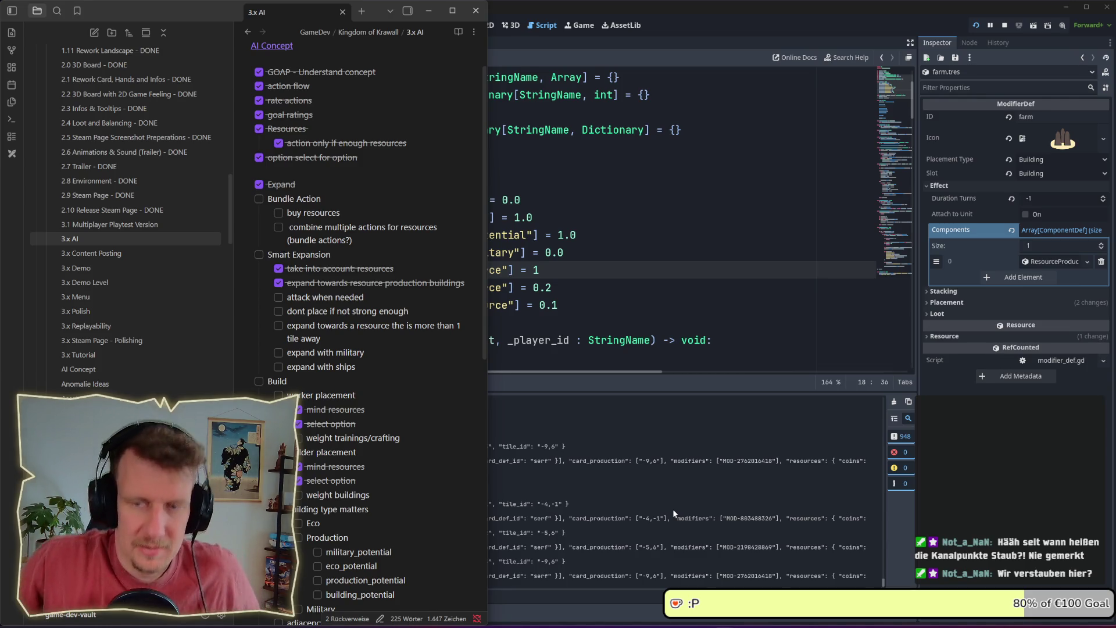
click(619, 314)
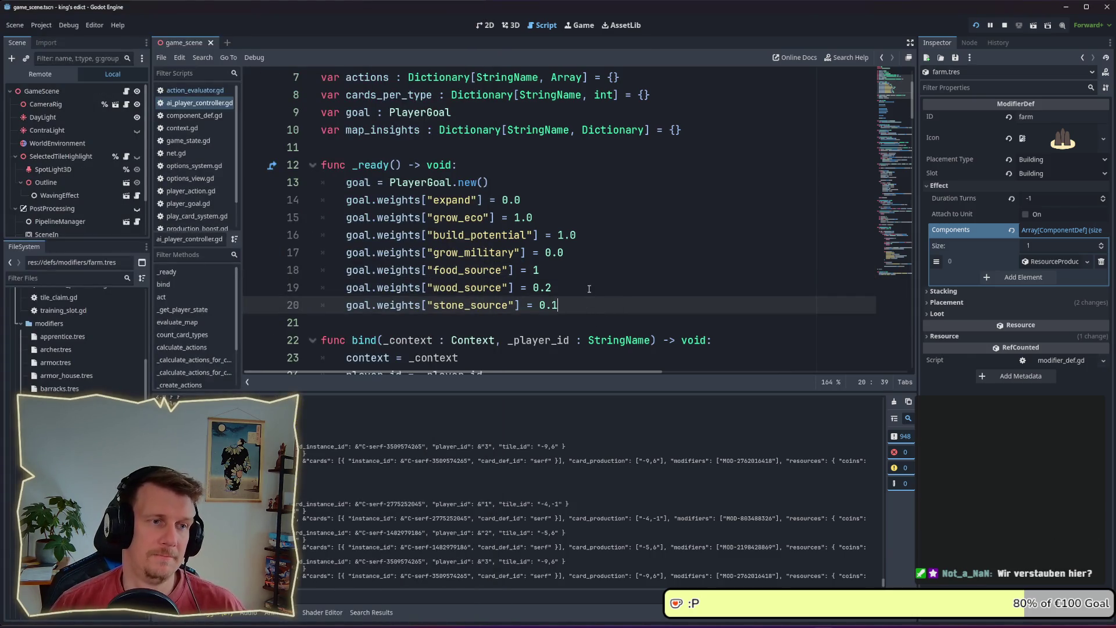
- Uncomment the update_goals() call on line 30 of act()
scroll(588, 285, down, 4)
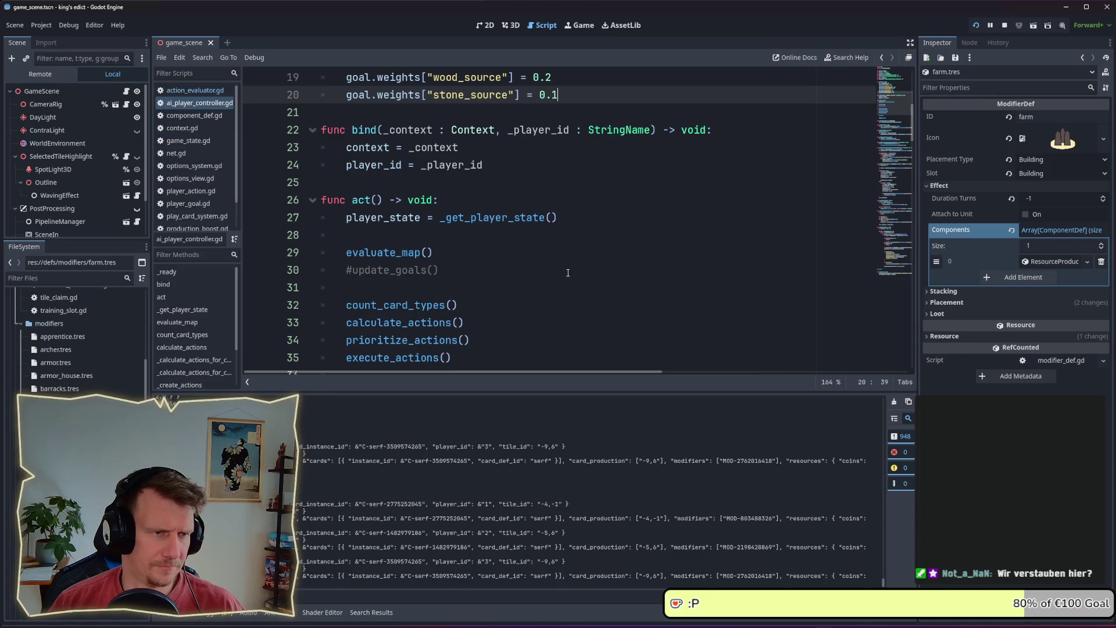
click(497, 264)
click(348, 269)
key(BackSpace)
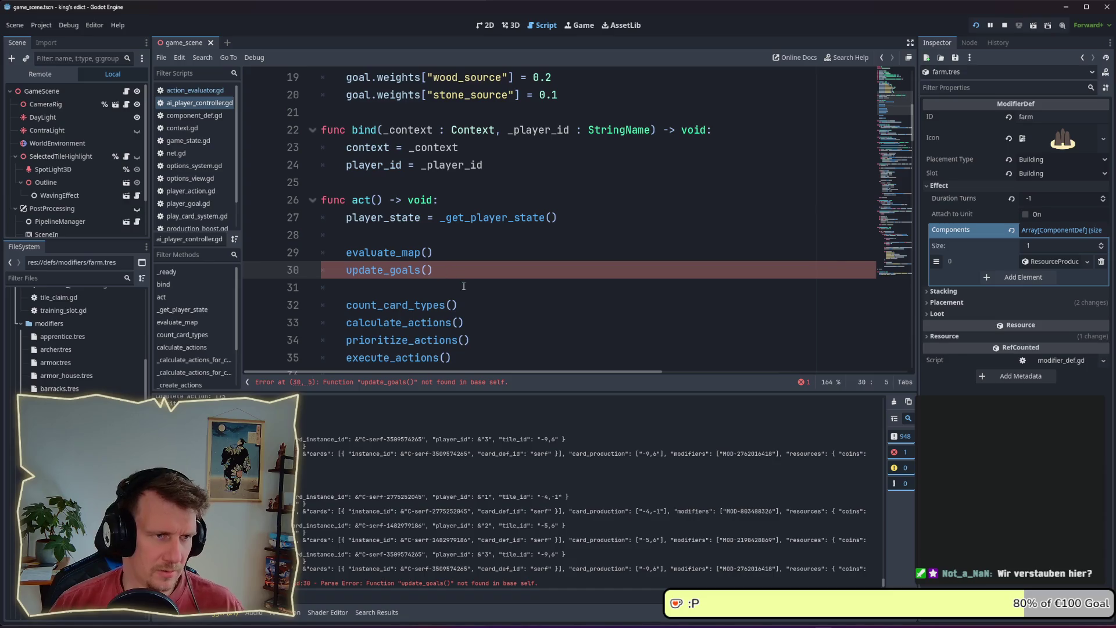
- Below evaluate_map(), declare an empty func update_goals() -> void: function
scroll(465, 277, down, 4)
scroll(420, 252, up, 4)
scroll(413, 238, down, 5)
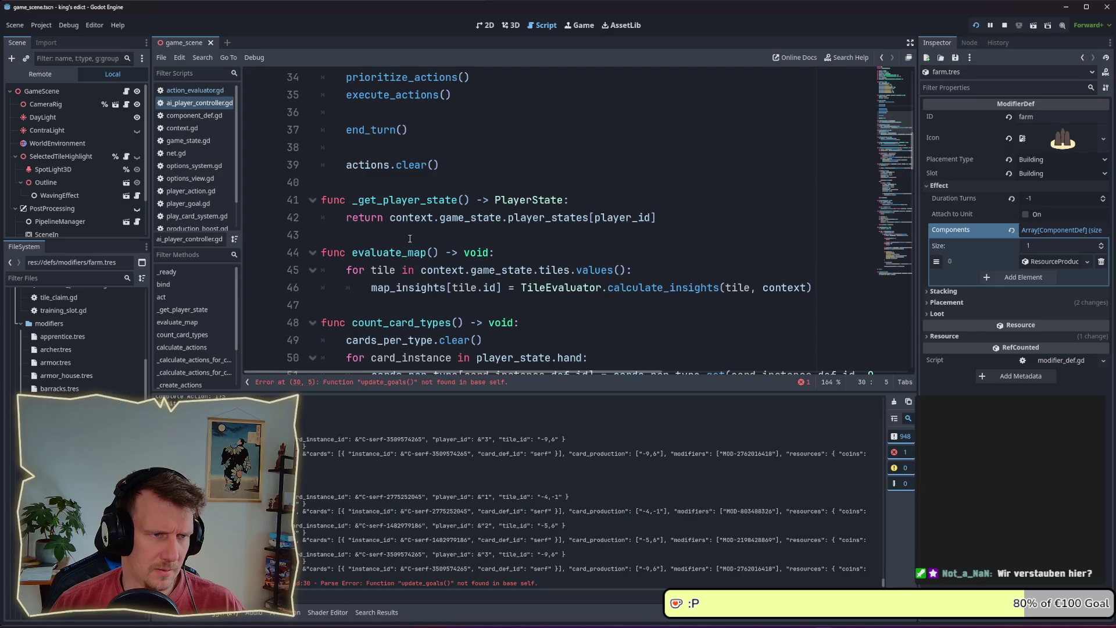
click(410, 237)
scroll(410, 239, up, 4)
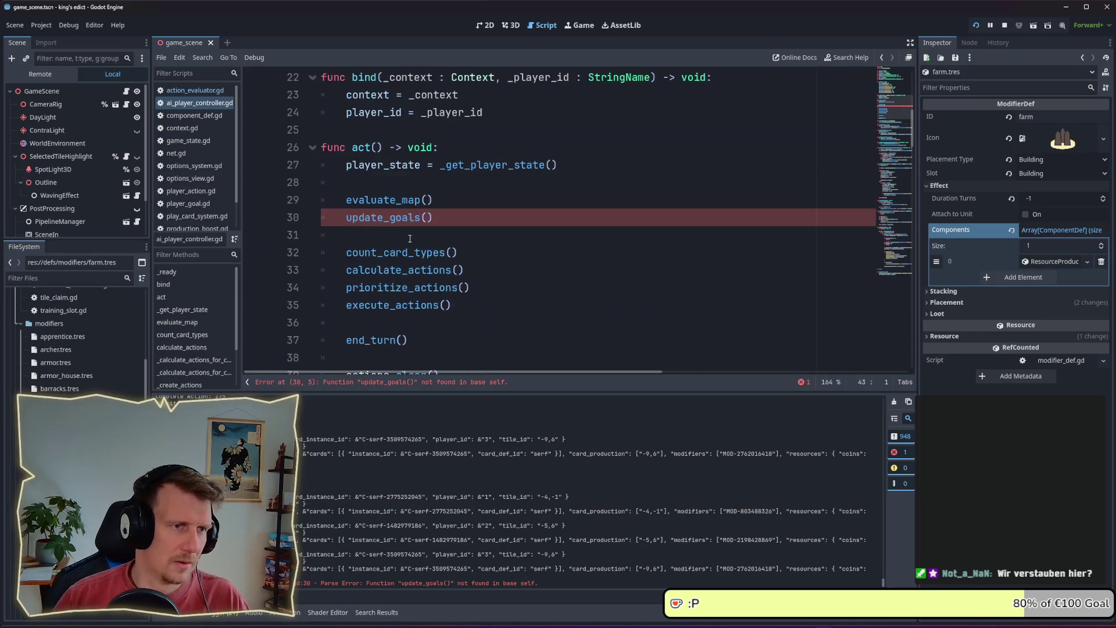
scroll(406, 246, down, 5)
click(371, 237)
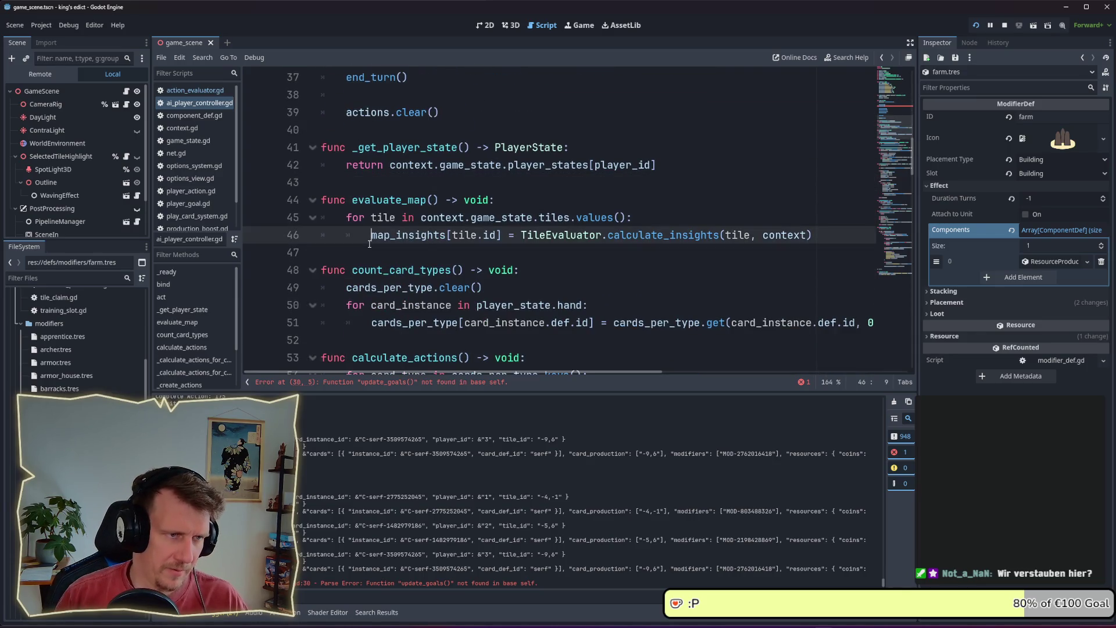
text(0)
key(BackSpace)
key(Down)
key(Return)
key(Return)
key(Up)
text(func u)
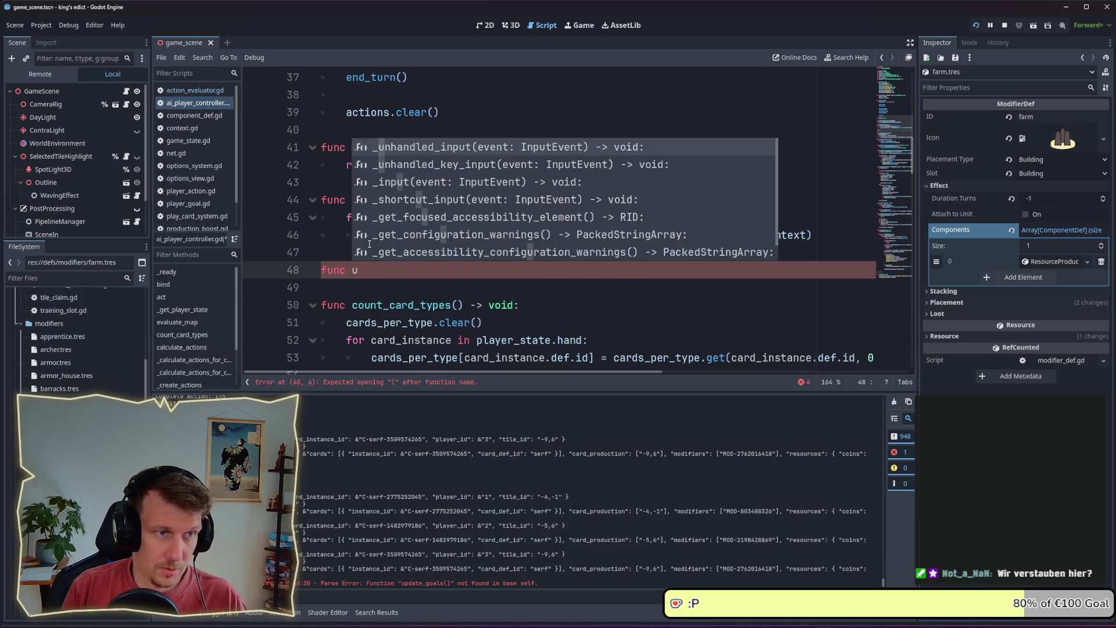
text(pdate_goals() -> )
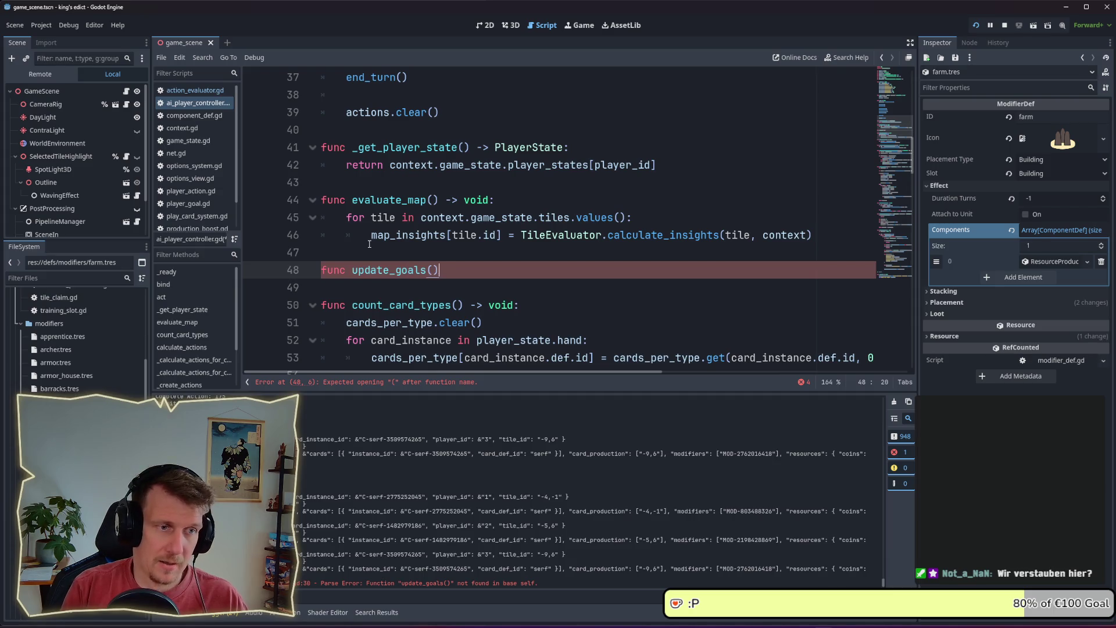
text(void:)
key(Return)
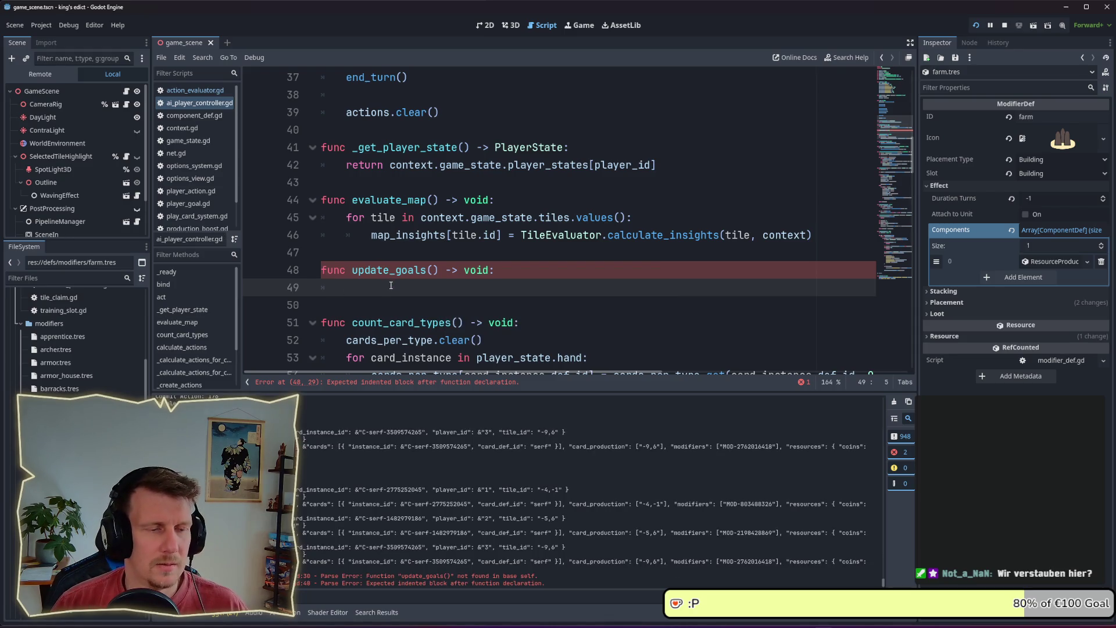
scroll(390, 286, up, 10)
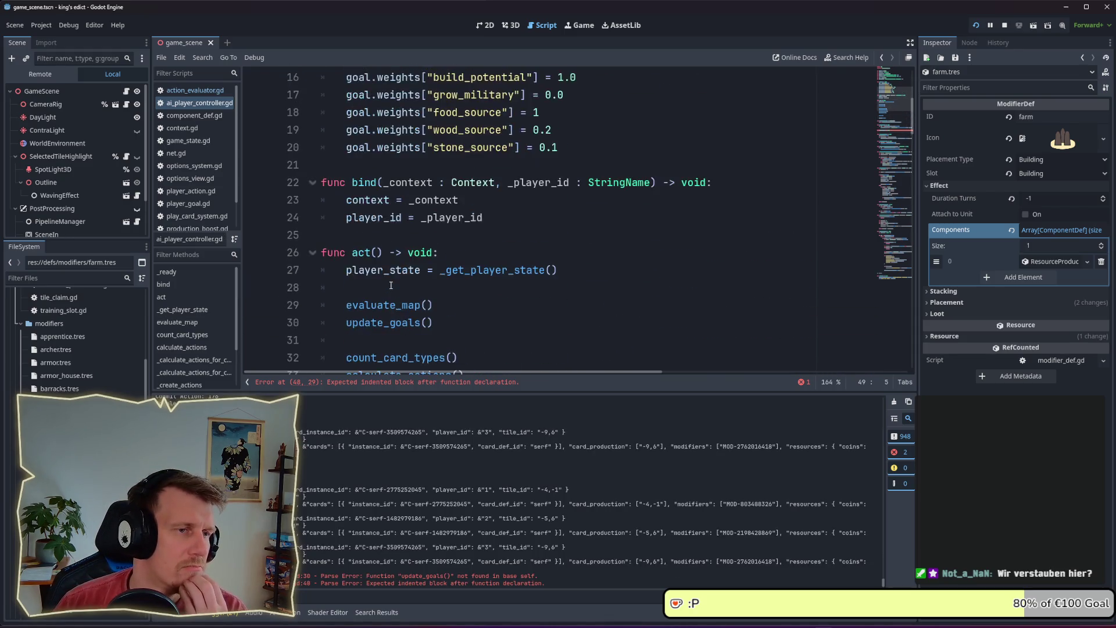
- Paste the seven goal weight lines into update_goals() and remove the extra indentation before goal
mouse_move(559, 306)
mouse_down()
mouse_move(349, 270)
mouse_move(332, 183)
mouse_up()
key(ctrl+c)
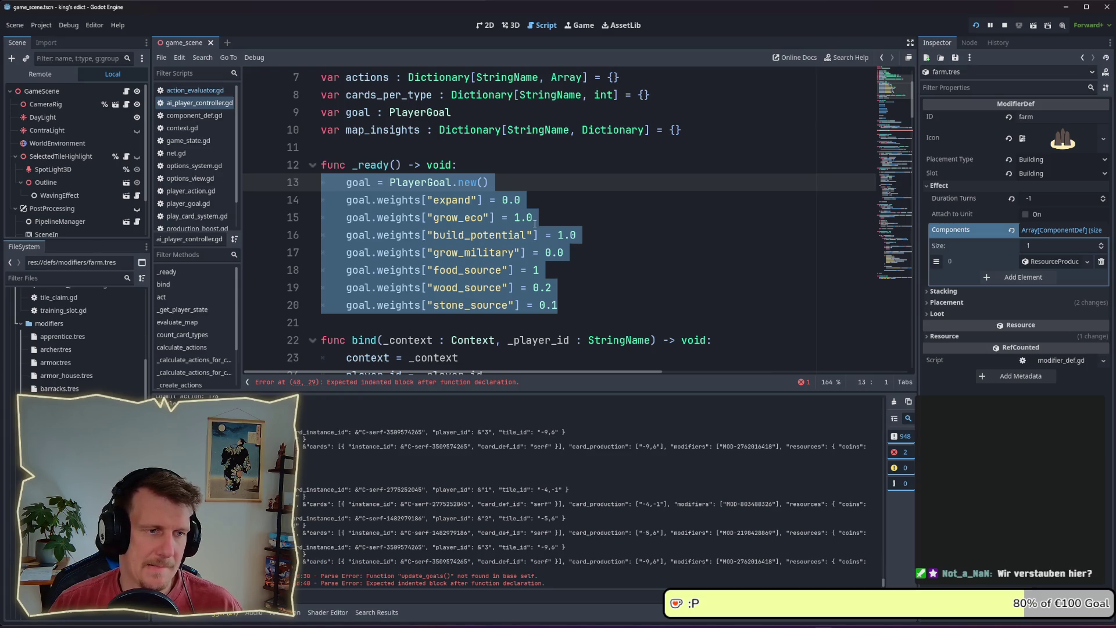
scroll(535, 224, down, 7)
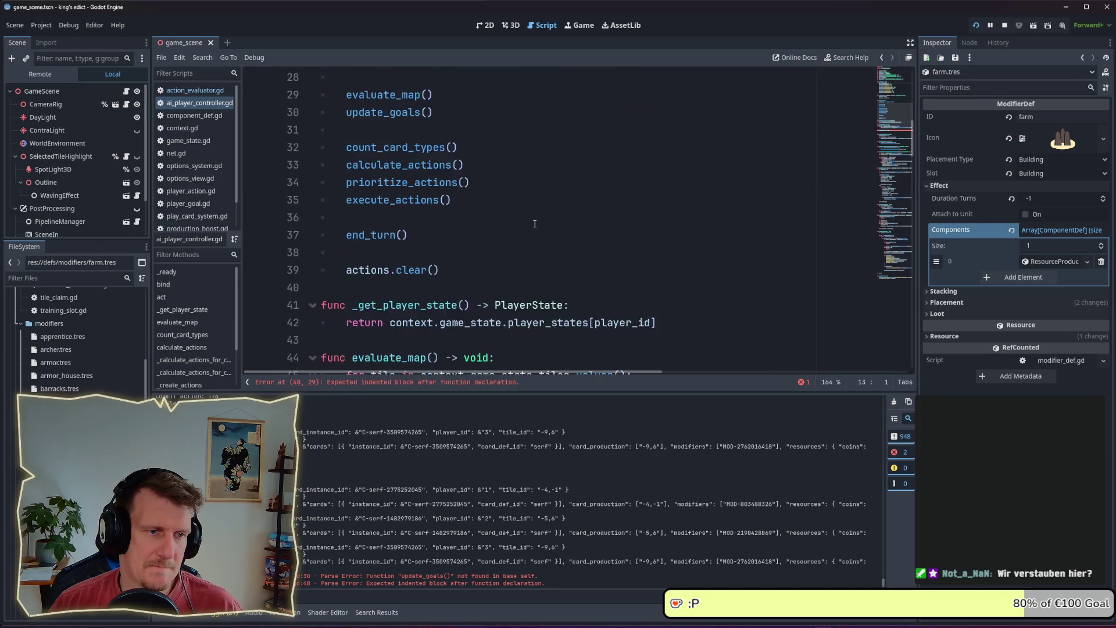
scroll(535, 224, down, 4)
click(535, 224)
key(Return)
key(ctrl+v)
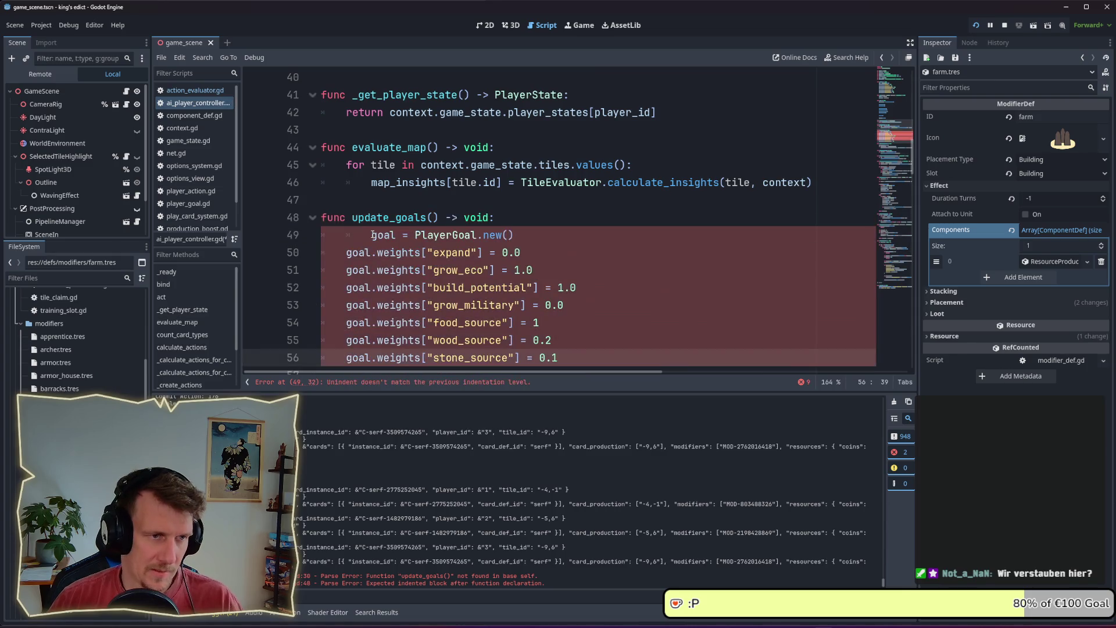
click(372, 235)
key(BackSpace)
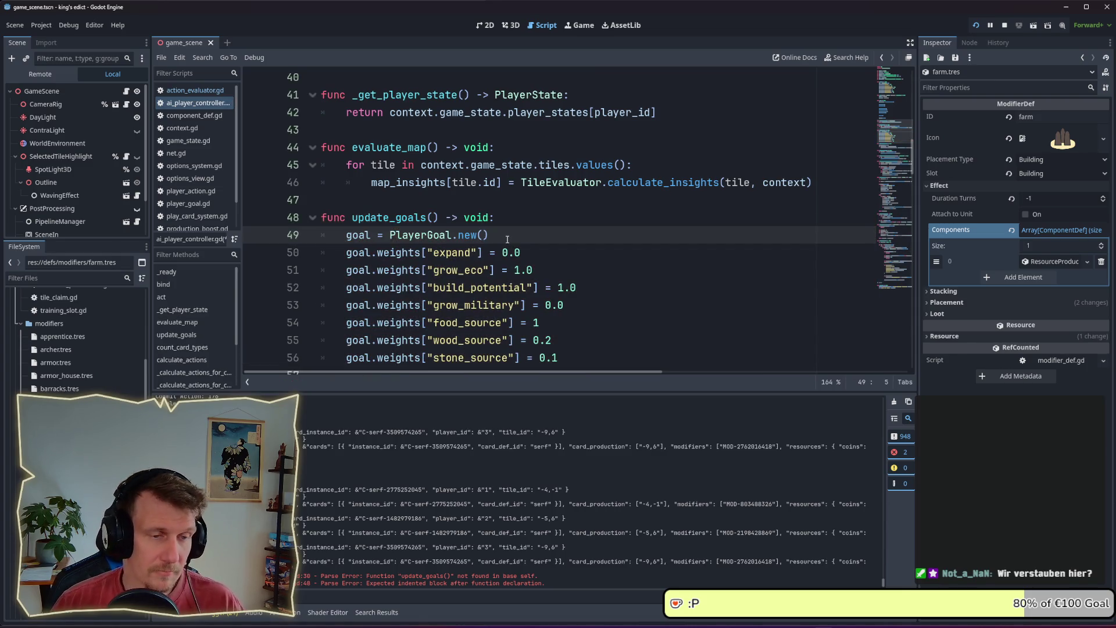
scroll(507, 240, down, 1)
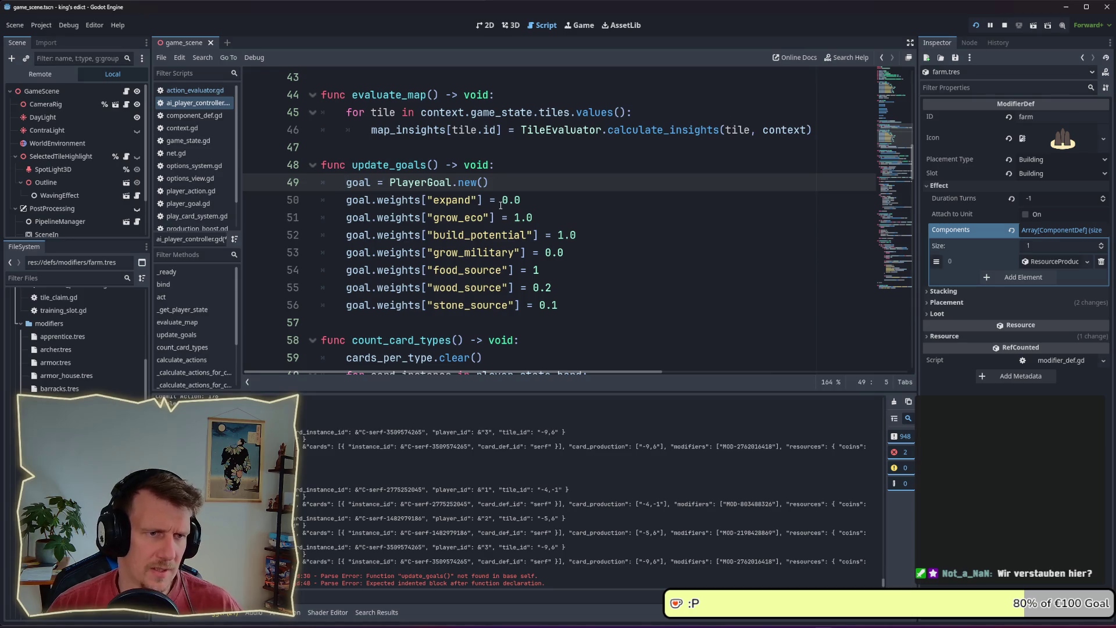
click(506, 167)
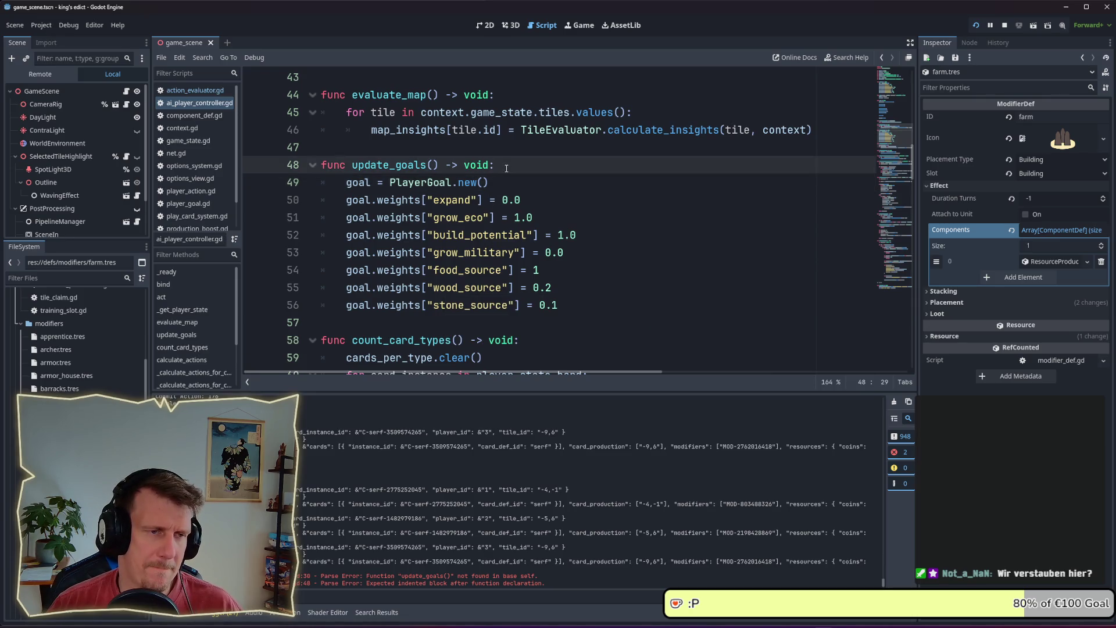
scroll(507, 168, up, 12)
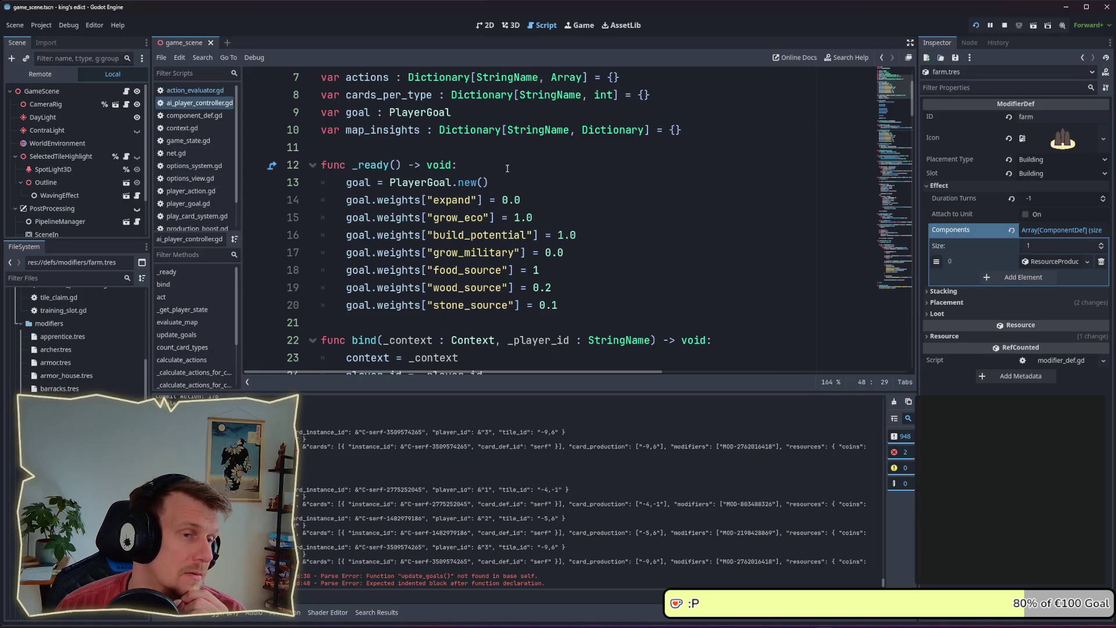
- Insert blank lines after goal = PlayerGoal.new(), above the weight lines
scroll(507, 168, down, 13)
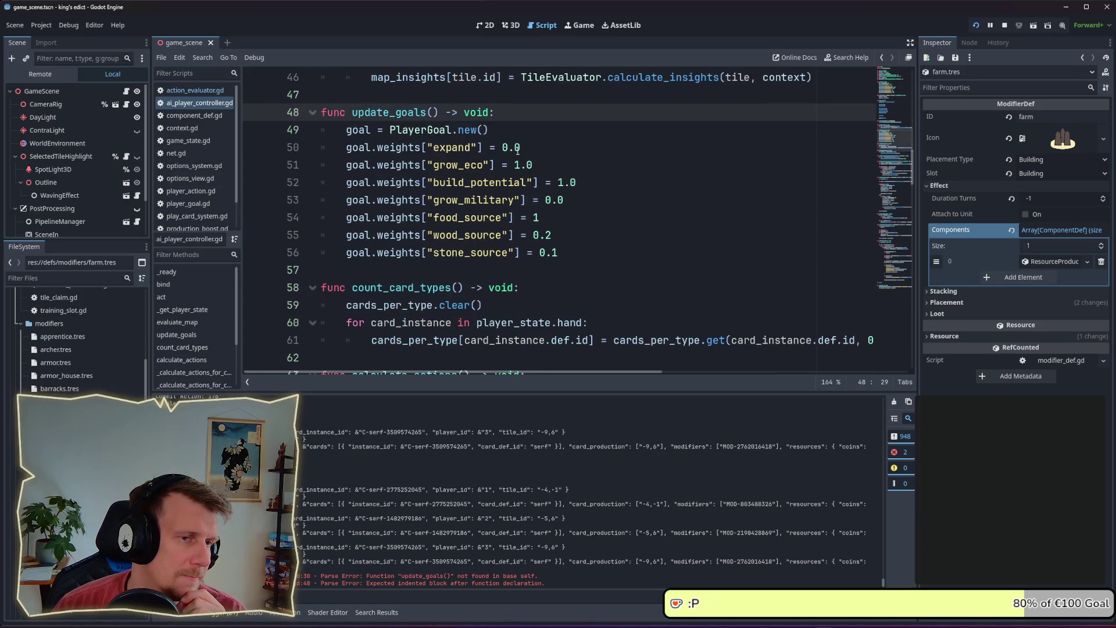
click(524, 134)
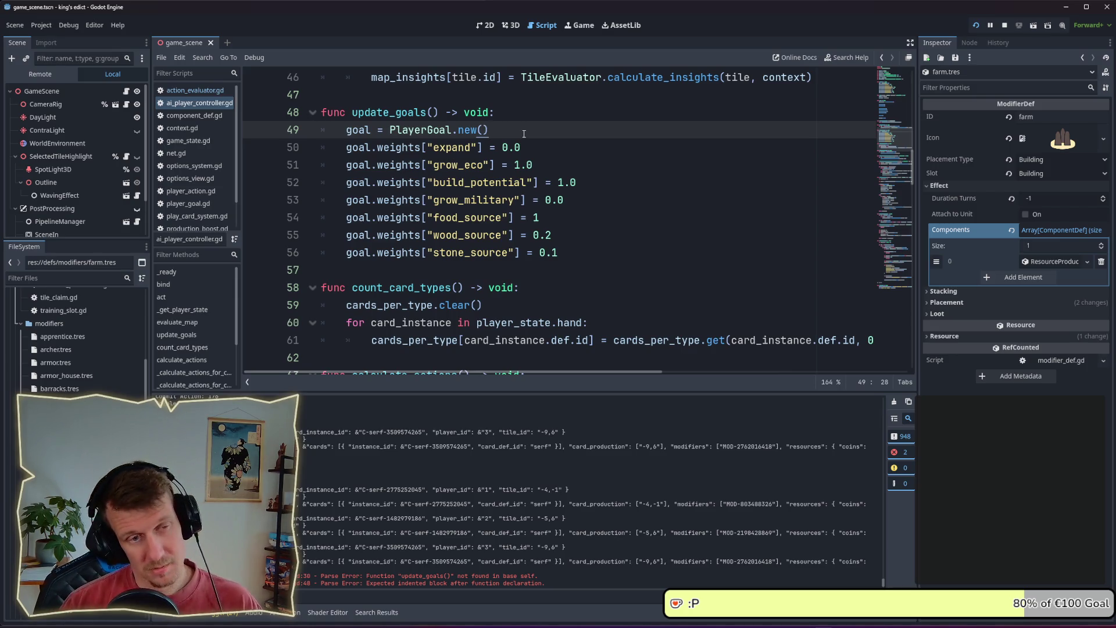
key(Home)
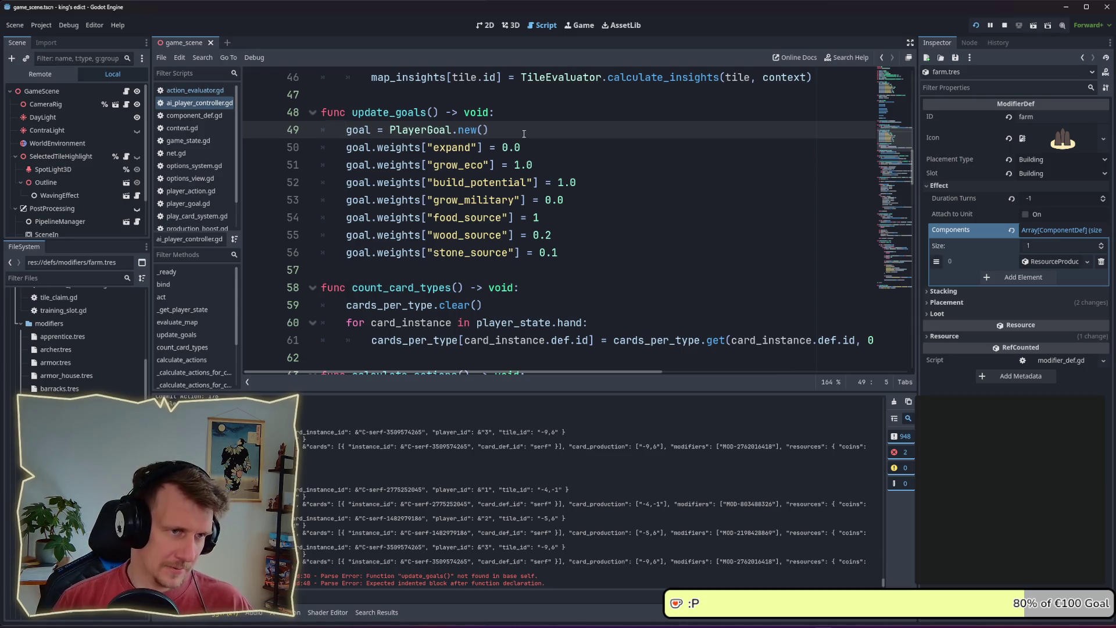
key(Down)
key(Return)
key(Return)
key(Up)
key(Up)
key(Return)
text(if)
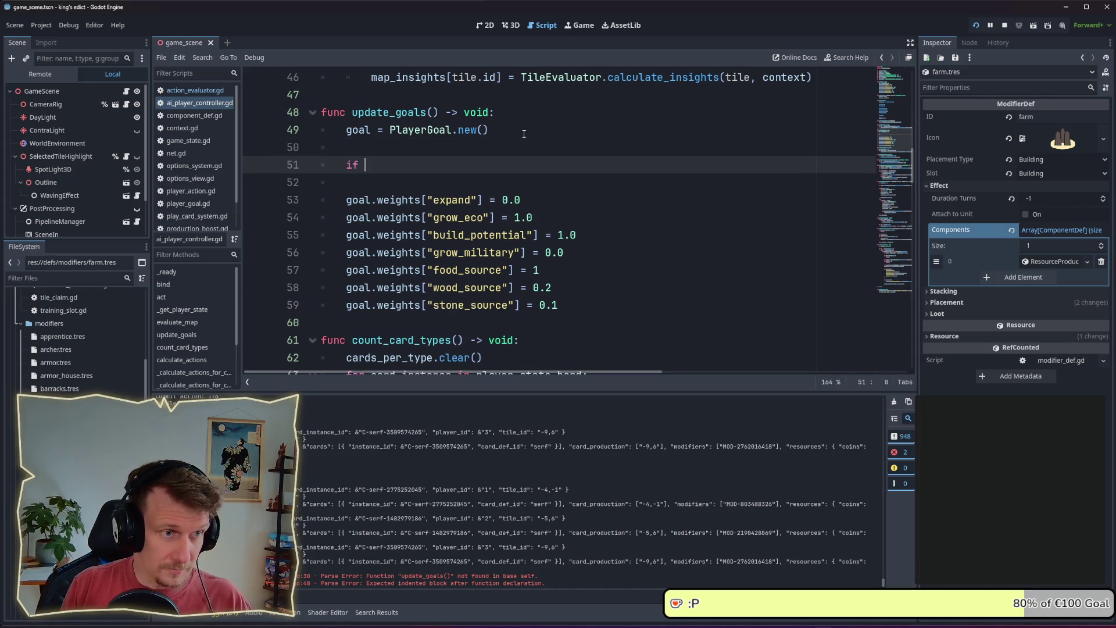
key(BackSpace)
key(BackSpace)
key(BackSpace)
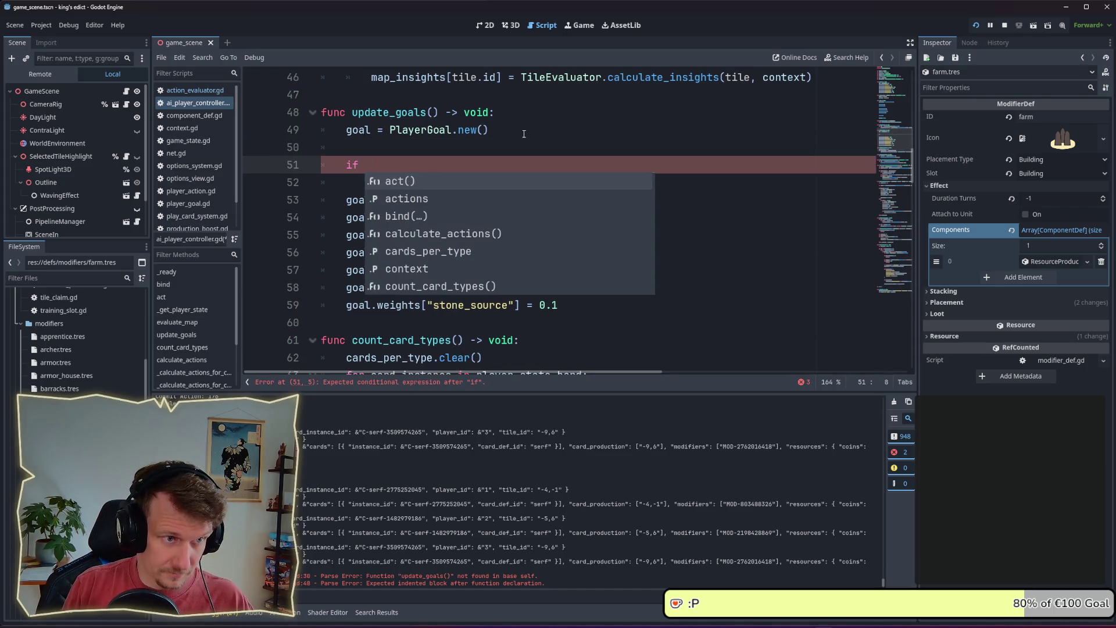
- Write if player_state.resources["wood"] > 2: using autocomplete and start its indented body
scroll(912, 152, up, 4)
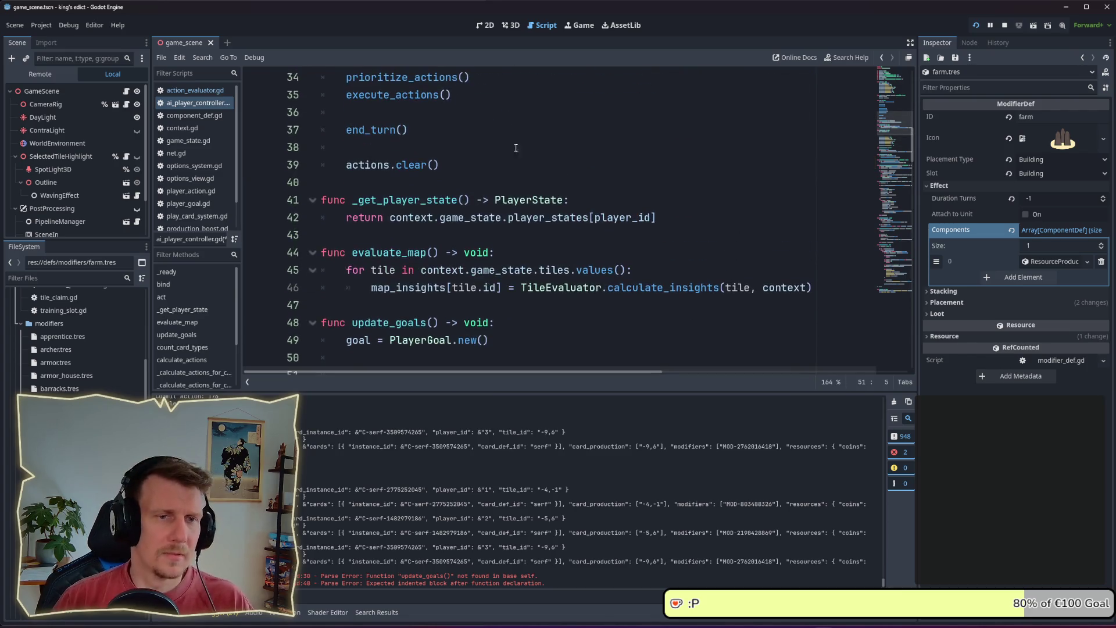
drag(913, 152, 914, 96)
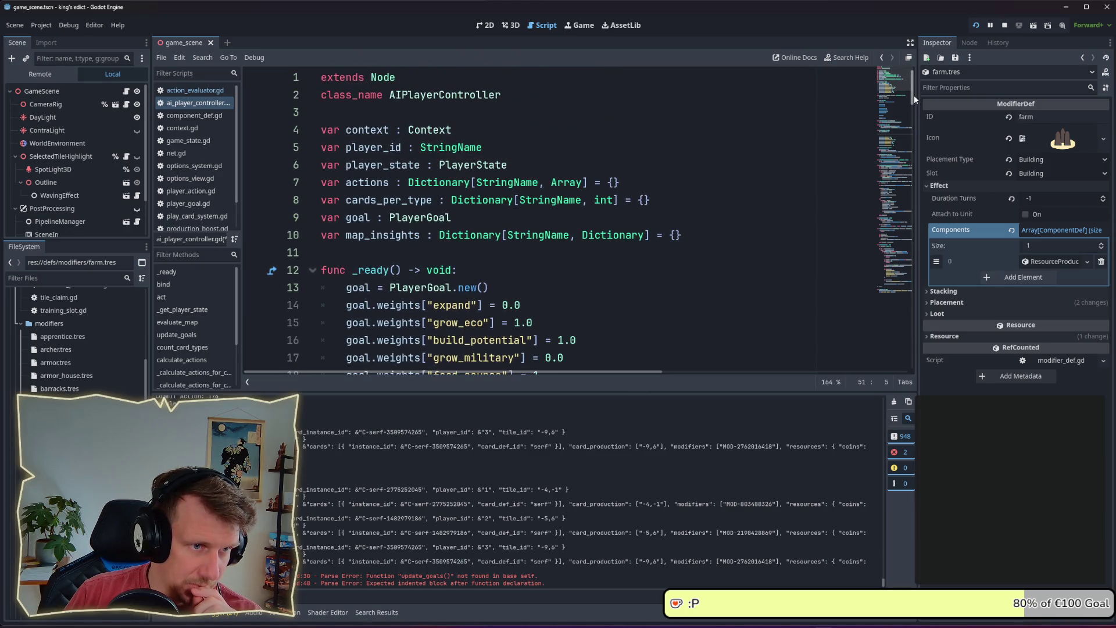
mouse_move(914, 95)
mouse_down()
mouse_move(922, 188)
mouse_move(922, 176)
mouse_up()
text(p)
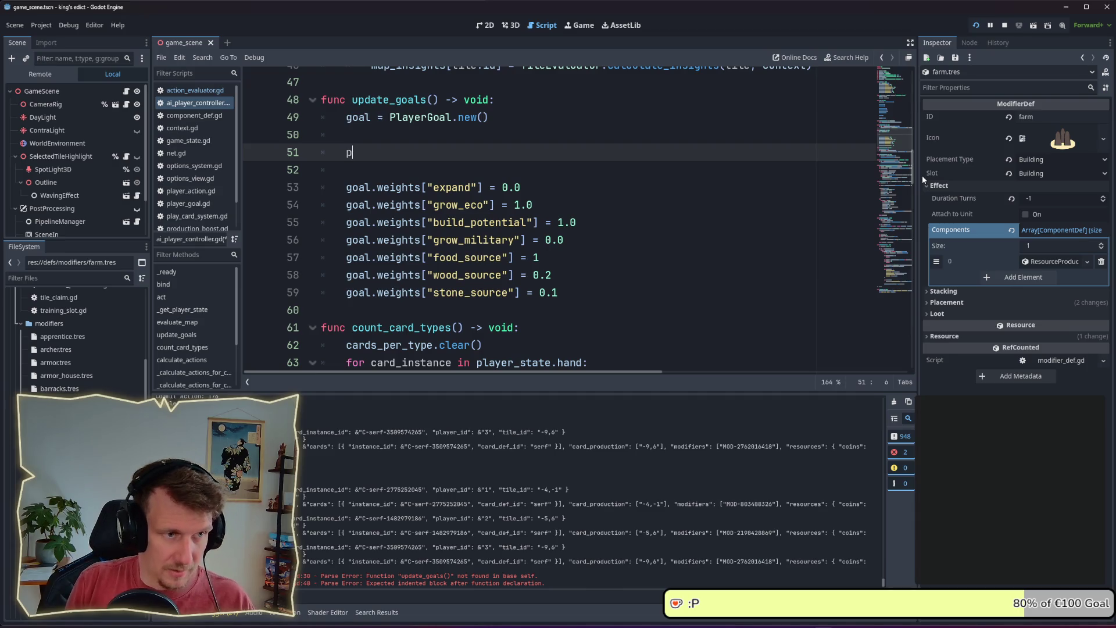
text(layer_state)
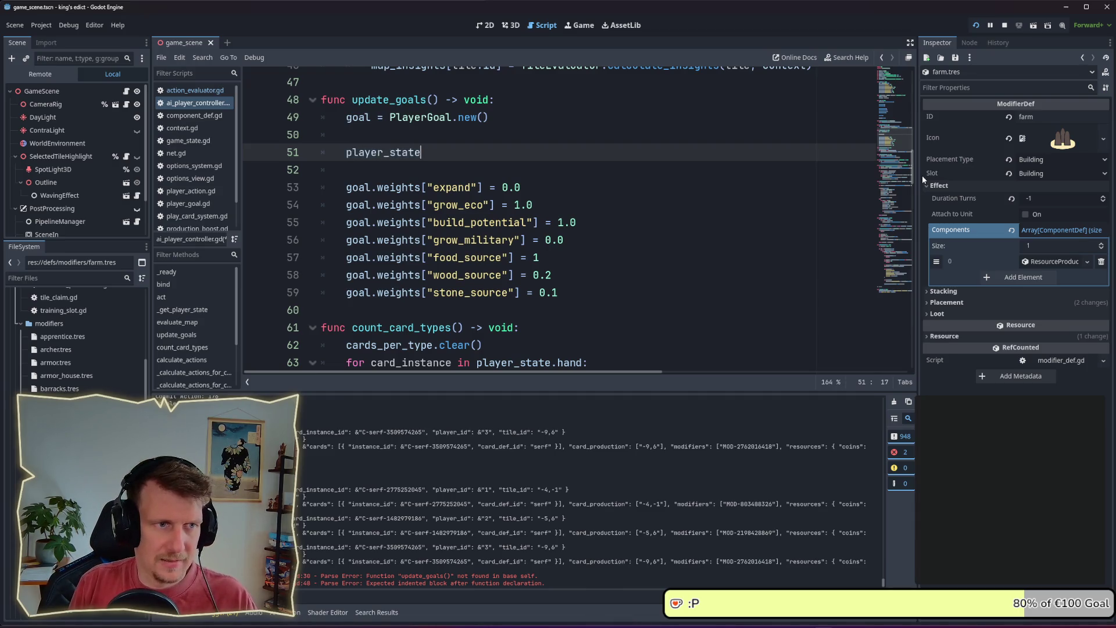
text(.re)
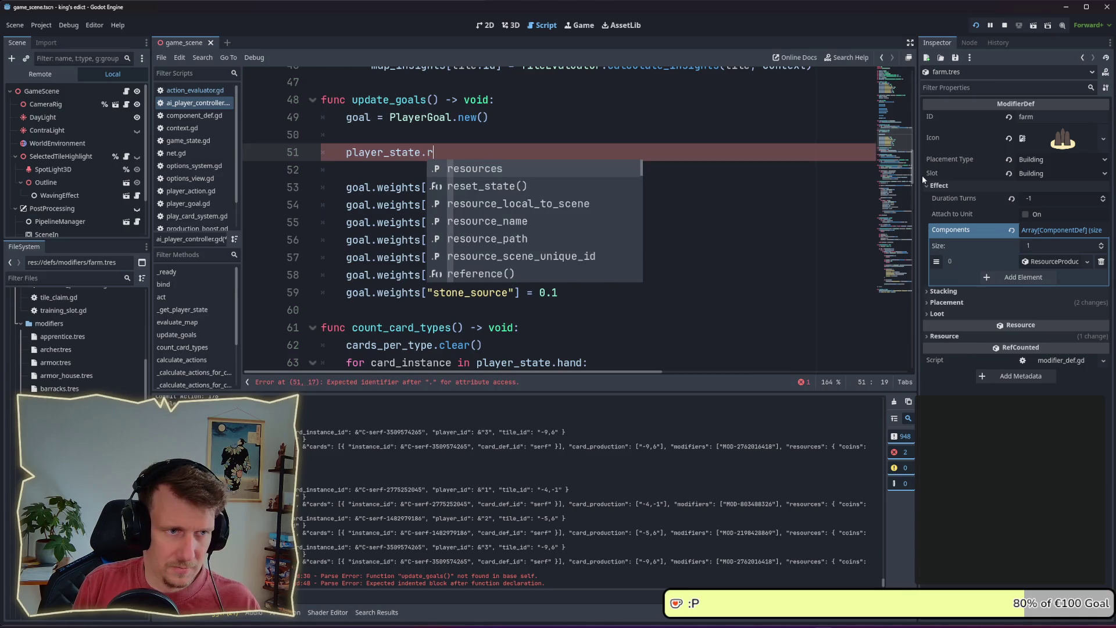
key(Return)
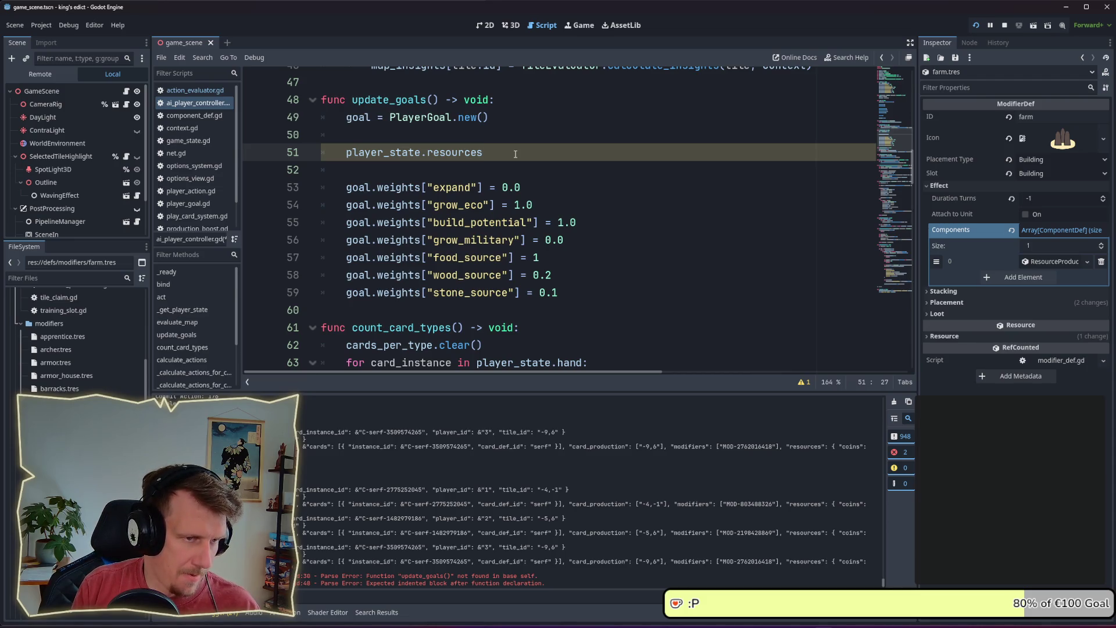
key(BackSpace)
text(if)
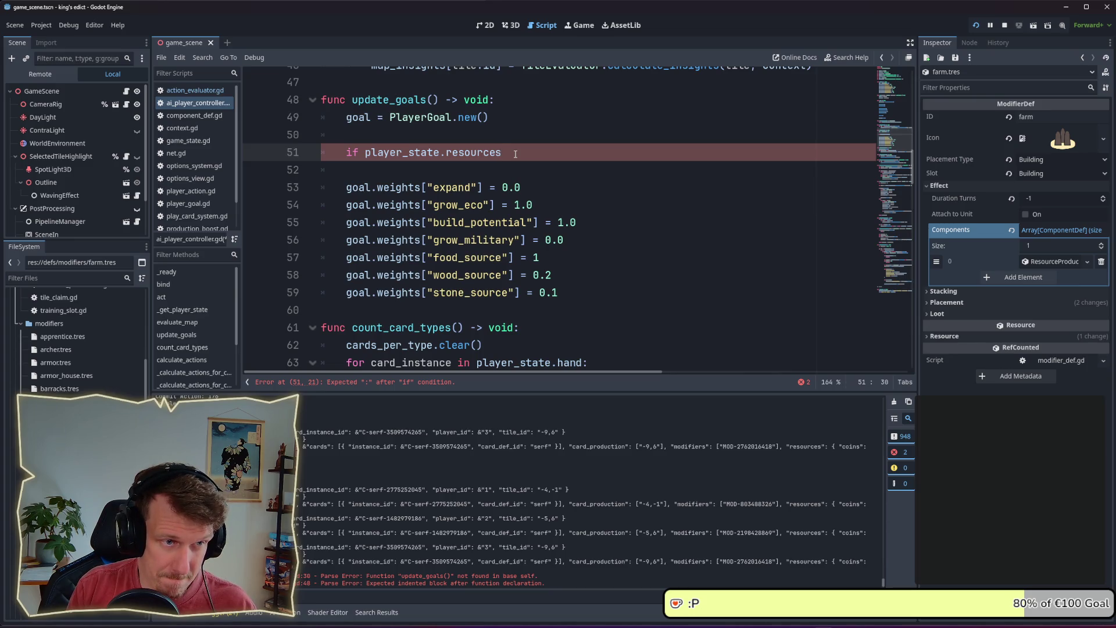
key(BackSpace)
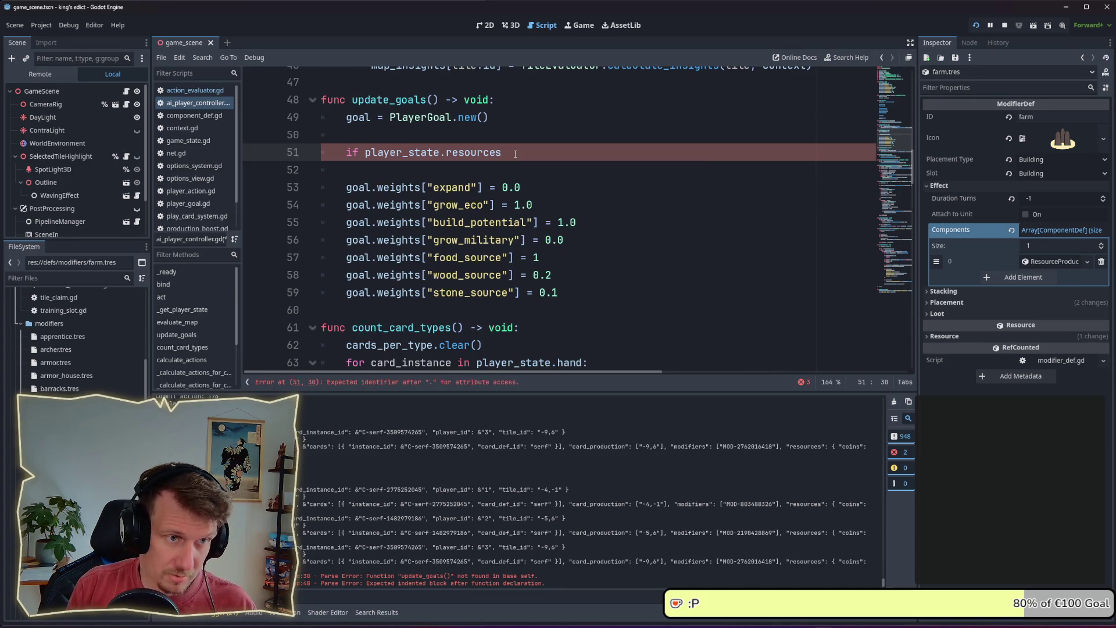
key(BackSpace)
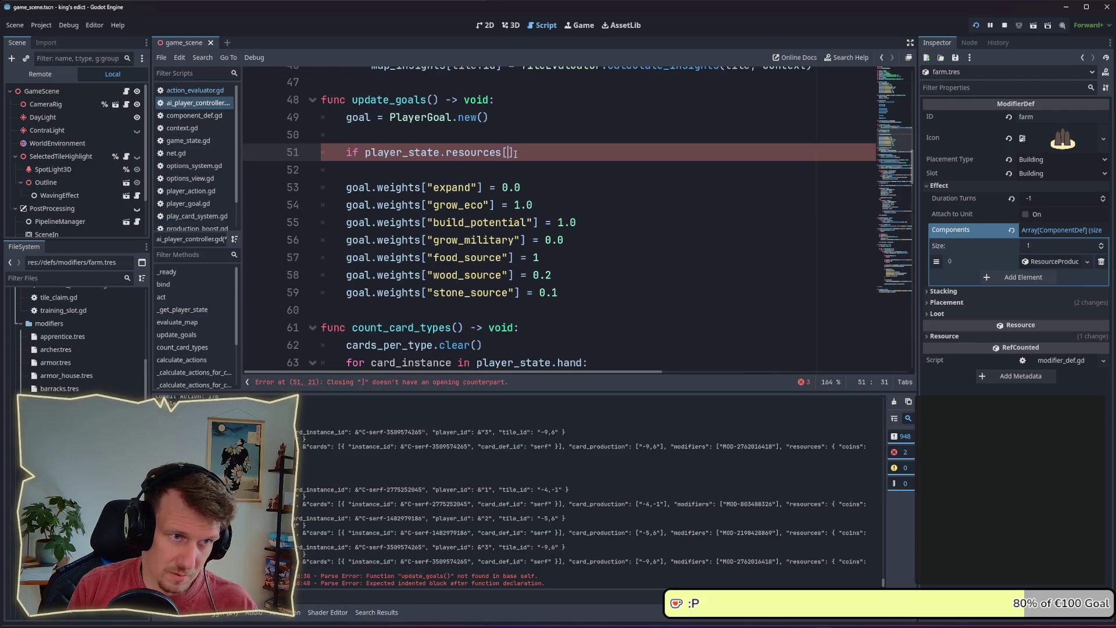
text("])
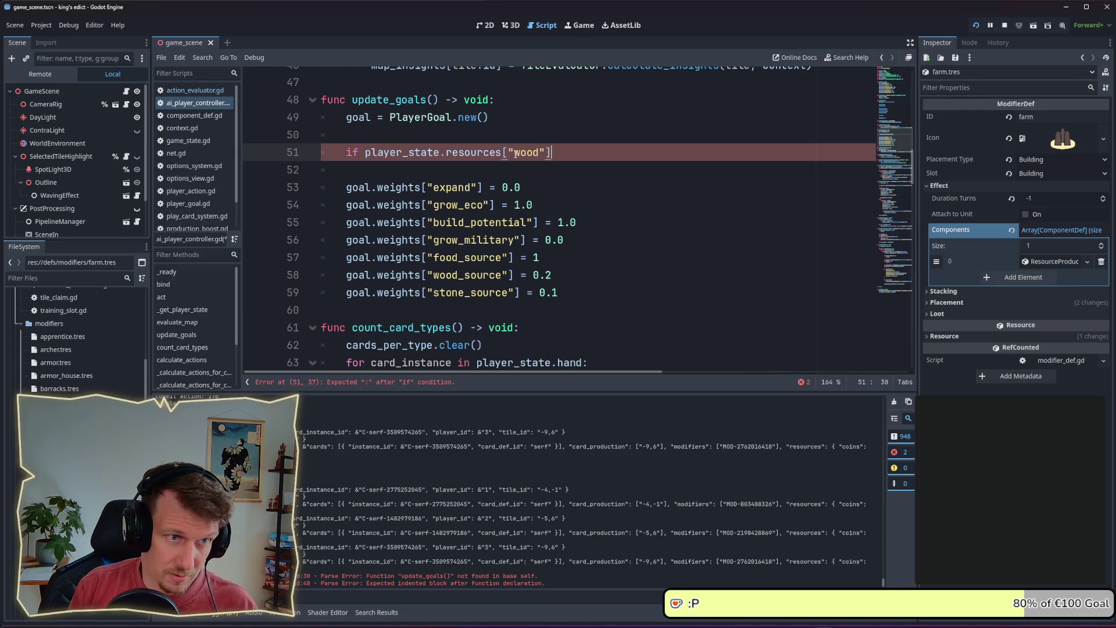
text( > 2:)
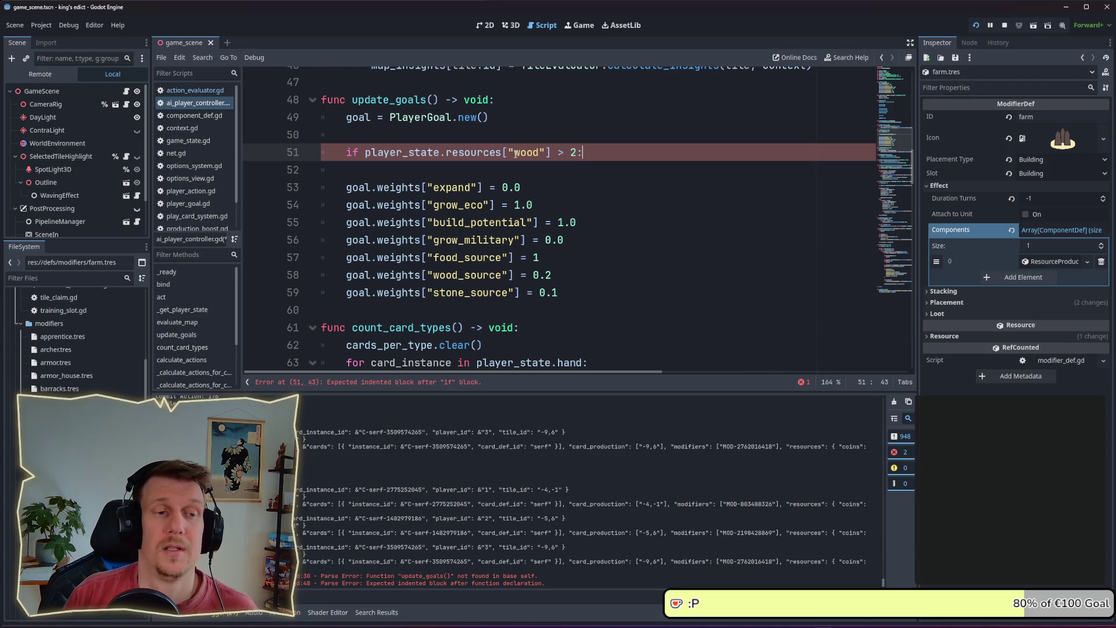
key(Return)
- Move the food_source 1 weight line up into the if block and indent it
key(BackSpace)
key(Down)
key(Down)
key(Down)
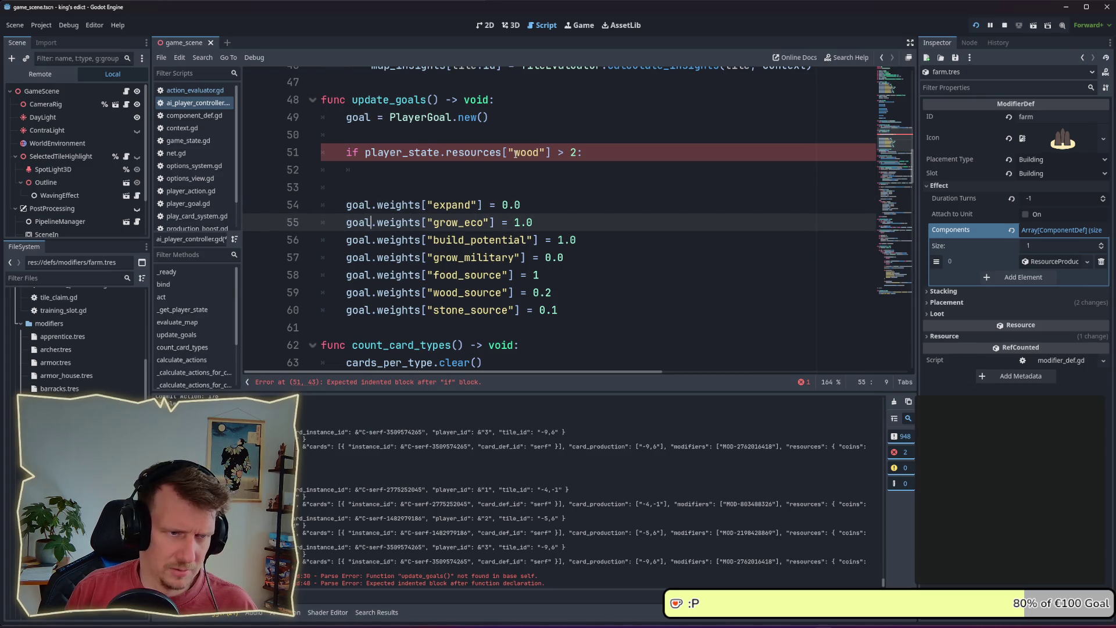
key(Down)
key(Down)
key(Down)
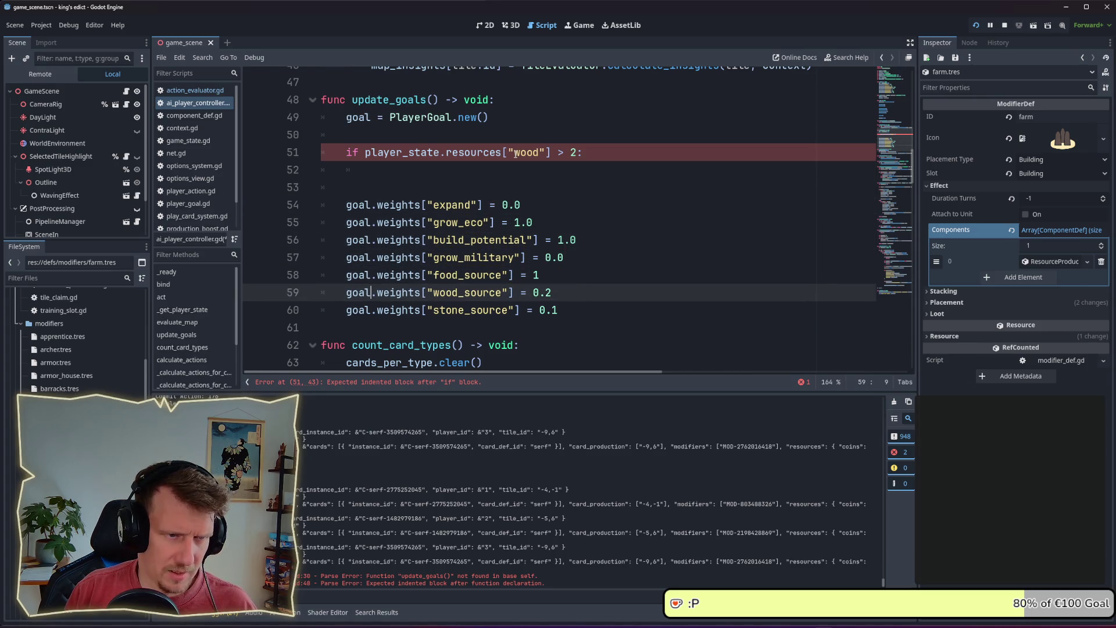
key(Up)
key(Down)
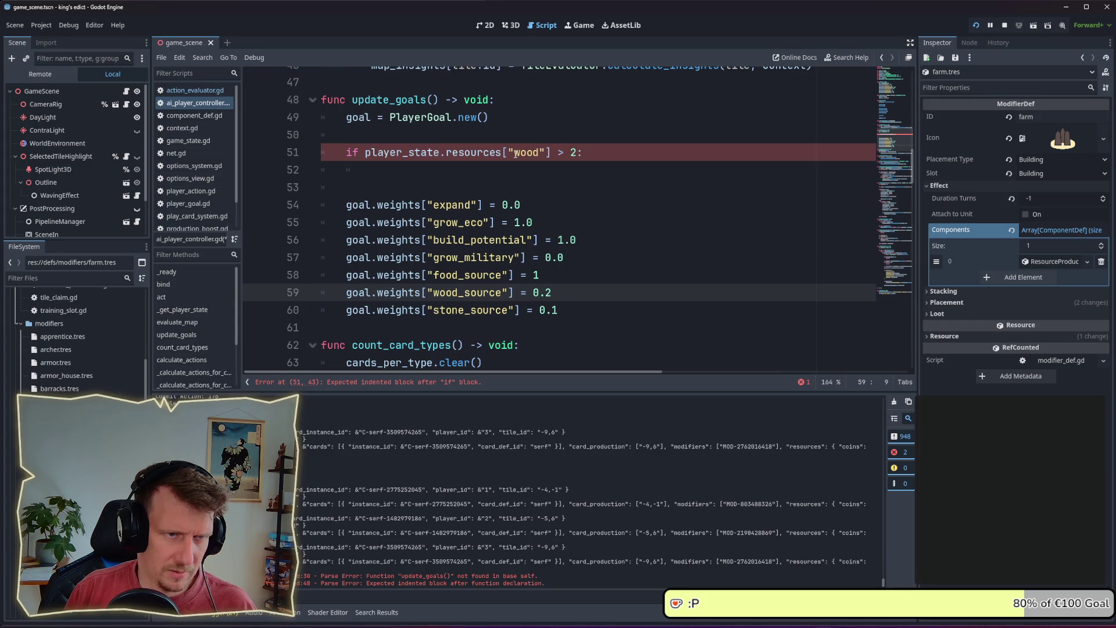
key(Up)
key(alt+Up)
key(alt+Up)
key(alt+Up)
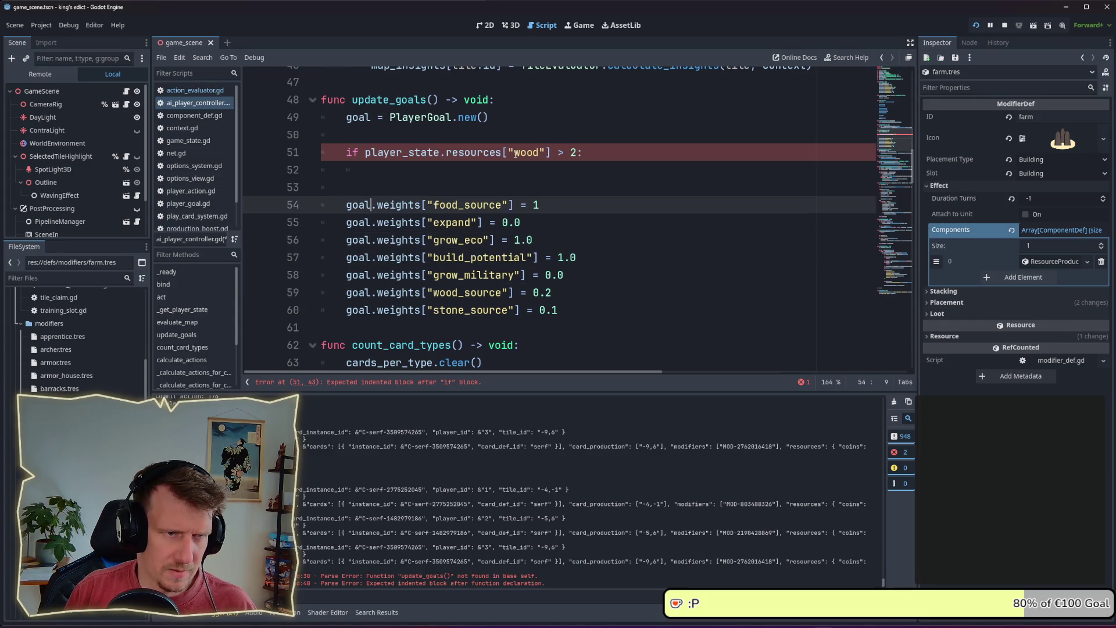
key(Tab)
key(Down)
key(Down)
key(Down)
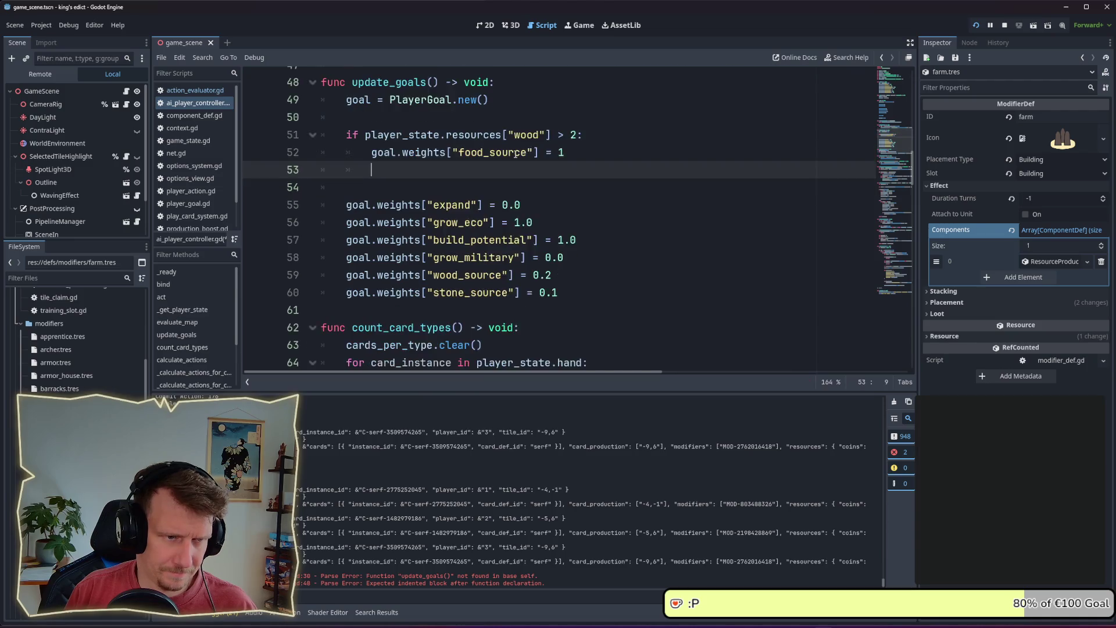
scroll(515, 154, down, 1)
- Add an else branch with wood_source set to 1, then save the script
key(Down)
key(Down)
key(Down)
key(alt+Up)
key(alt+Up)
key(alt+Up)
key(Tab)
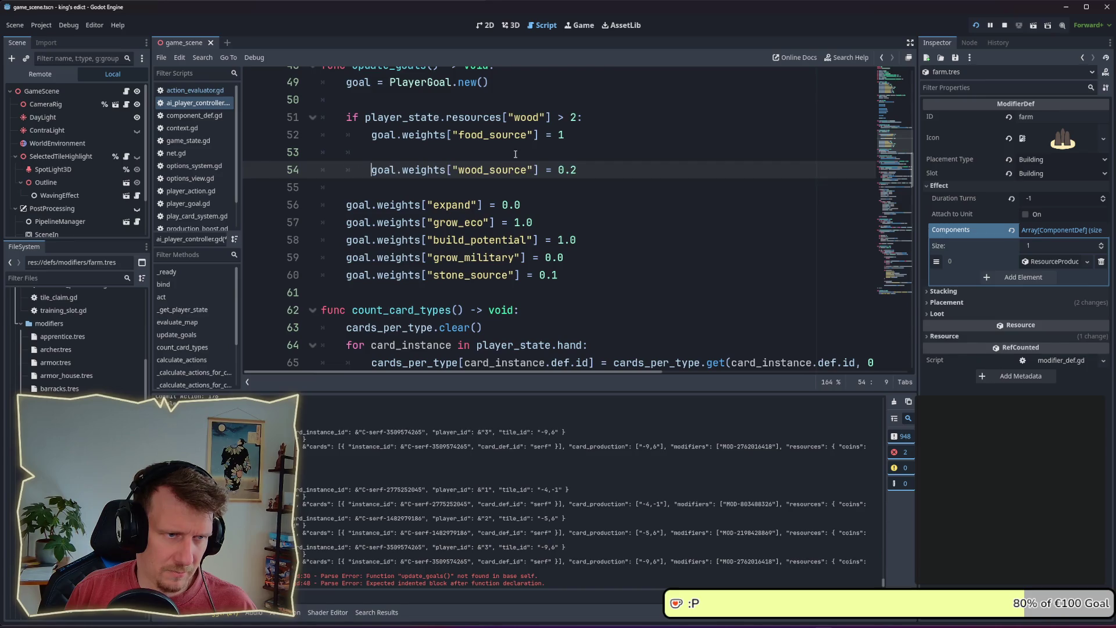
key(Up)
text(lse)
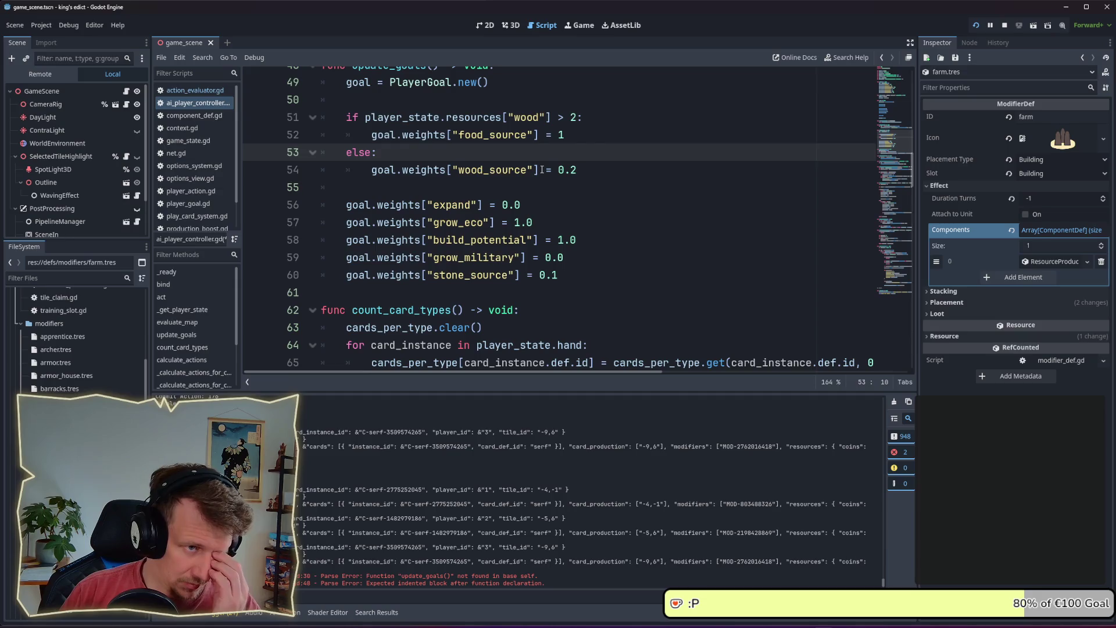
double_click(566, 169)
text(1)
key(ctrl+s)
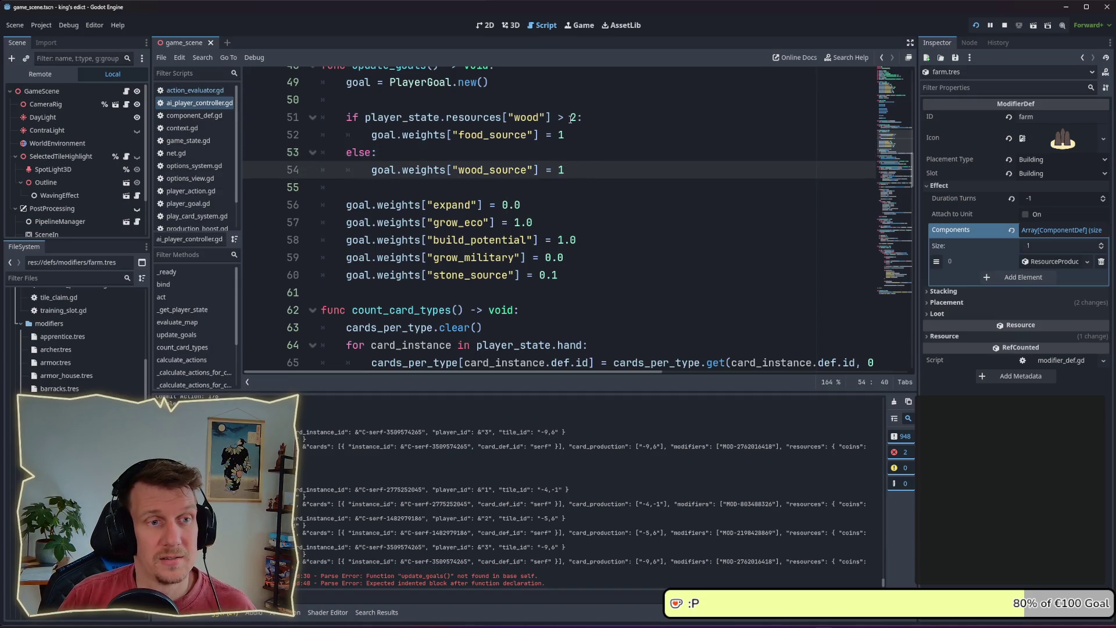
- Raise the wood threshold to 5 and relaunch the game to test the goals
double_click(572, 118)
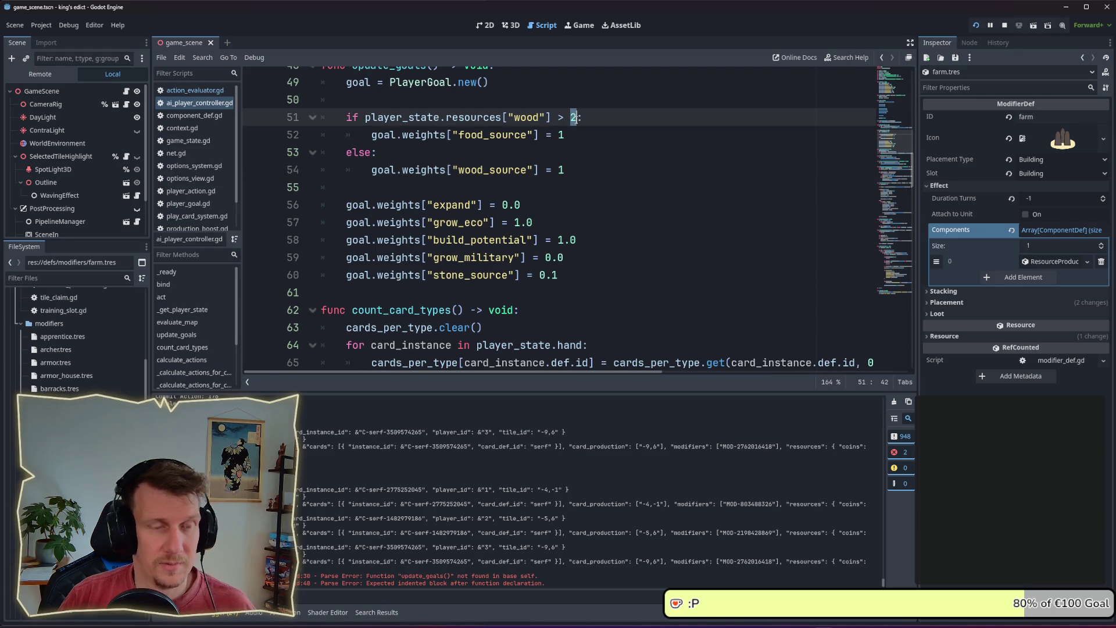
click(557, 138)
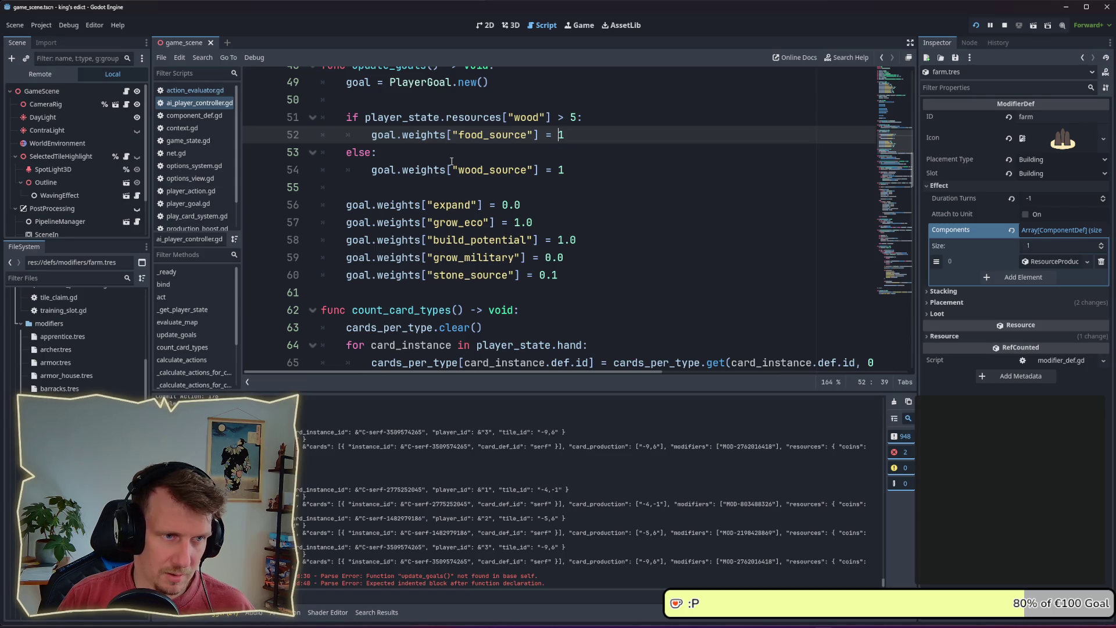
click(537, 221)
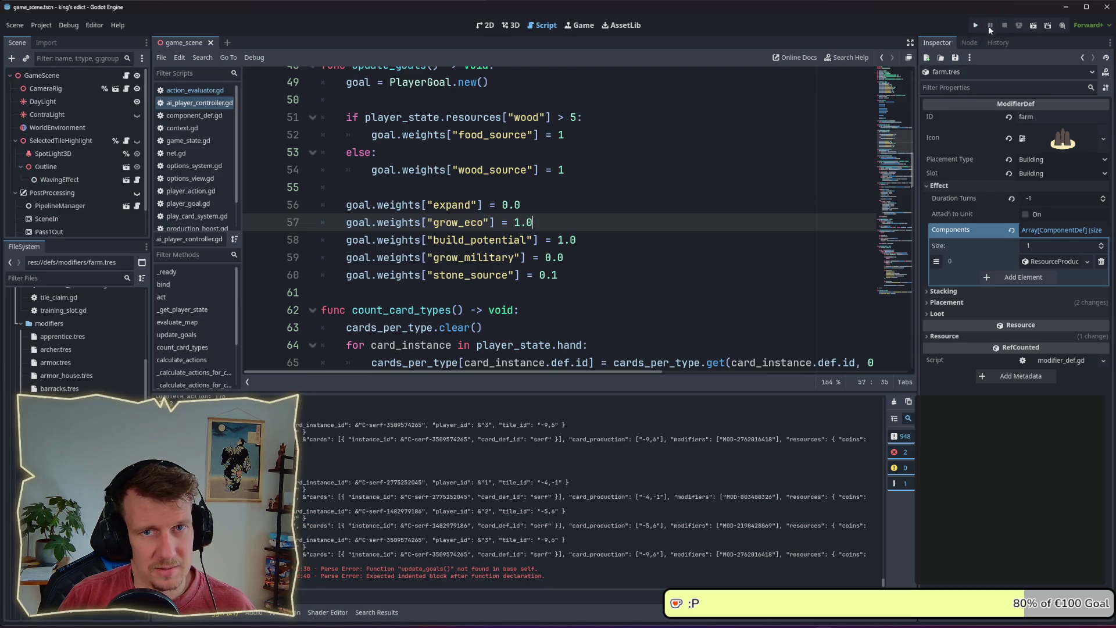
click(976, 25)
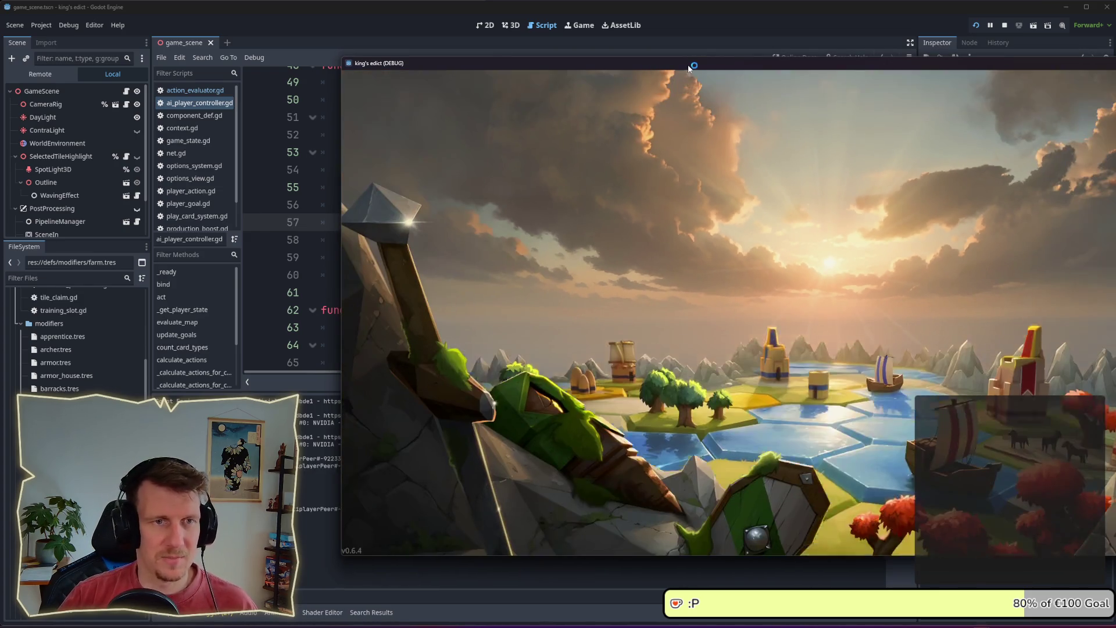
- Play the game, inspect a forest tile, and end turns so the AI acts
drag(689, 66, 535, 56)
click(657, 361)
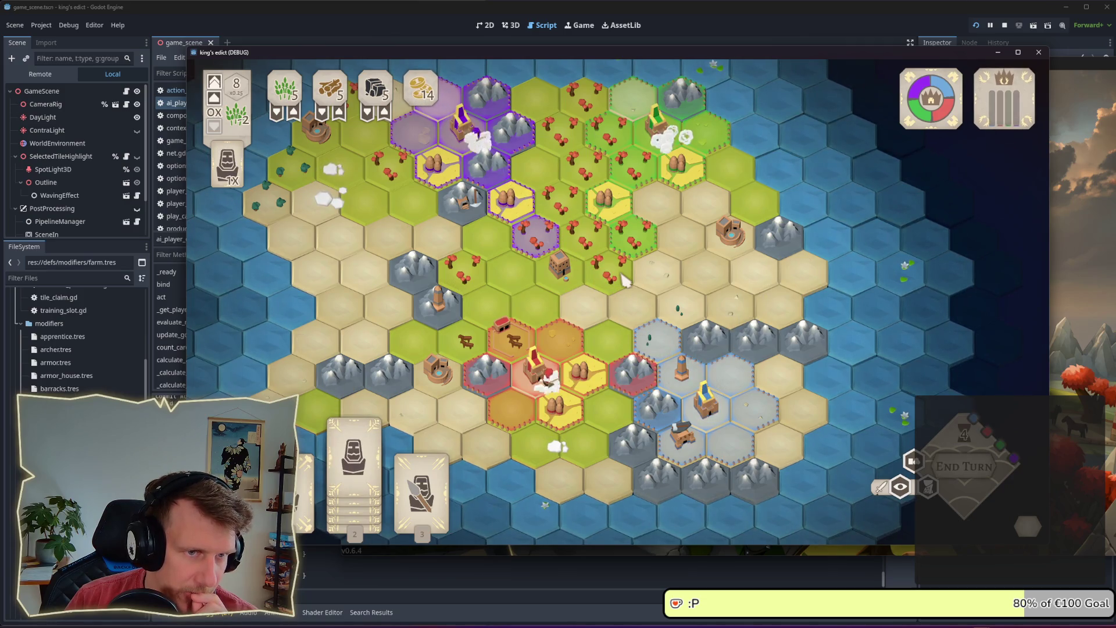
click(618, 147)
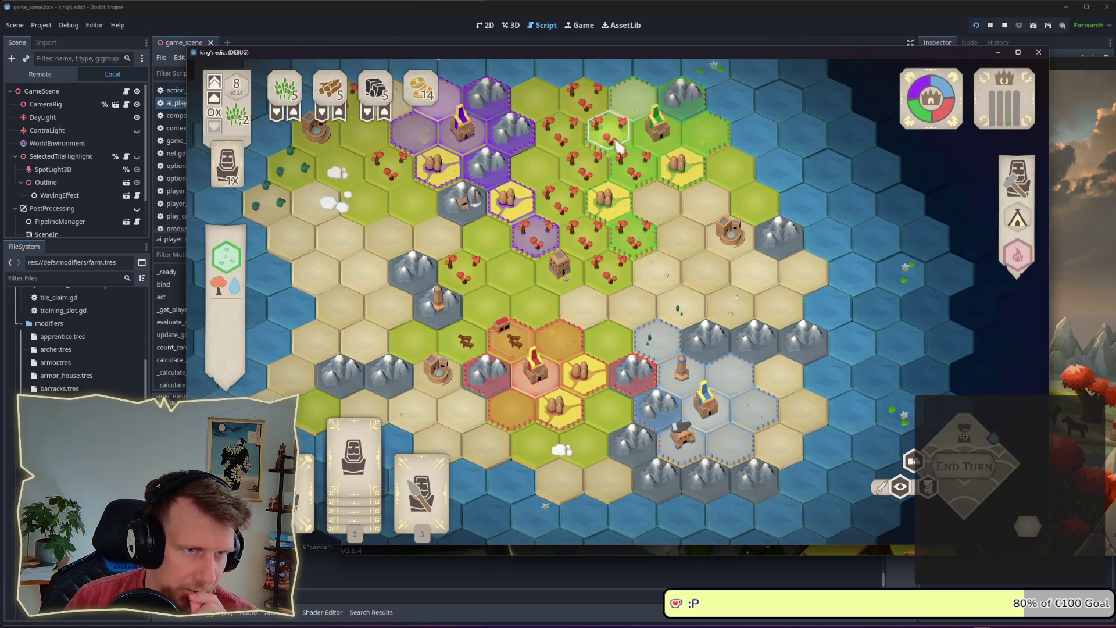
click(835, 442)
key(space)
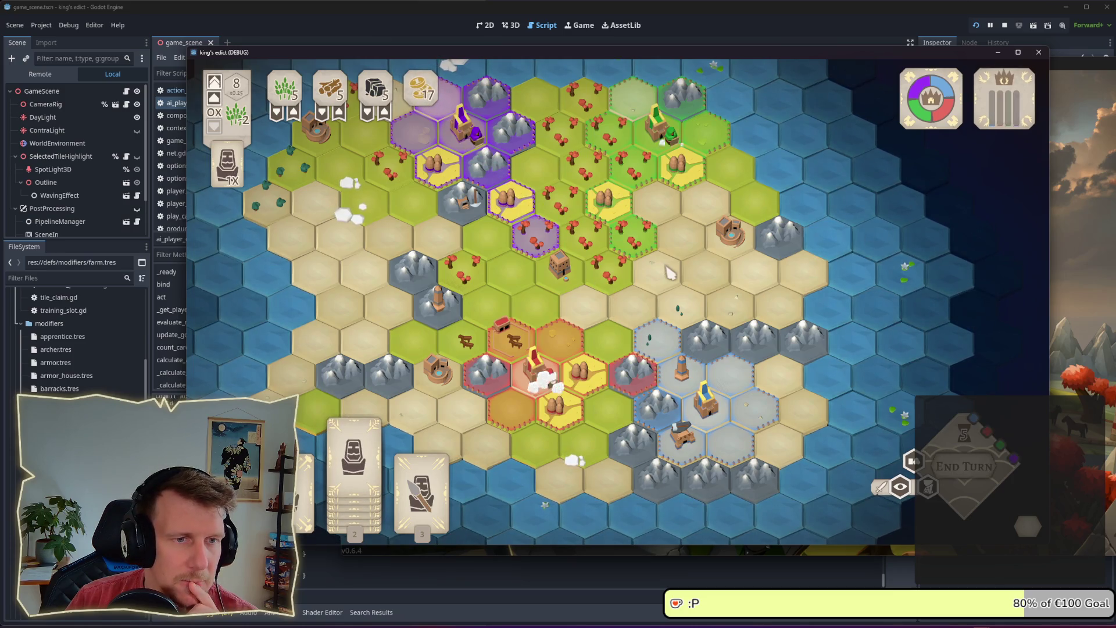
click(969, 473)
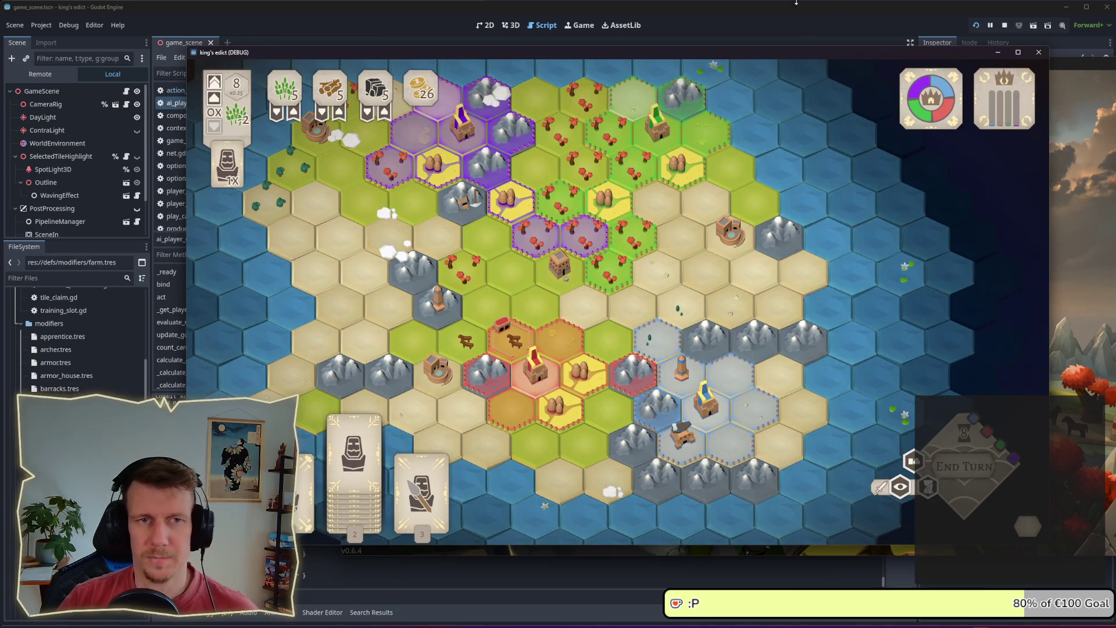
- Return to the editor and open action_evaluator.gd at its builder weights
click(766, 36)
click(195, 90)
scroll(575, 272, down, 3)
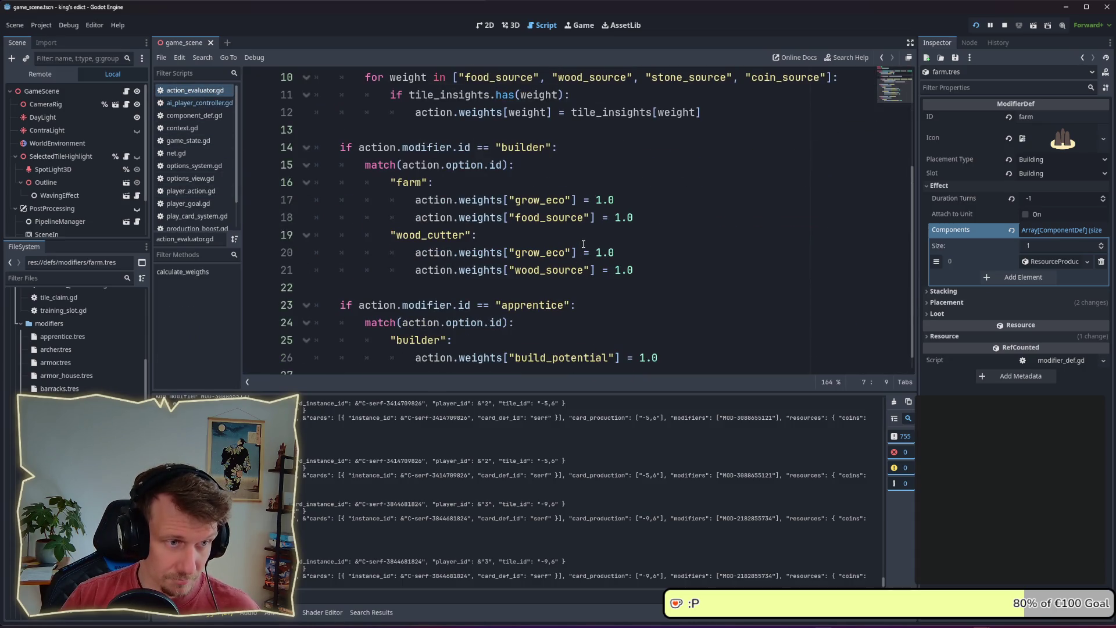
- Search the project for wood_cutter, rename it to lumber_camp, and relaunch the game
double_click(430, 235)
key(ctrl+shift+f)
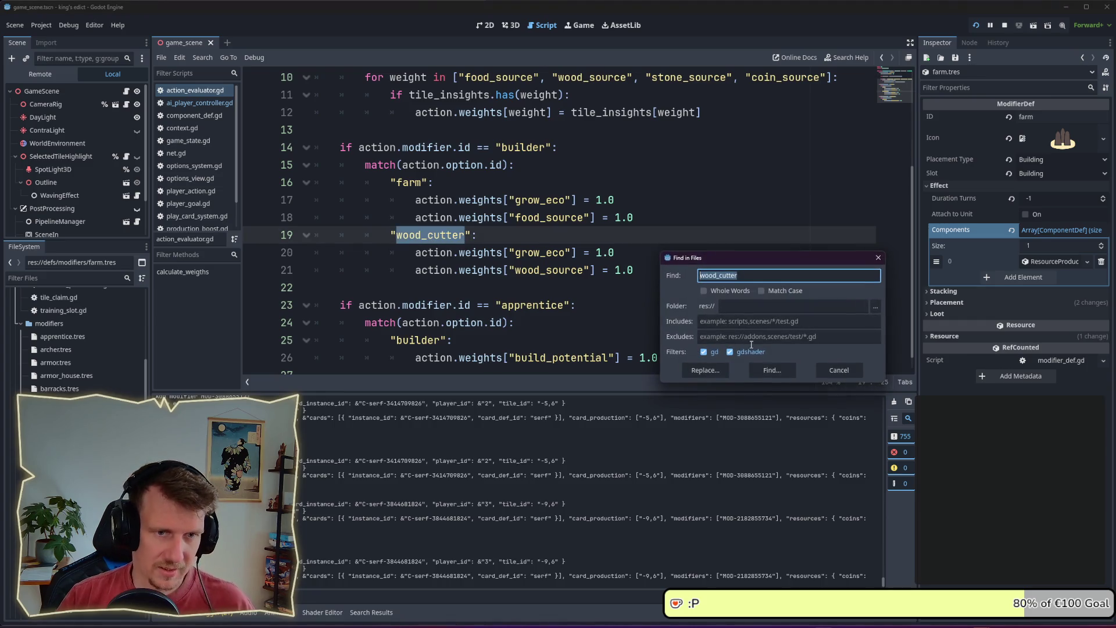
click(774, 368)
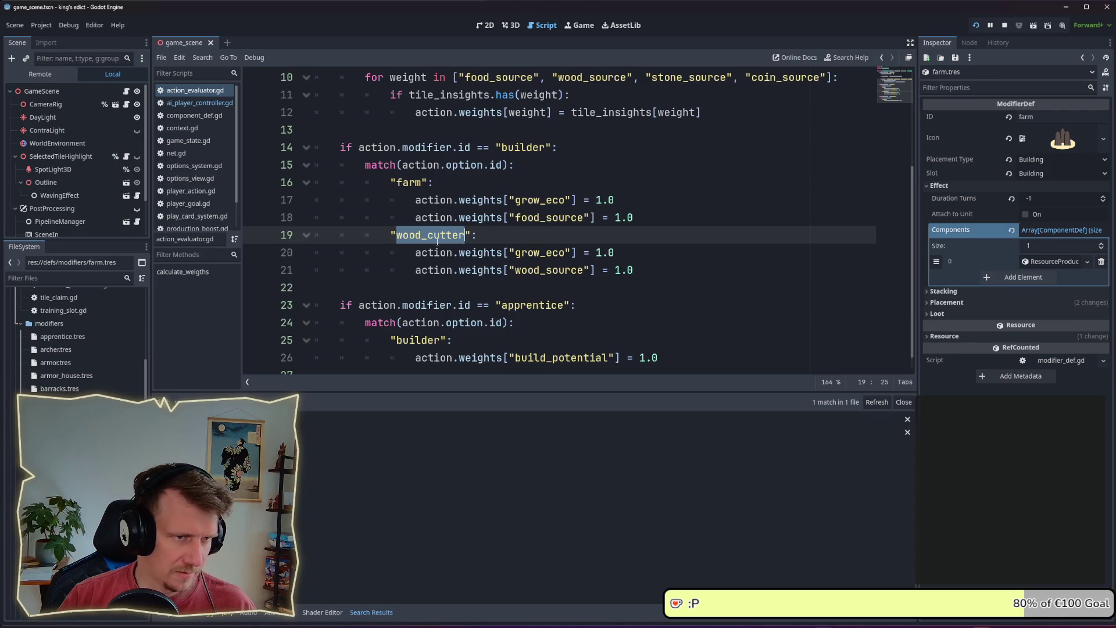
text(lumber_camp)
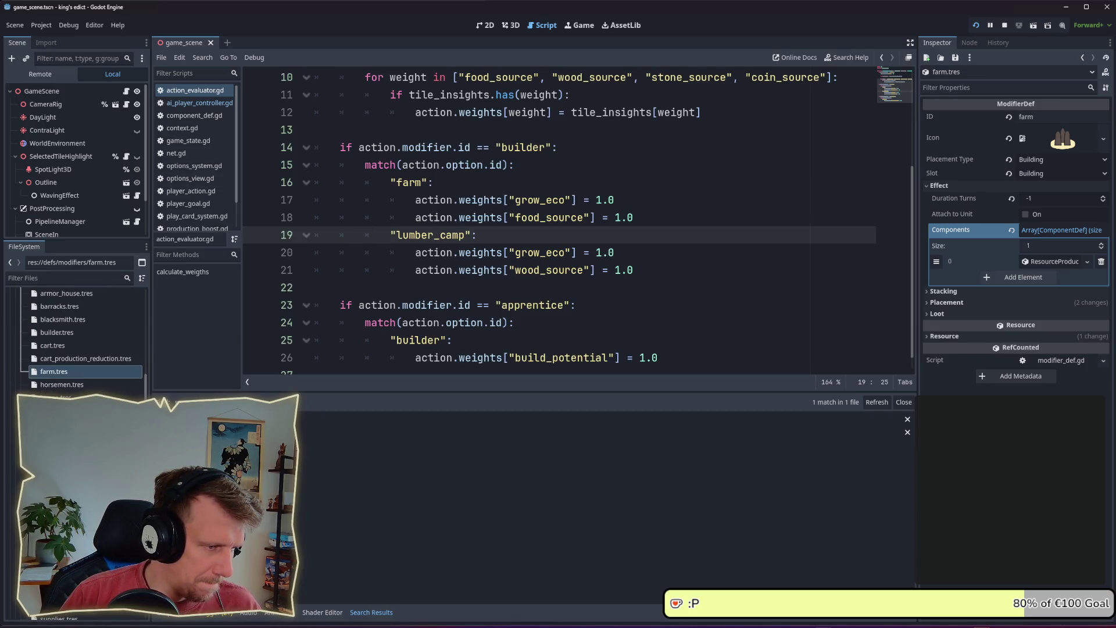
click(643, 252)
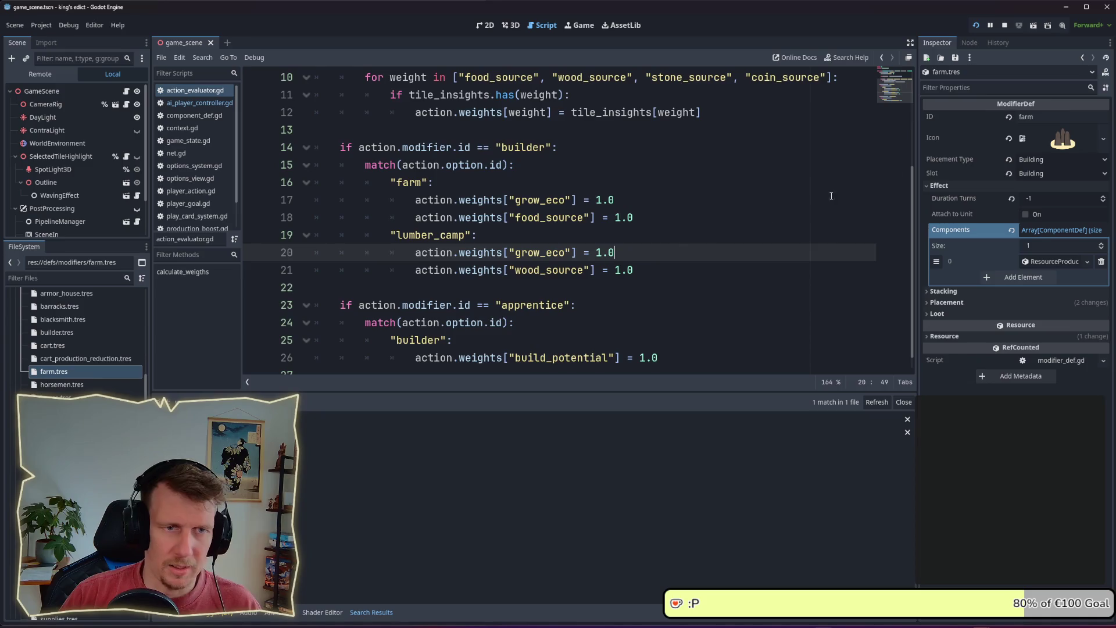
click(977, 26)
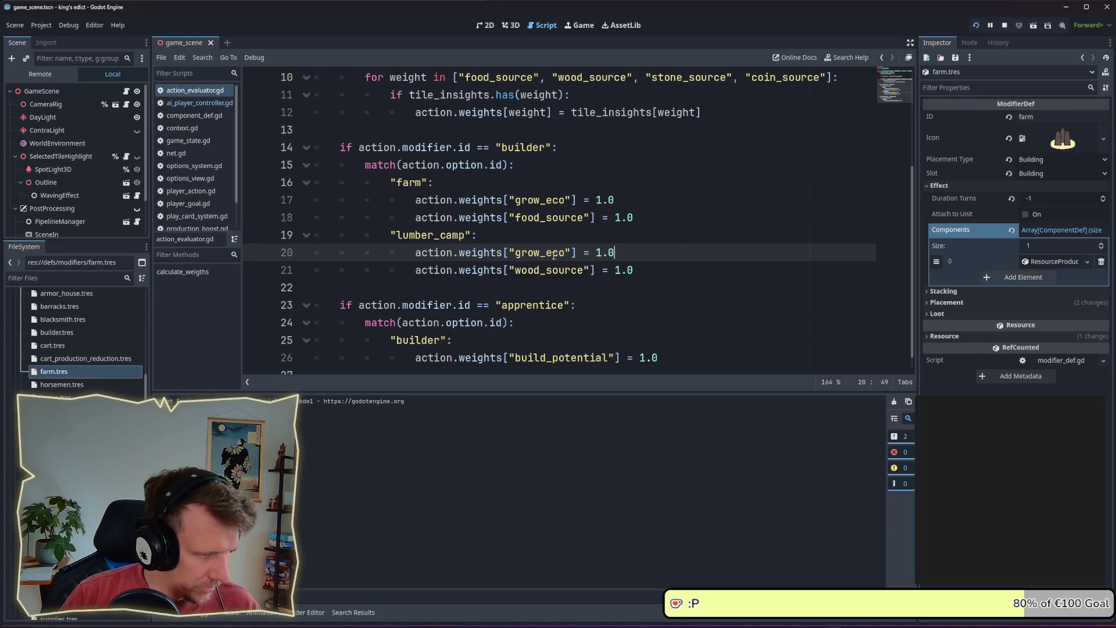